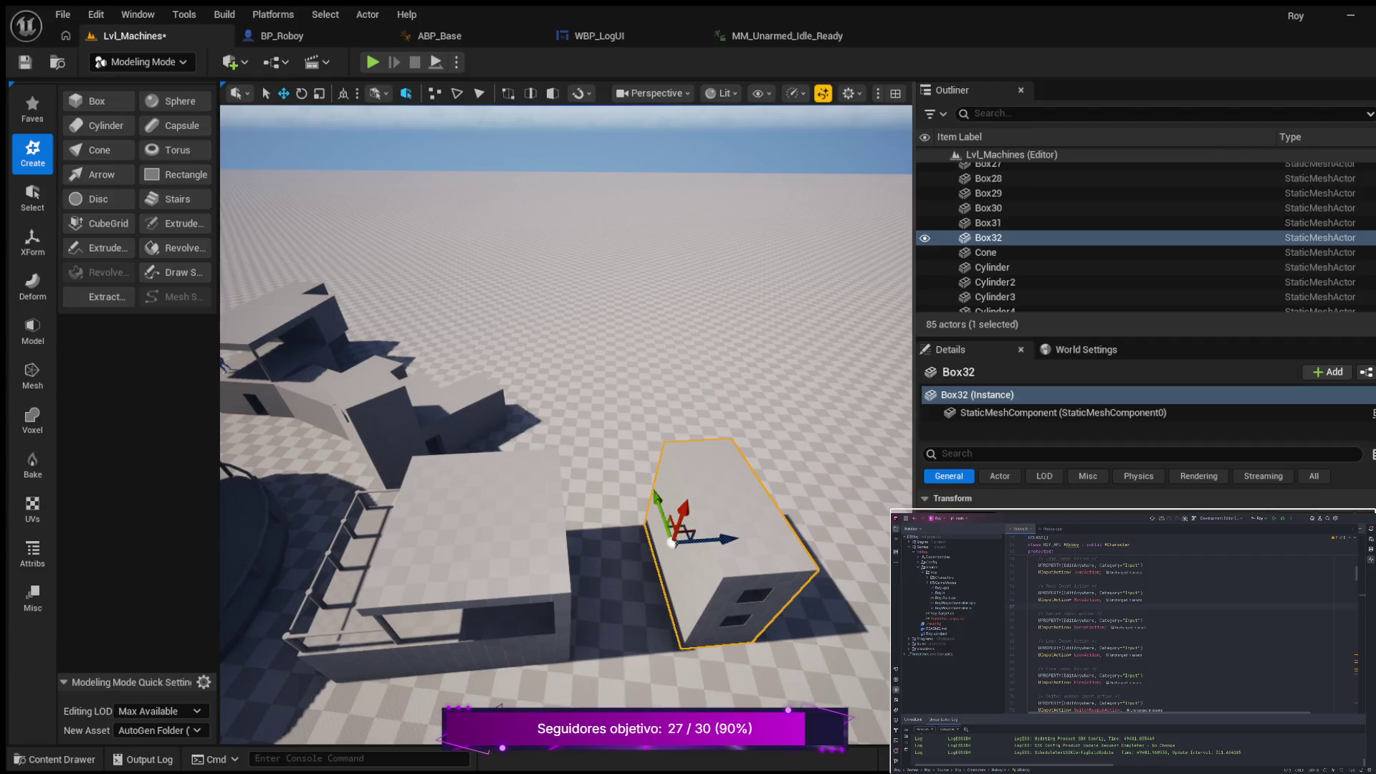
Step: Duplicate the left building's roof slab and lower the copy onto the right-hand windowed block
drag(399, 527, 459, 528)
click(415, 535)
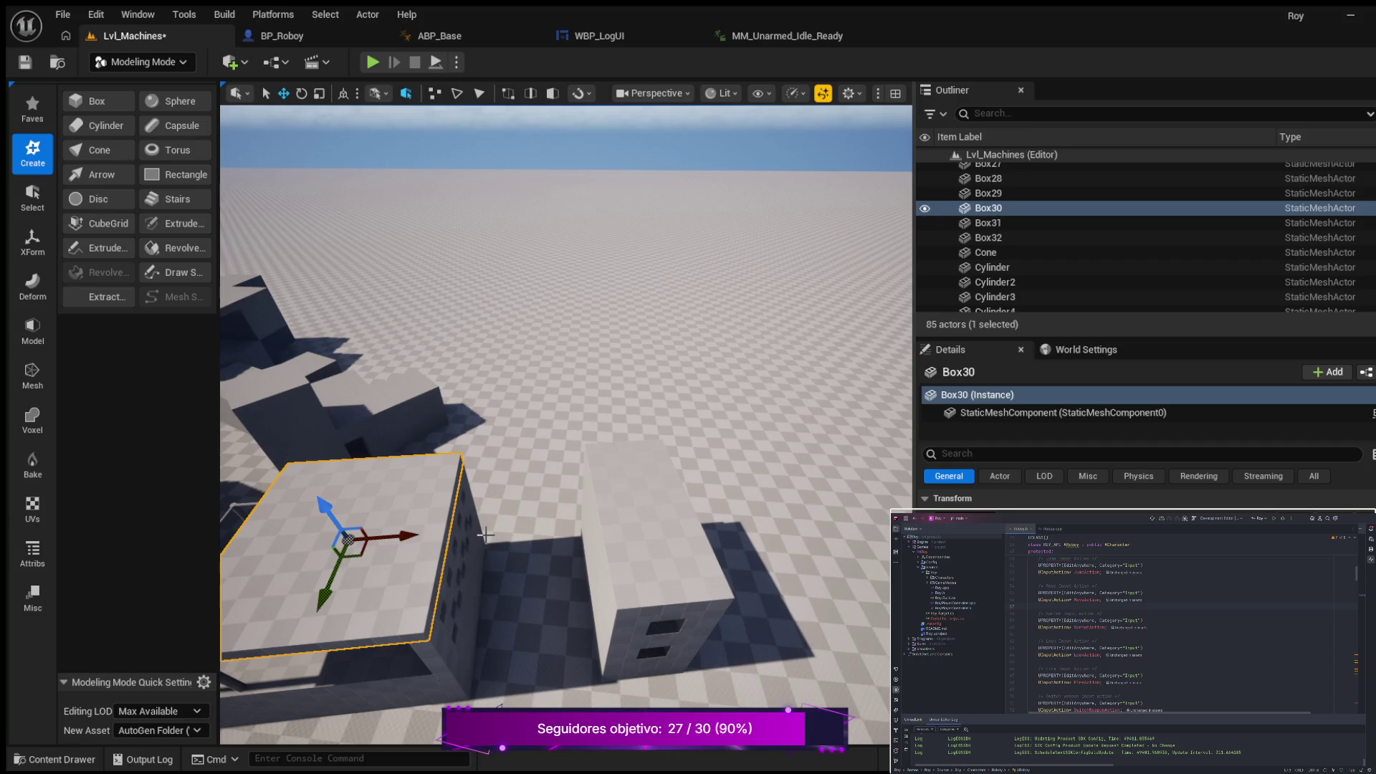
key(ctrl+d)
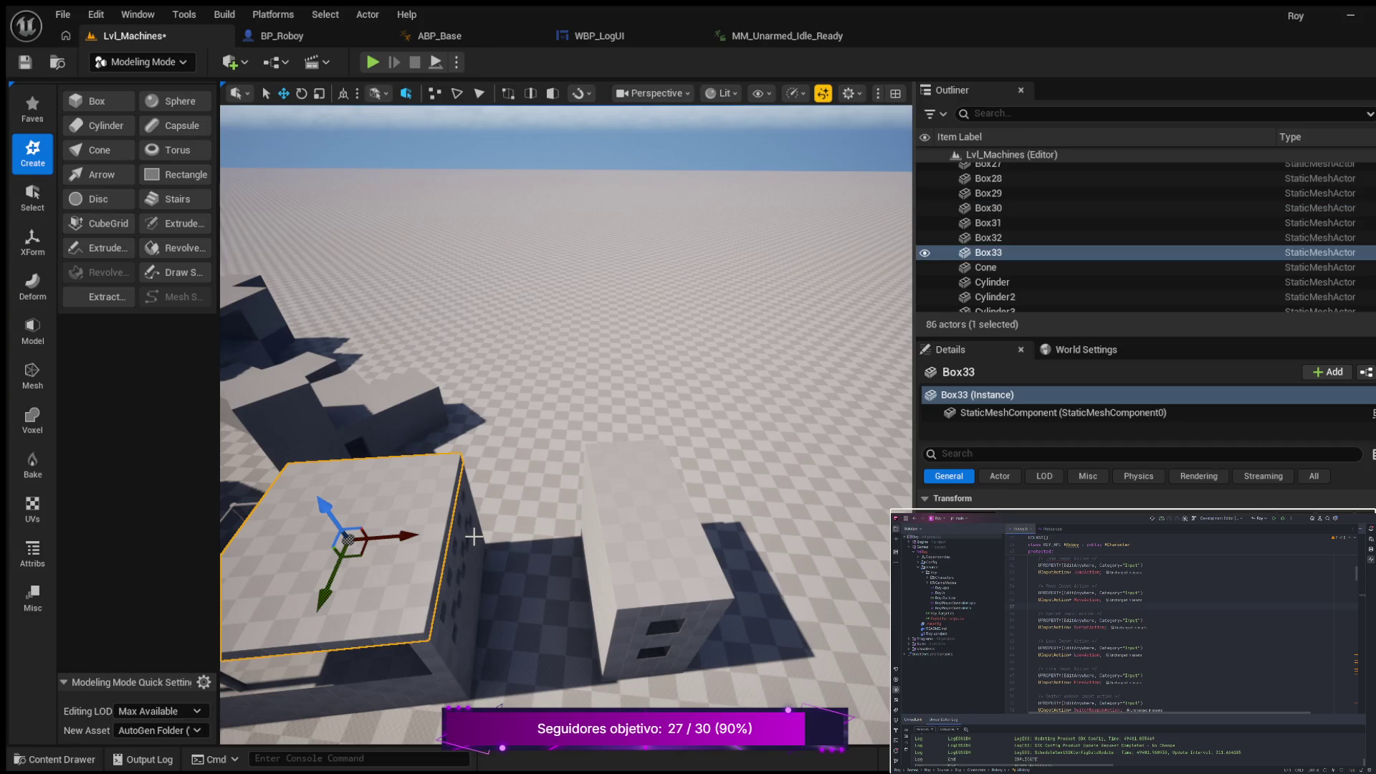
mouse_move(409, 536)
mouse_down()
mouse_move(614, 547)
mouse_move(599, 551)
mouse_up()
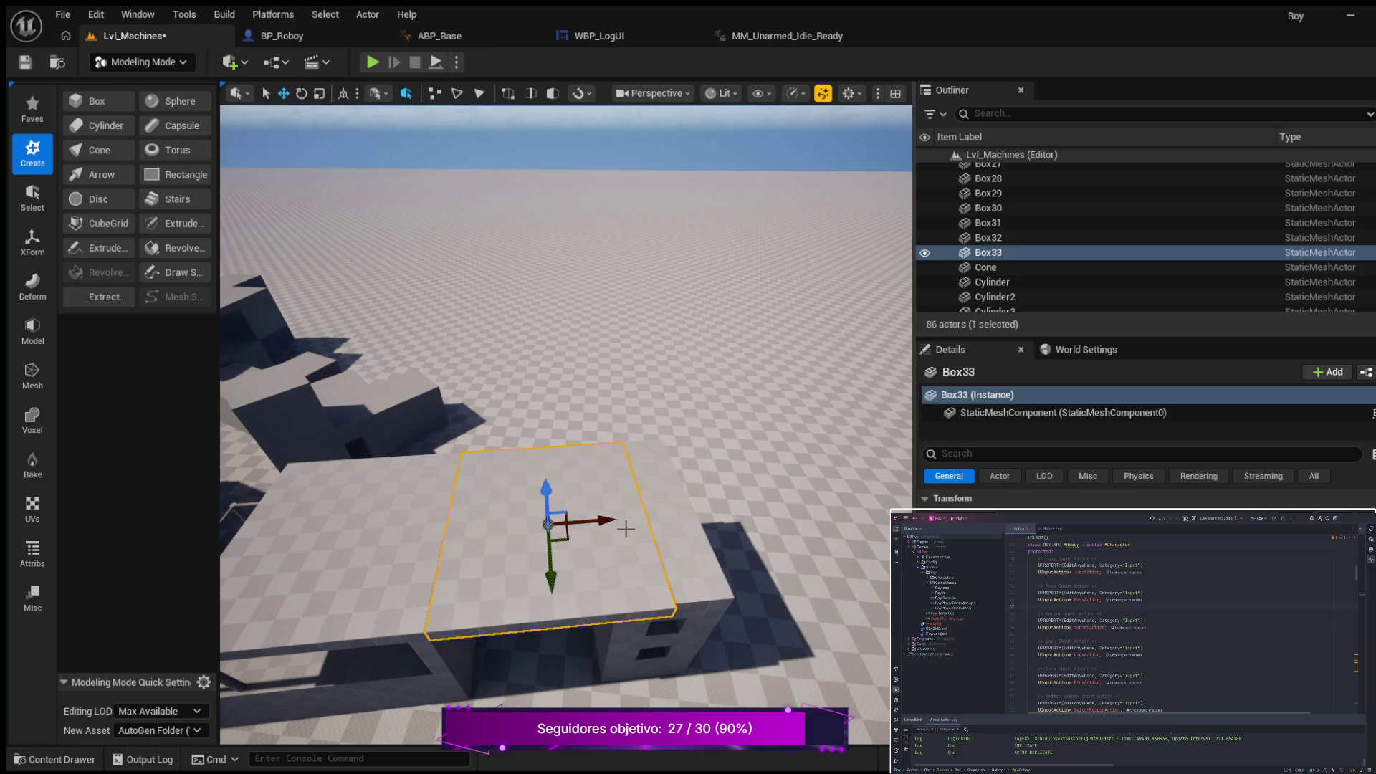
drag(547, 492, 551, 536)
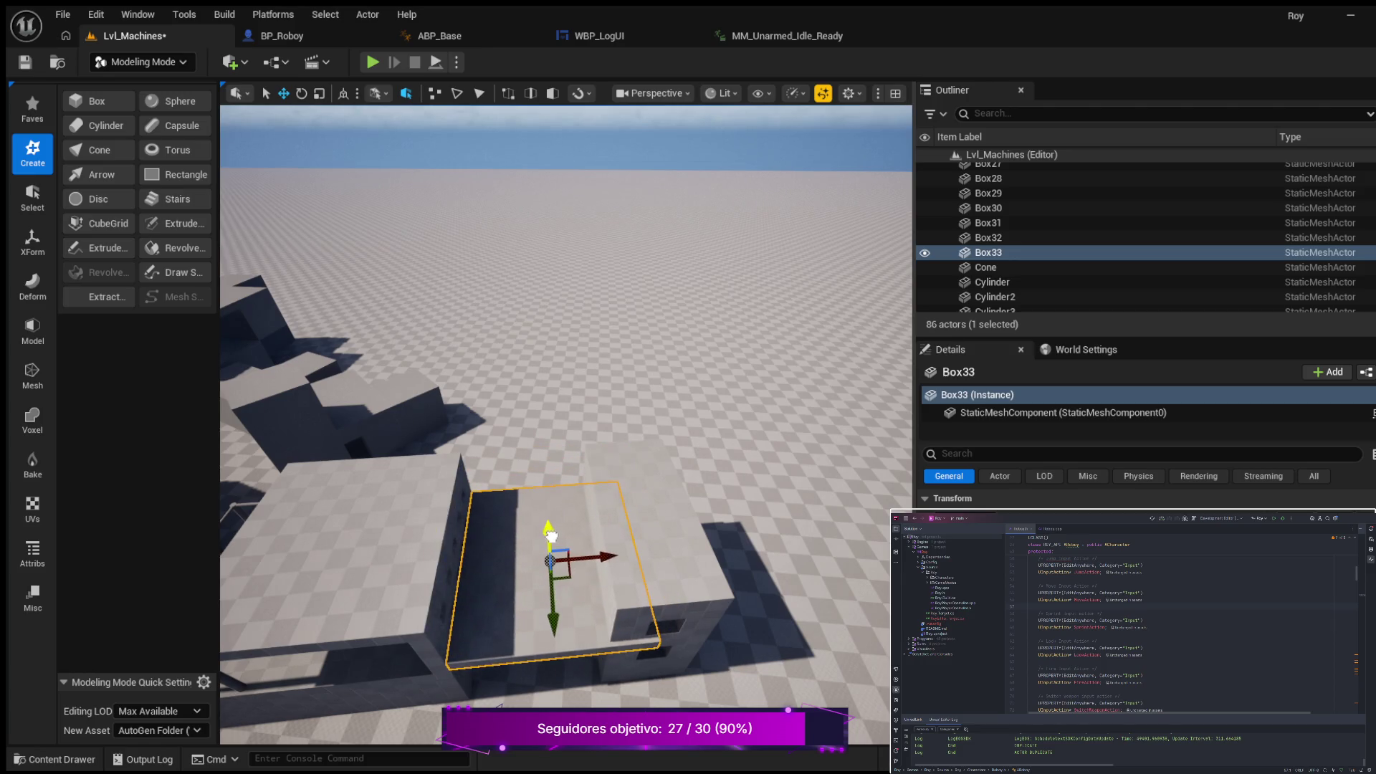
drag(624, 617, 708, 630)
Step: Shift the Box32 block sideways to the right, then select the Box33 beam
click(643, 490)
mouse_move(589, 467)
mouse_down()
mouse_move(644, 467)
mouse_move(632, 473)
mouse_up()
drag(657, 534, 636, 471)
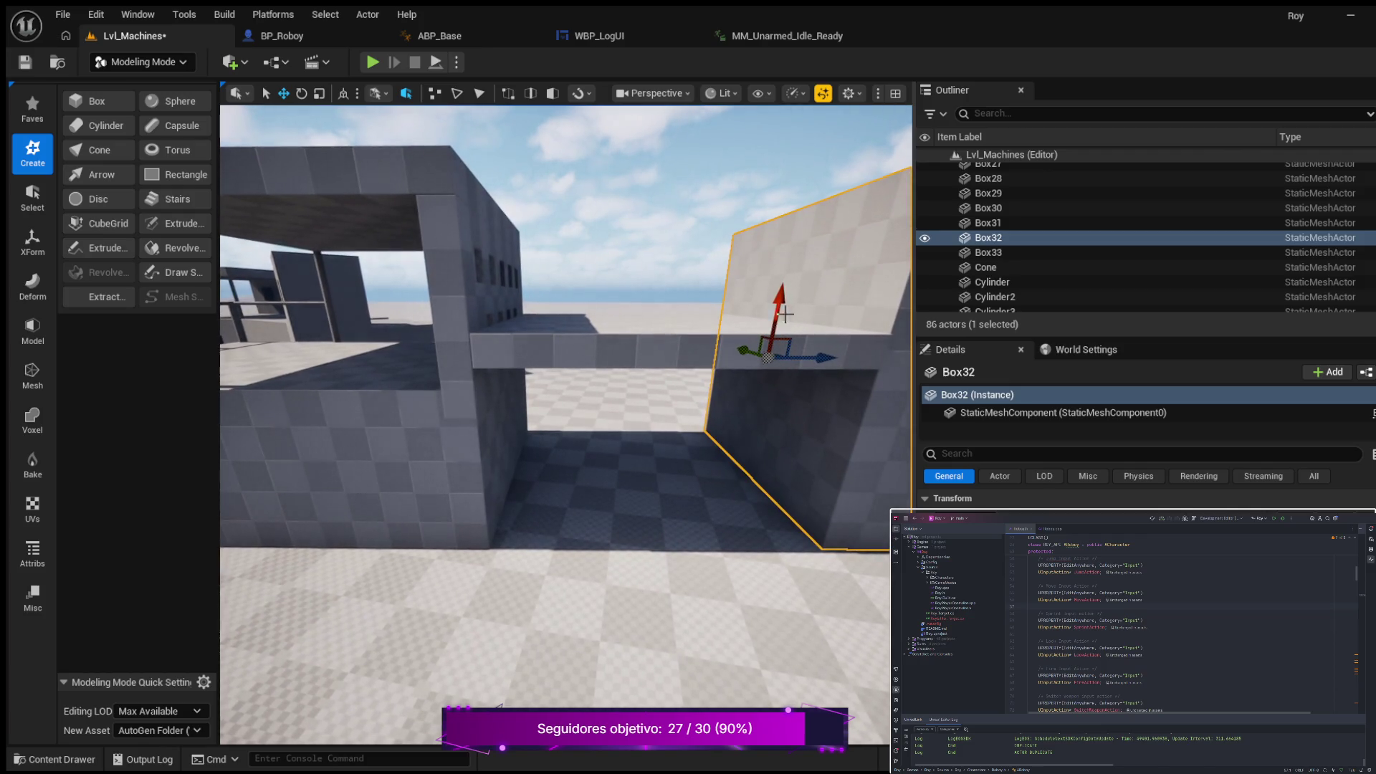
click(667, 337)
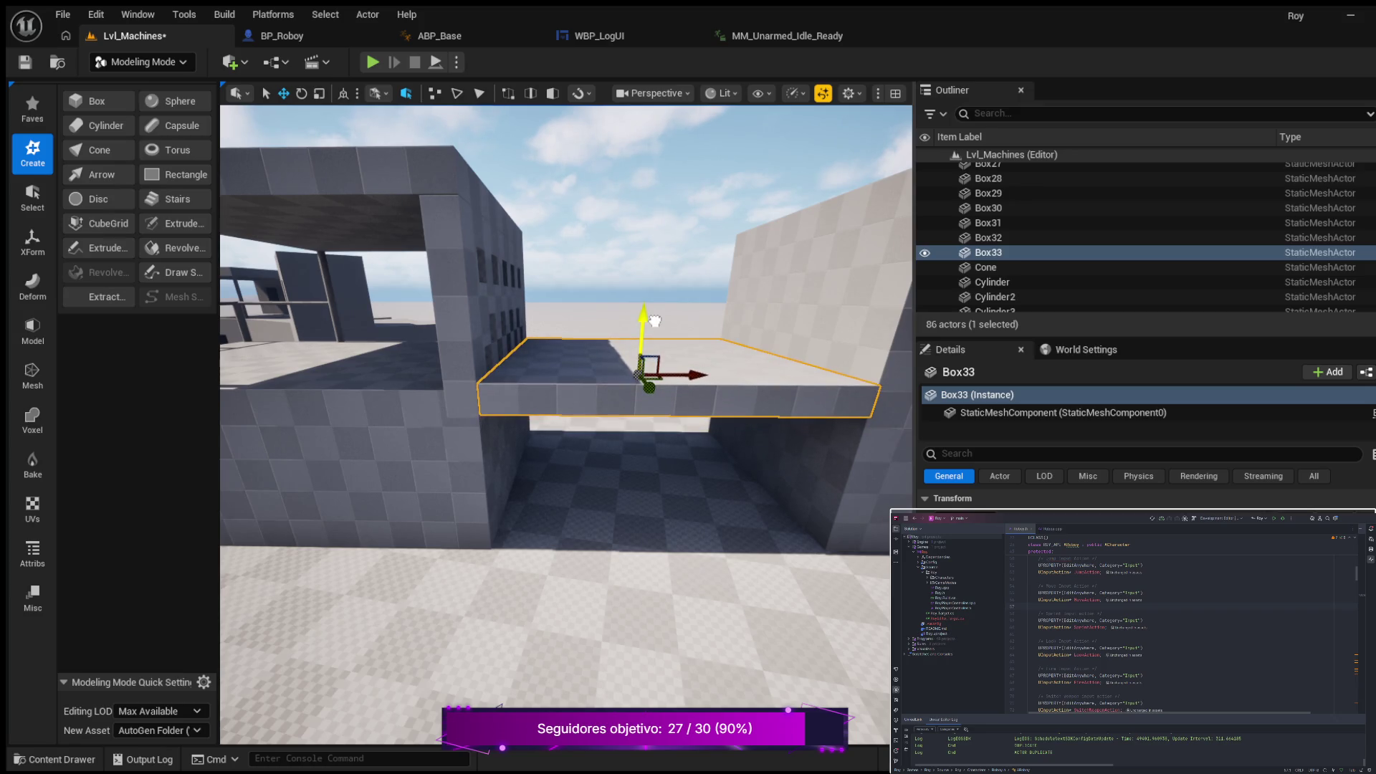
mouse_move(653, 334)
mouse_down()
mouse_move(710, 337)
mouse_move(710, 423)
mouse_move(732, 423)
mouse_move(731, 383)
mouse_move(787, 476)
mouse_move(721, 501)
mouse_move(720, 530)
mouse_move(630, 488)
mouse_move(630, 459)
mouse_move(695, 437)
mouse_up()
click(788, 477)
mouse_move(717, 504)
mouse_down()
mouse_move(823, 443)
mouse_move(812, 453)
mouse_up()
click(759, 474)
click(615, 505)
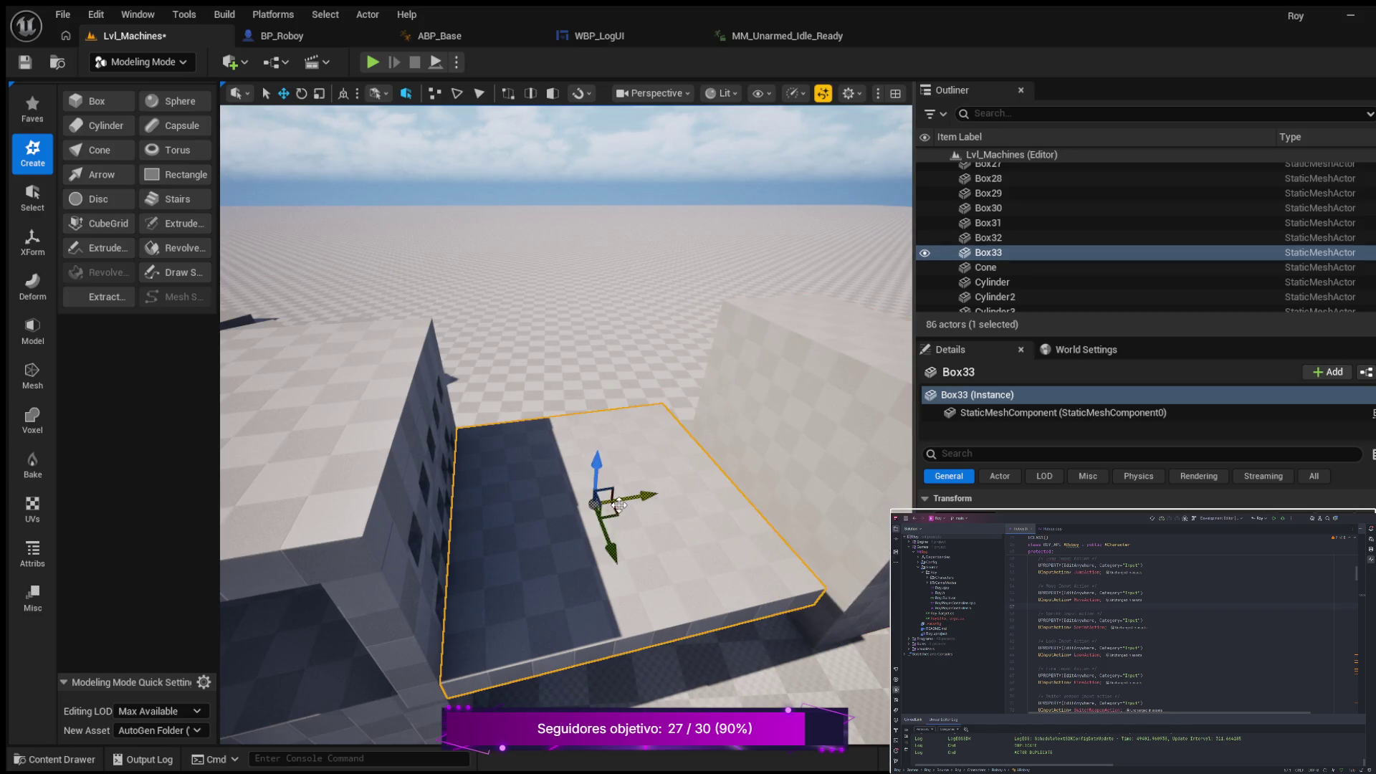
key(e)
drag(563, 568, 563, 567)
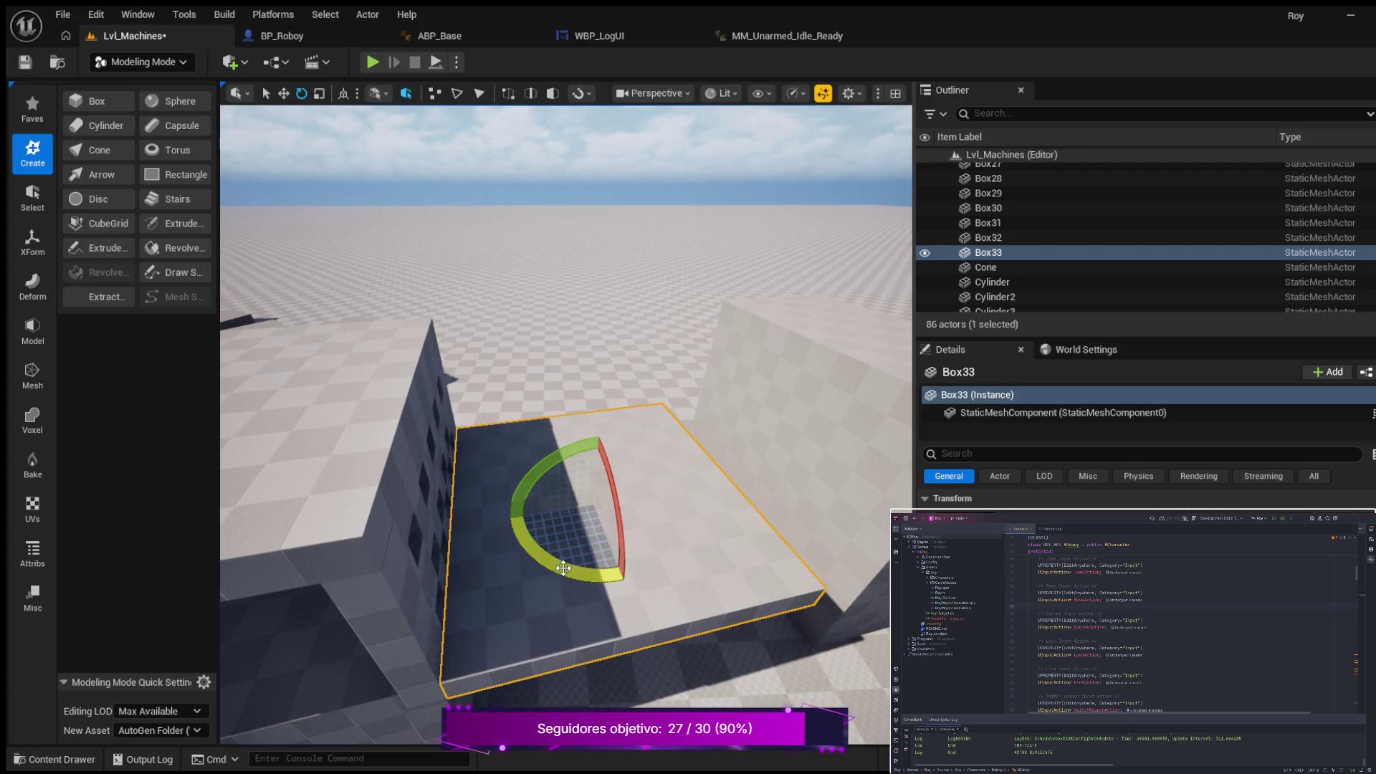
click(734, 465)
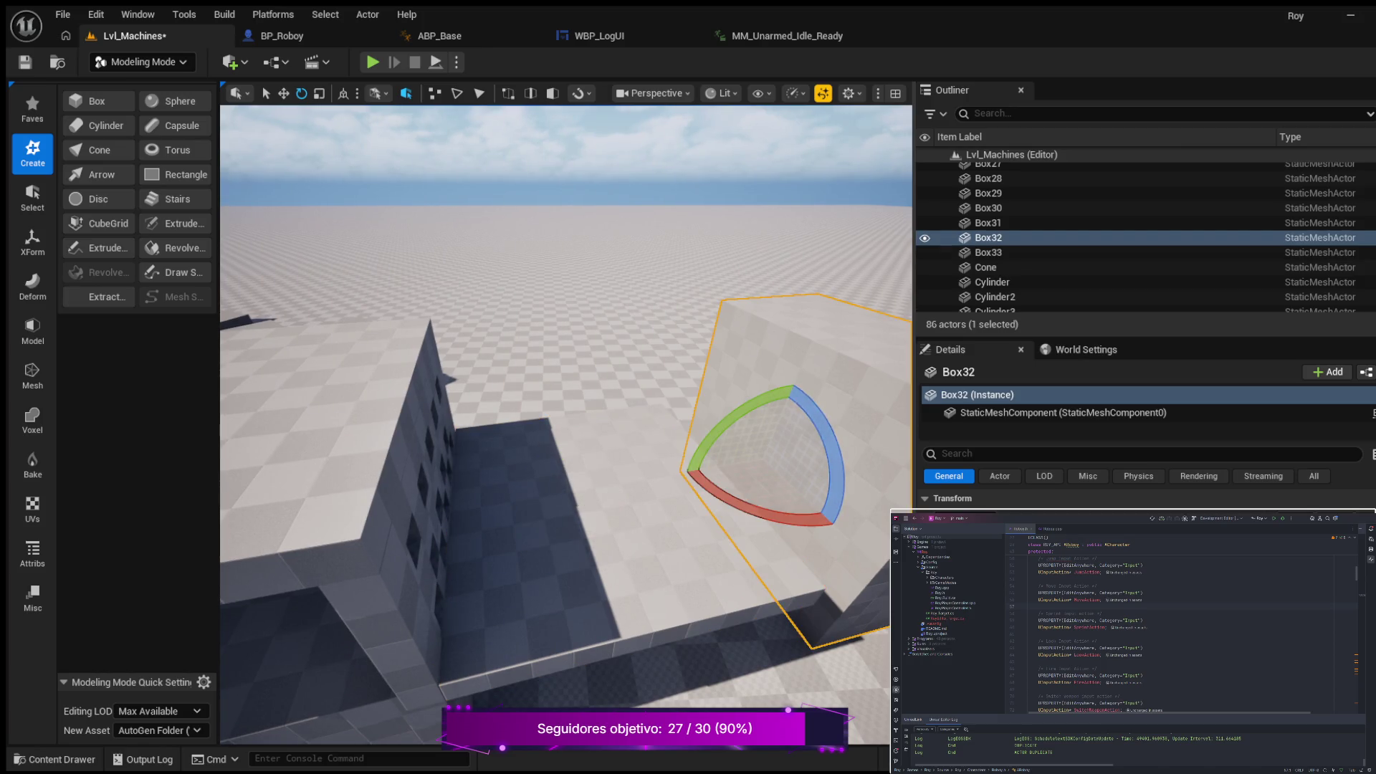
key(s)
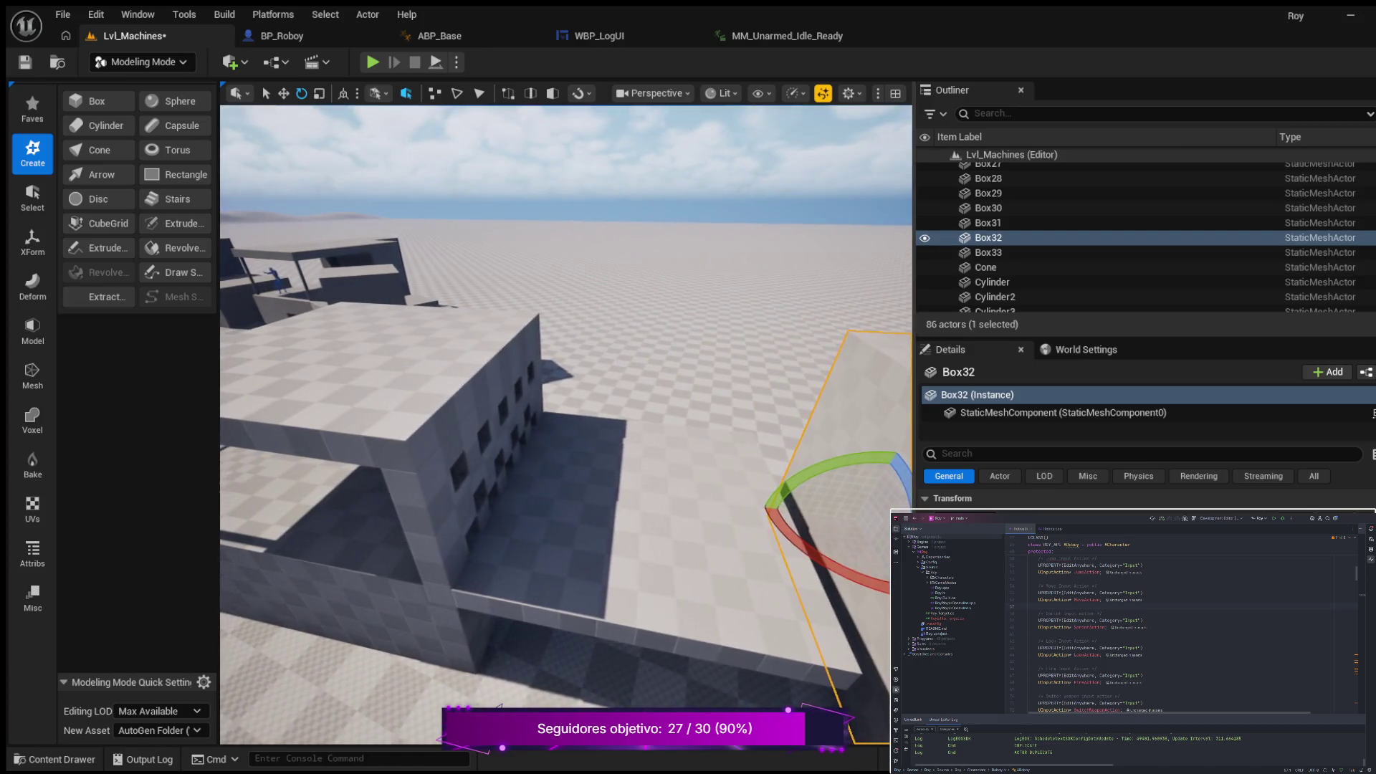
key(w)
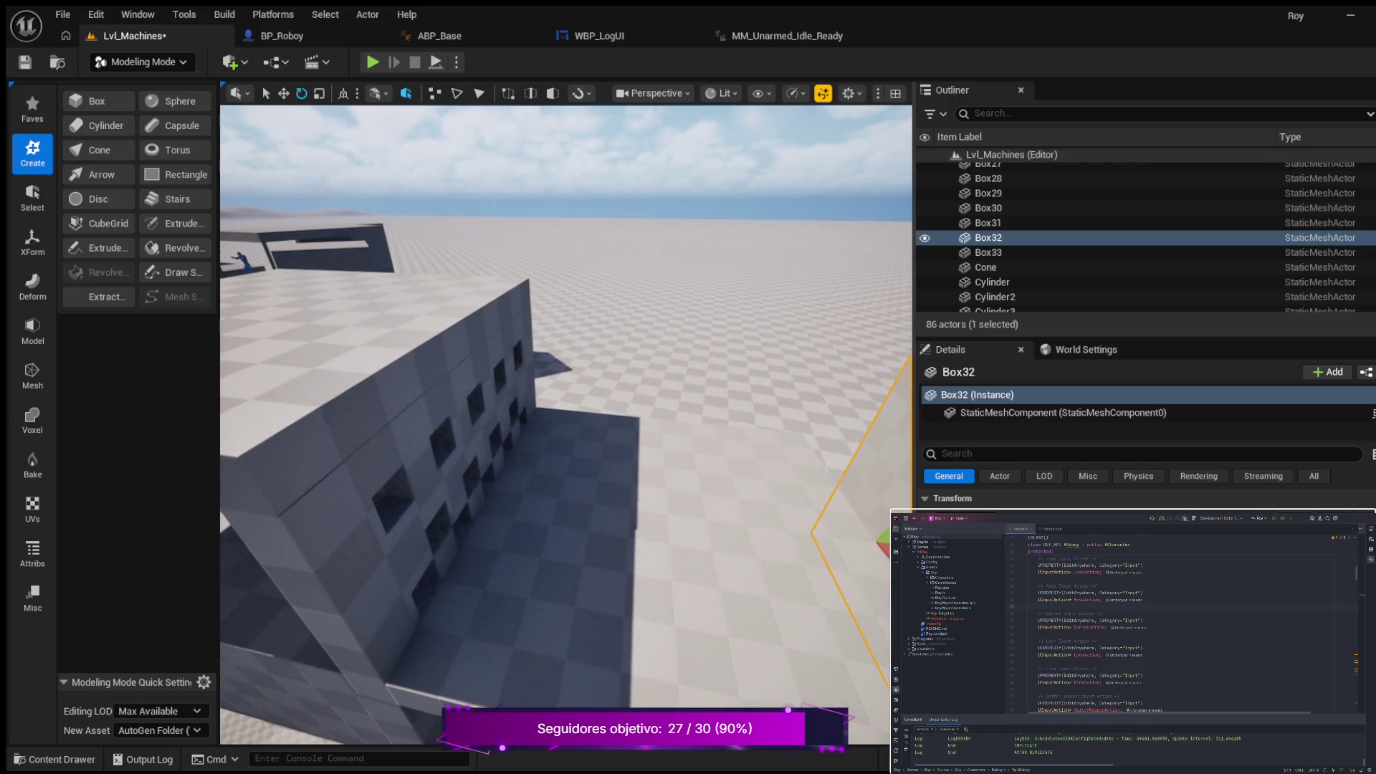
key(e)
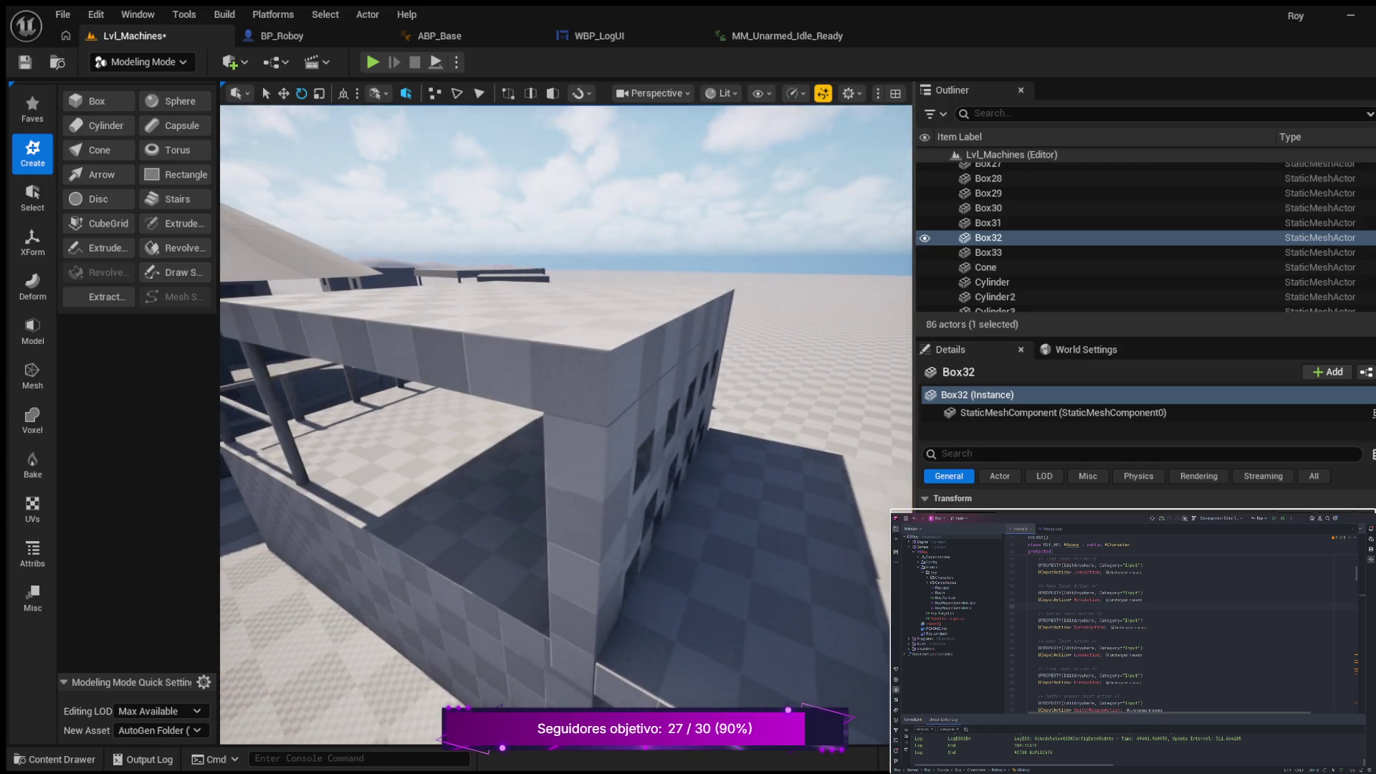
key(w)
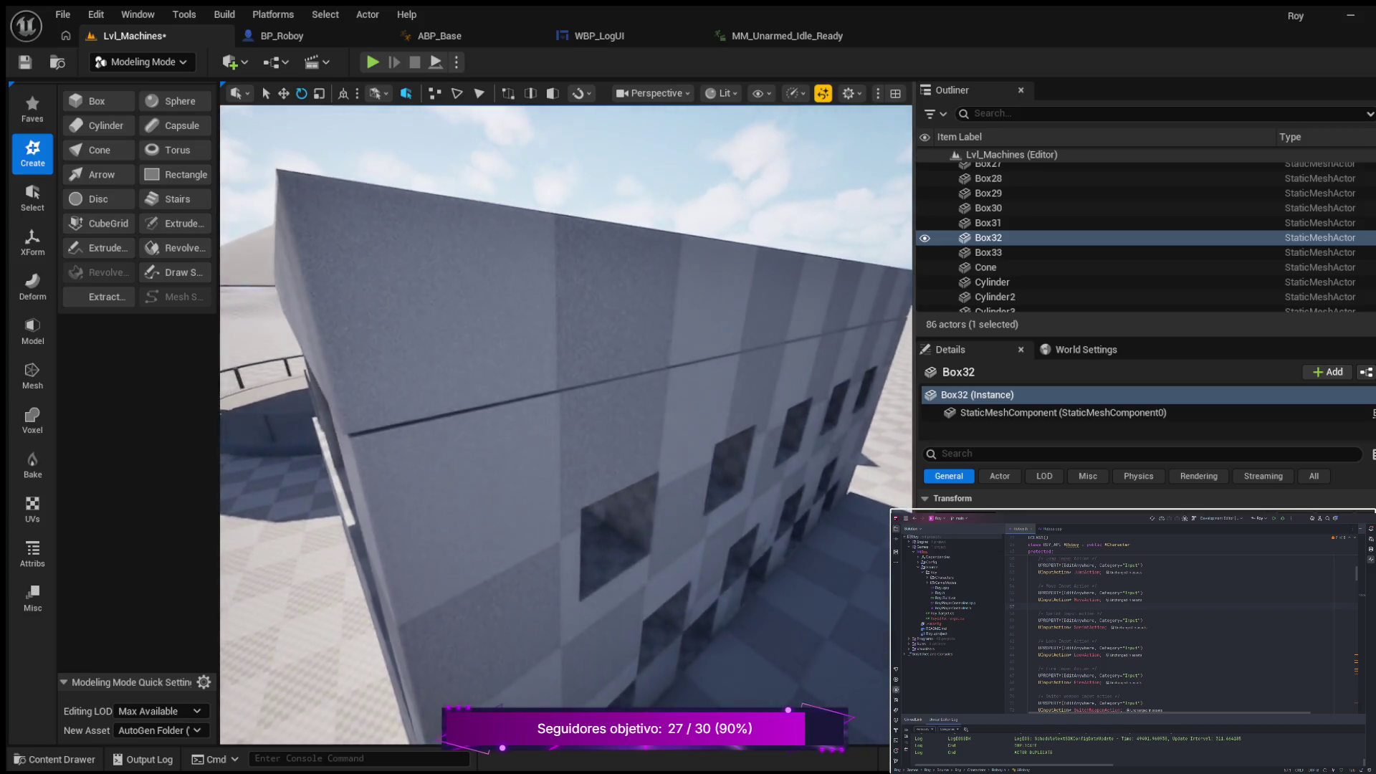
key(s)
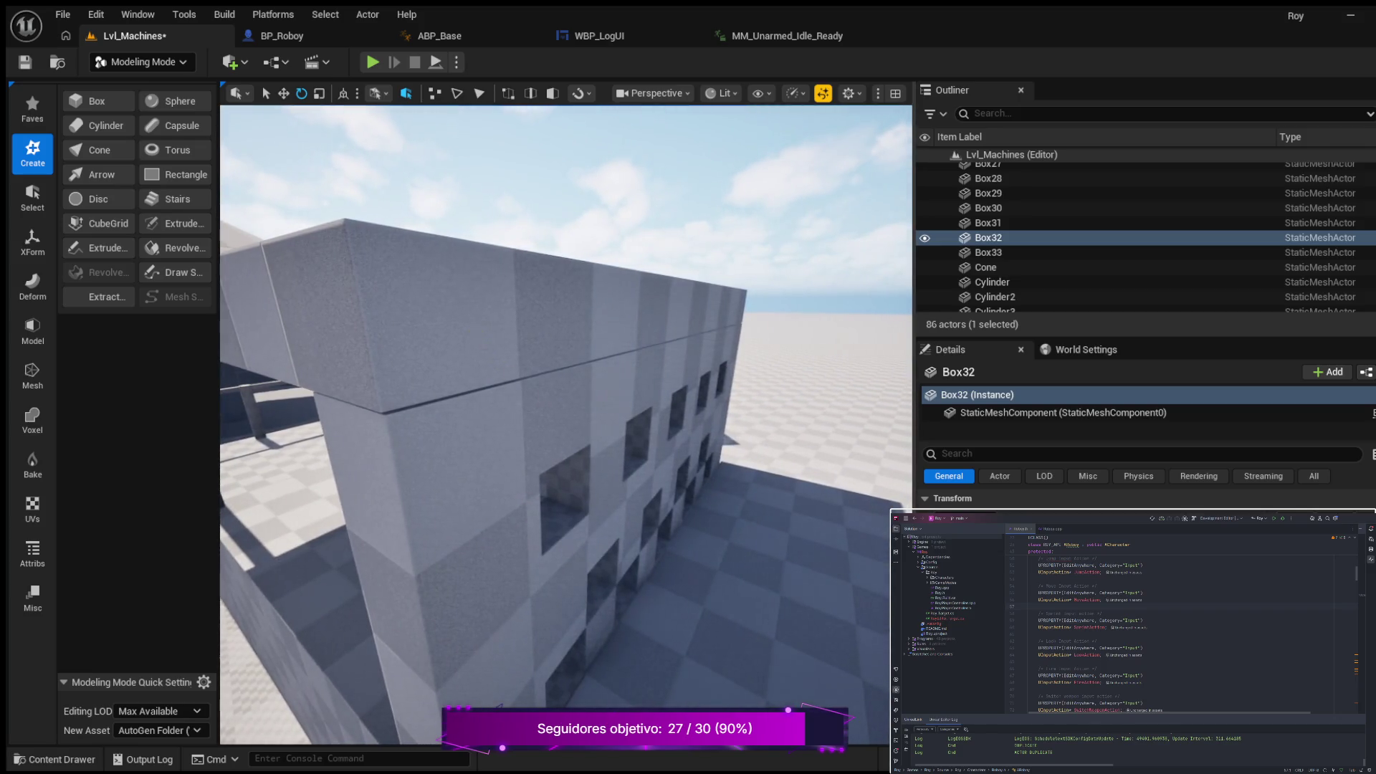
click(485, 330)
key(w)
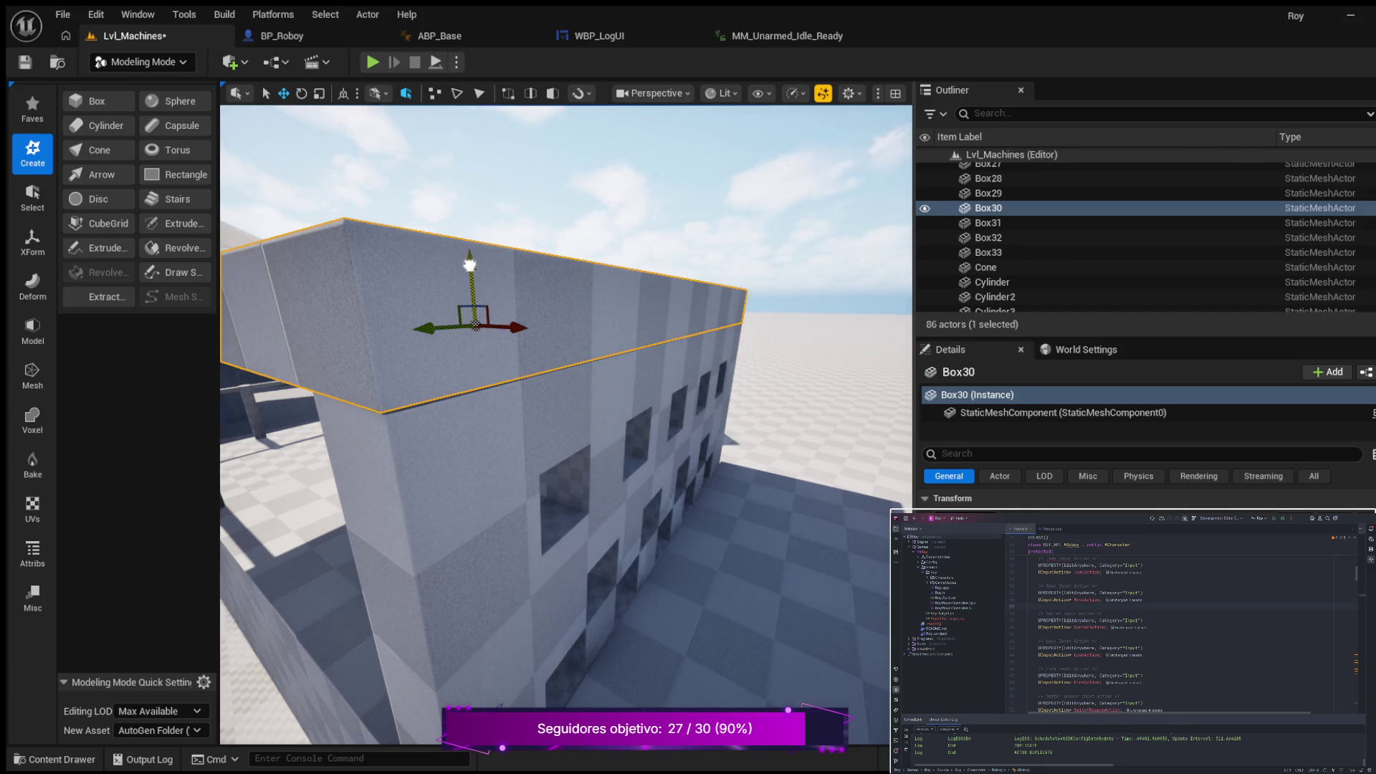
click(760, 537)
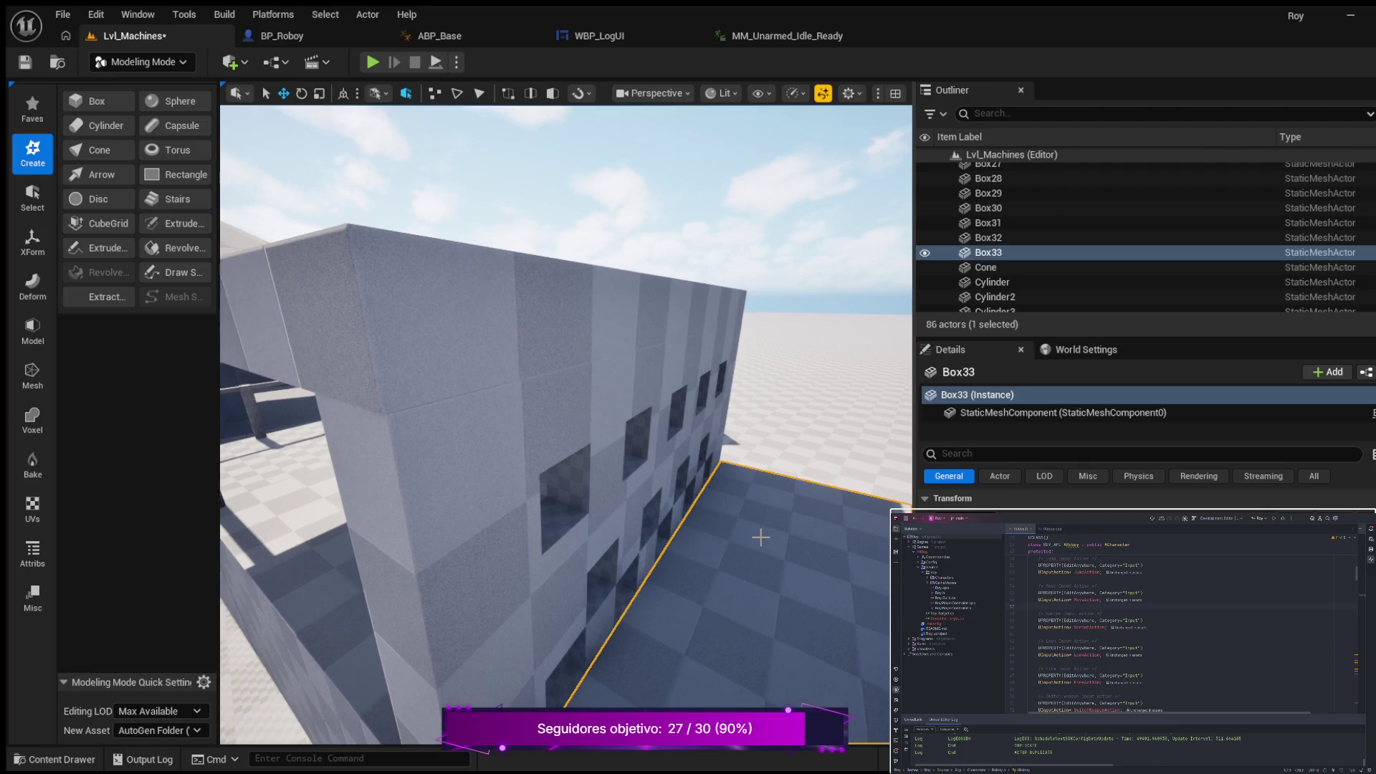
key(f)
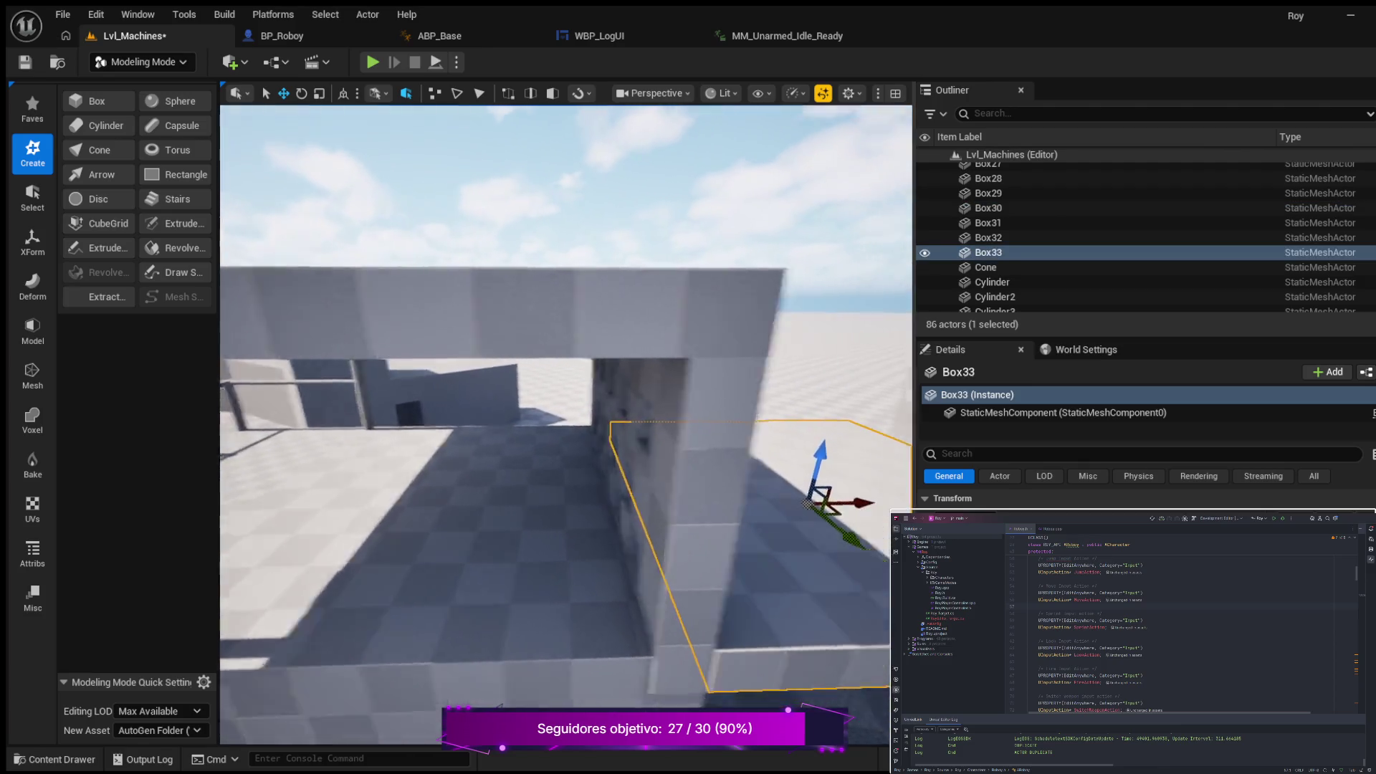
key(s)
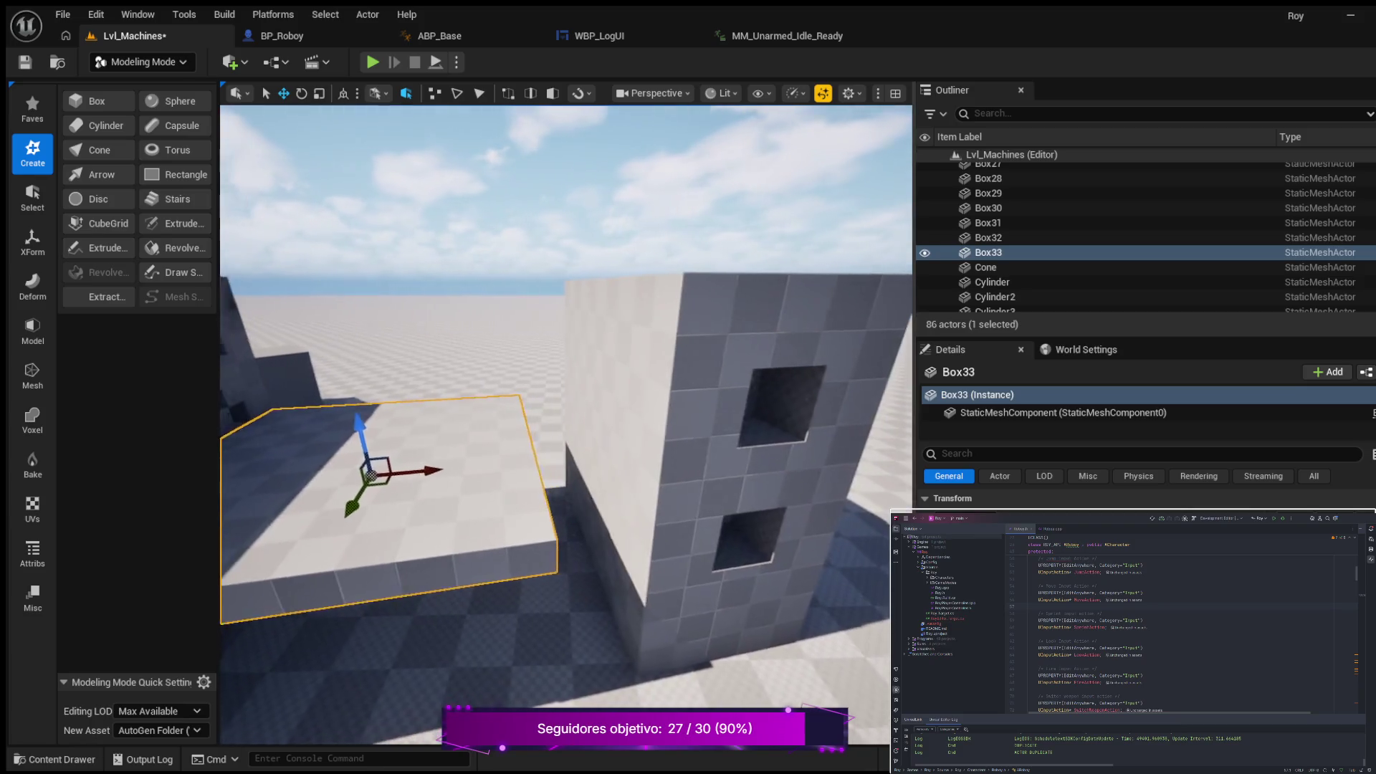
key(s)
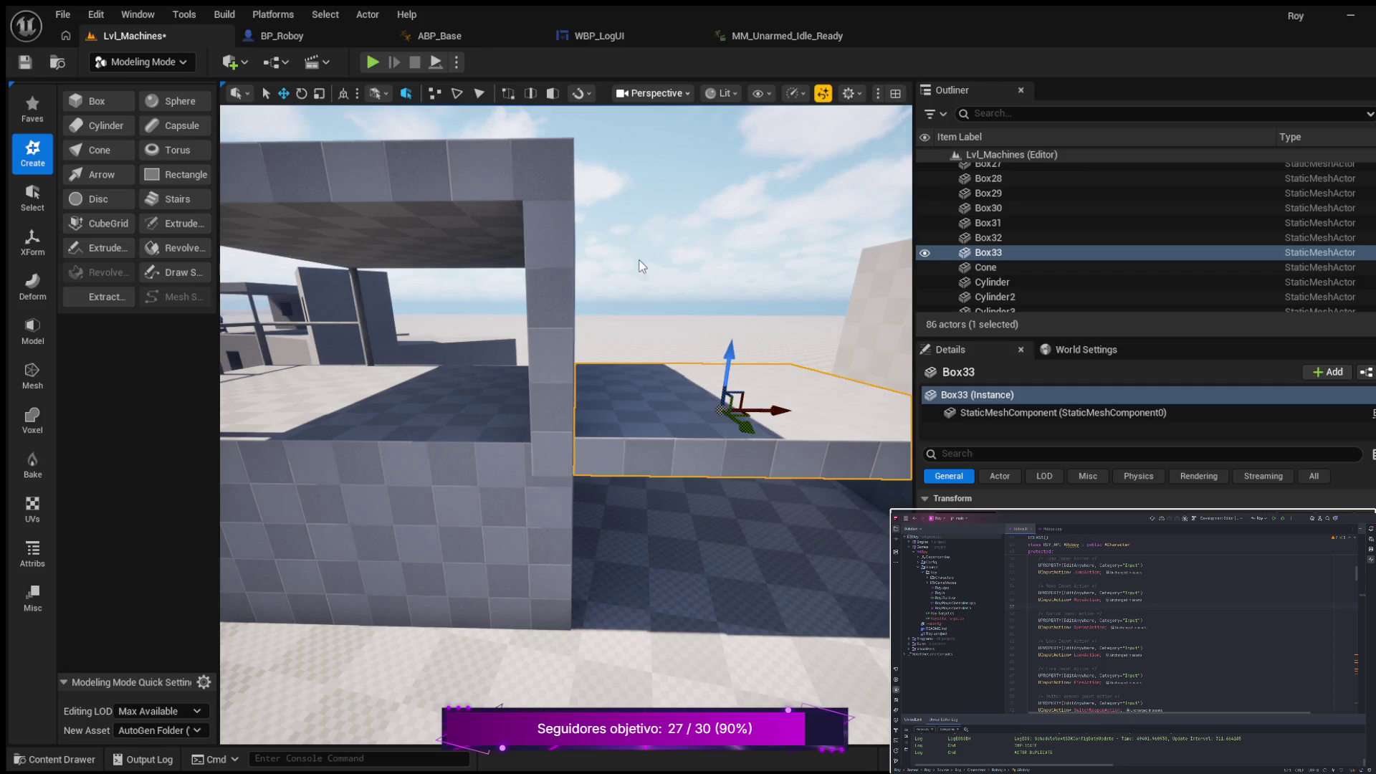
key(alt+h)
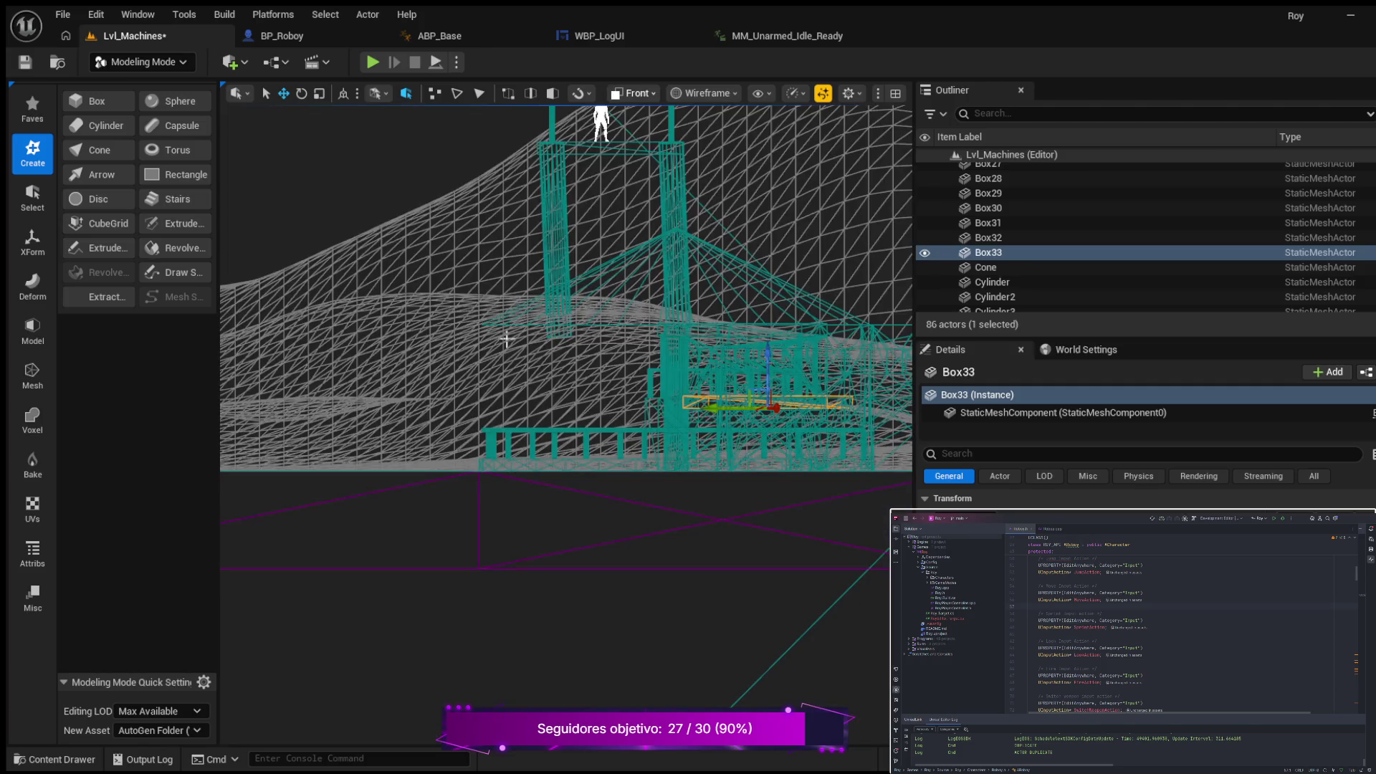
click(508, 336)
mouse_move(496, 478)
mouse_down()
mouse_move(750, 485)
mouse_move(449, 461)
mouse_move(371, 474)
mouse_up()
scroll(504, 425, up, 4)
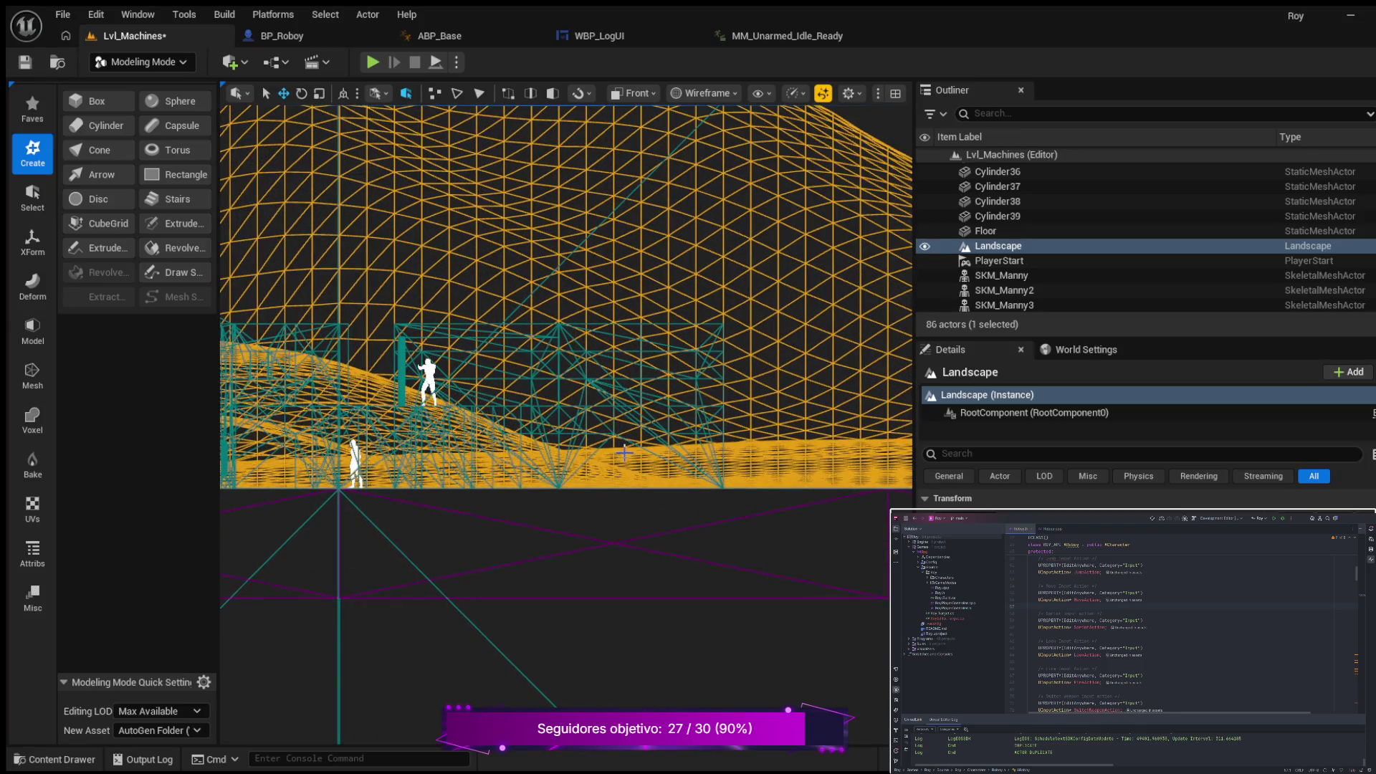
click(670, 434)
scroll(649, 450, down, 1)
drag(649, 450, 644, 506)
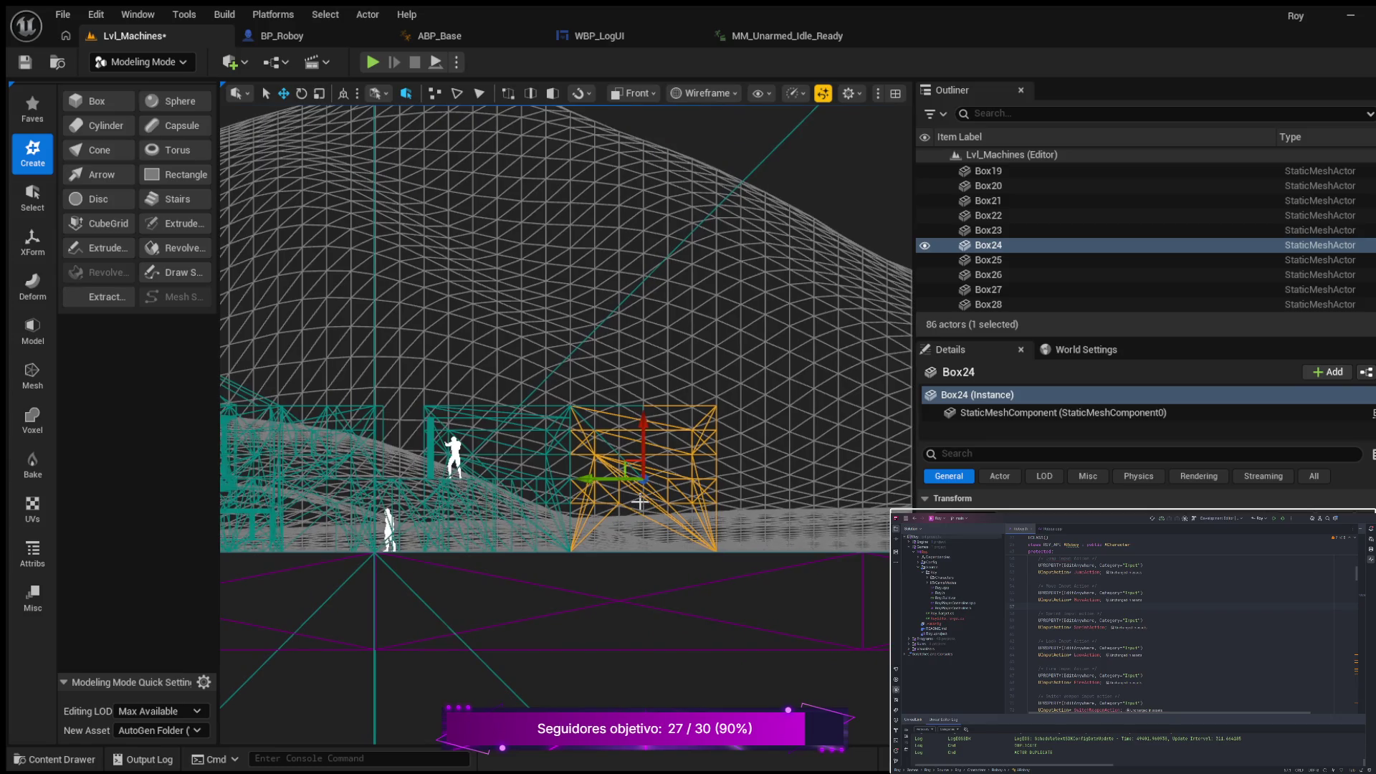
key(alt+g)
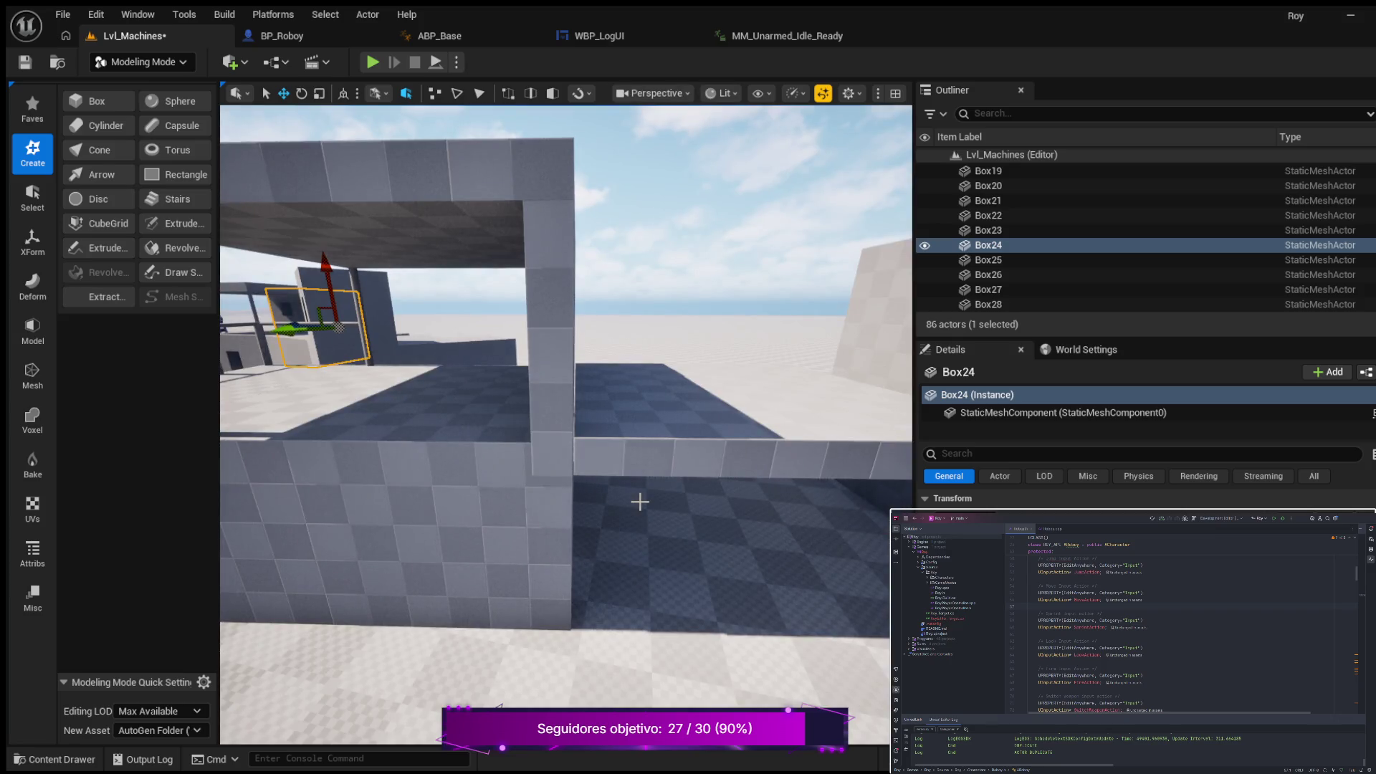
mouse_move(653, 484)
mouse_down()
mouse_move(645, 459)
mouse_move(548, 445)
mouse_move(592, 448)
mouse_move(587, 357)
mouse_move(612, 353)
mouse_move(448, 346)
mouse_move(484, 348)
mouse_move(486, 319)
mouse_move(501, 318)
mouse_move(469, 321)
mouse_move(464, 474)
mouse_up()
click(587, 357)
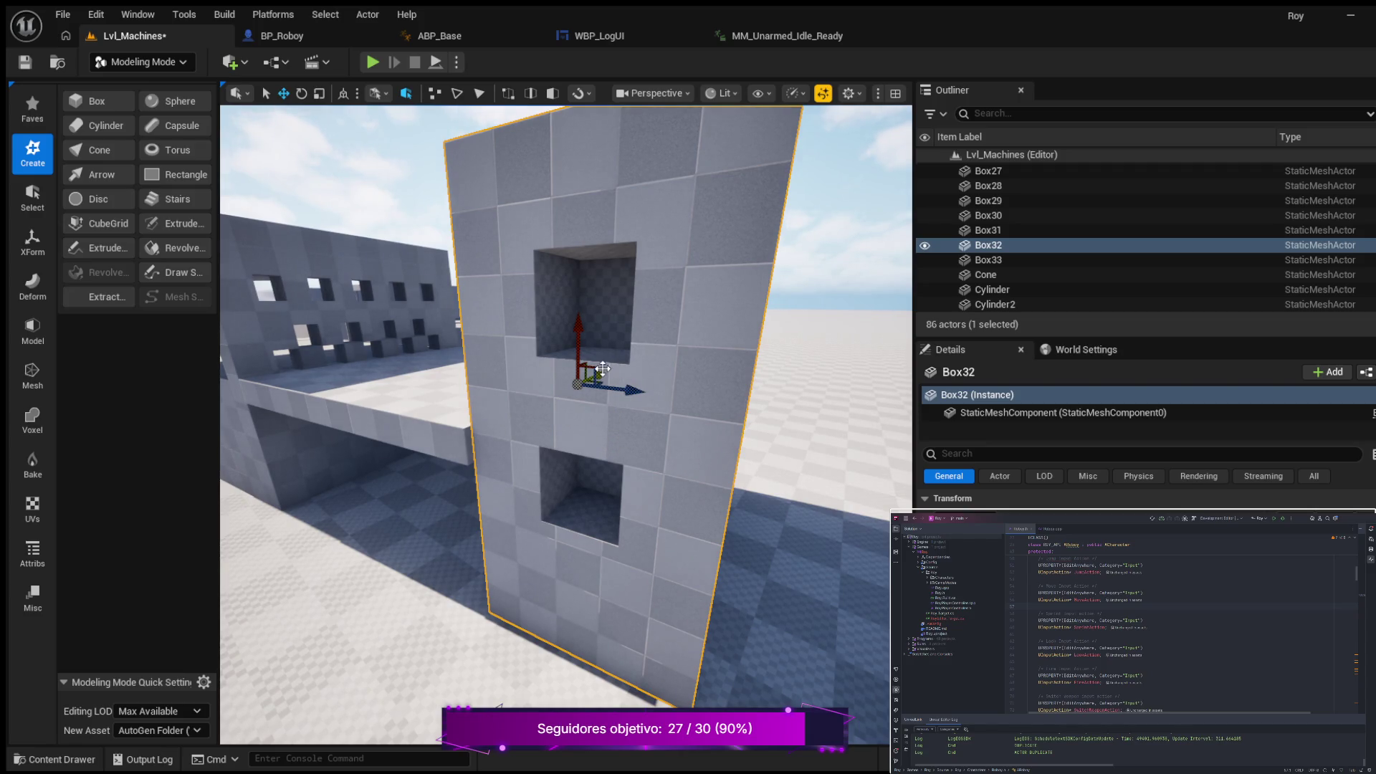
mouse_move(464, 474)
mouse_down()
mouse_move(394, 479)
mouse_move(430, 485)
mouse_up()
click(422, 482)
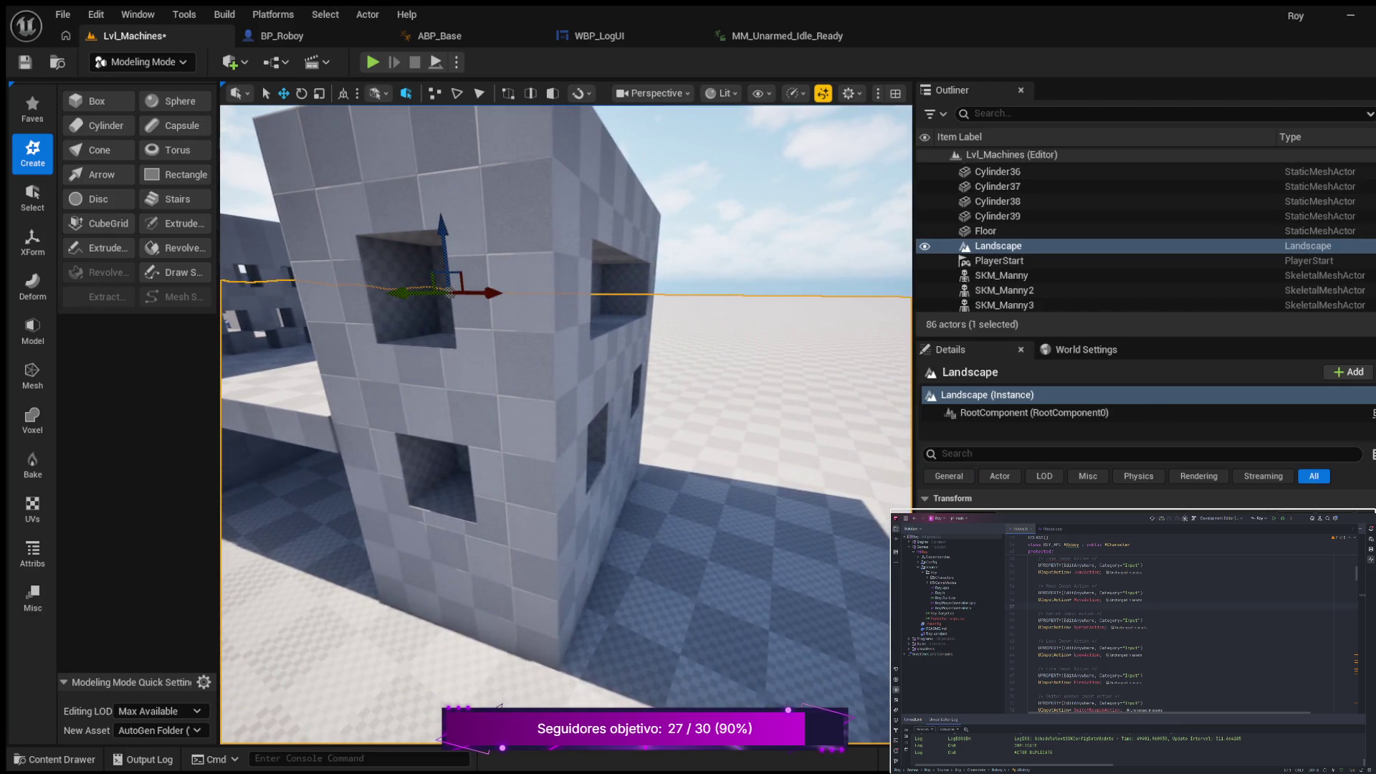
click(577, 353)
drag(506, 358, 441, 392)
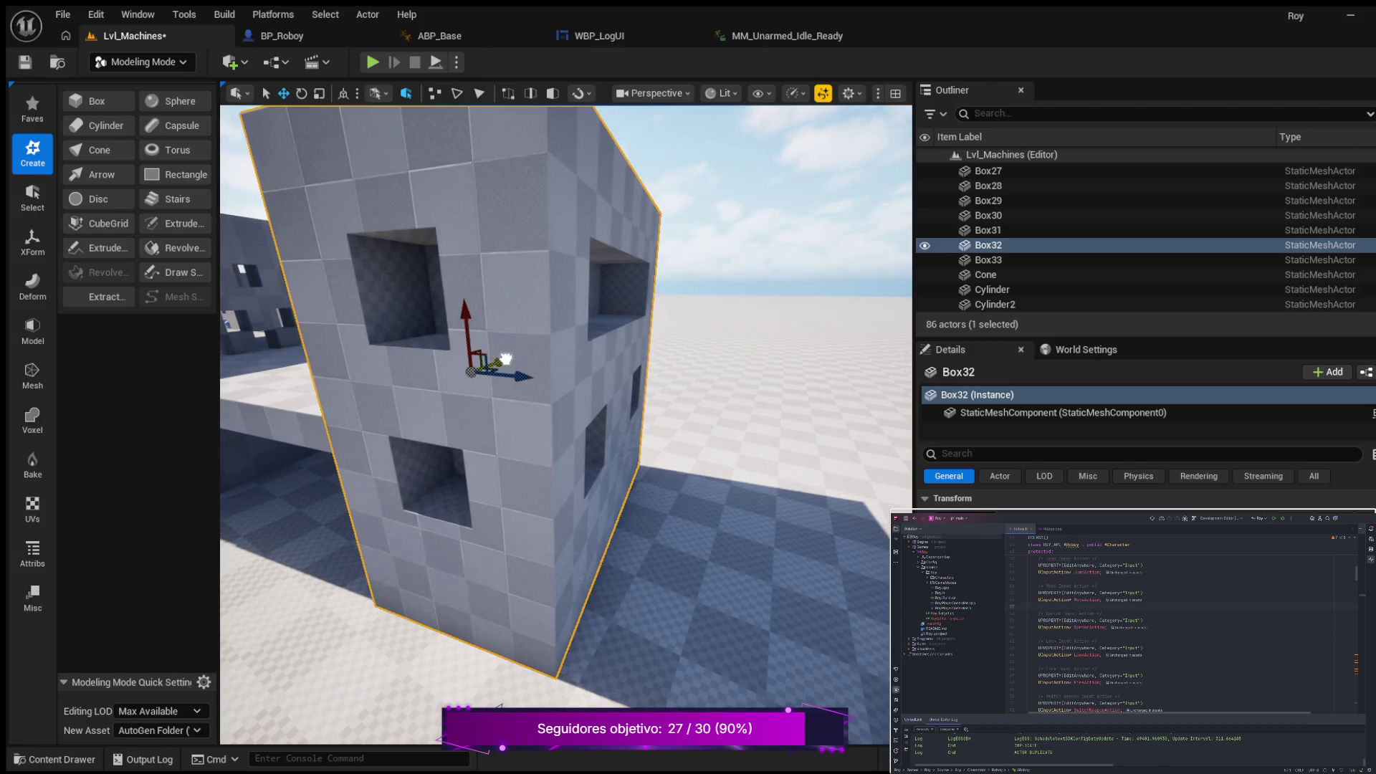
click(301, 473)
drag(307, 470, 431, 350)
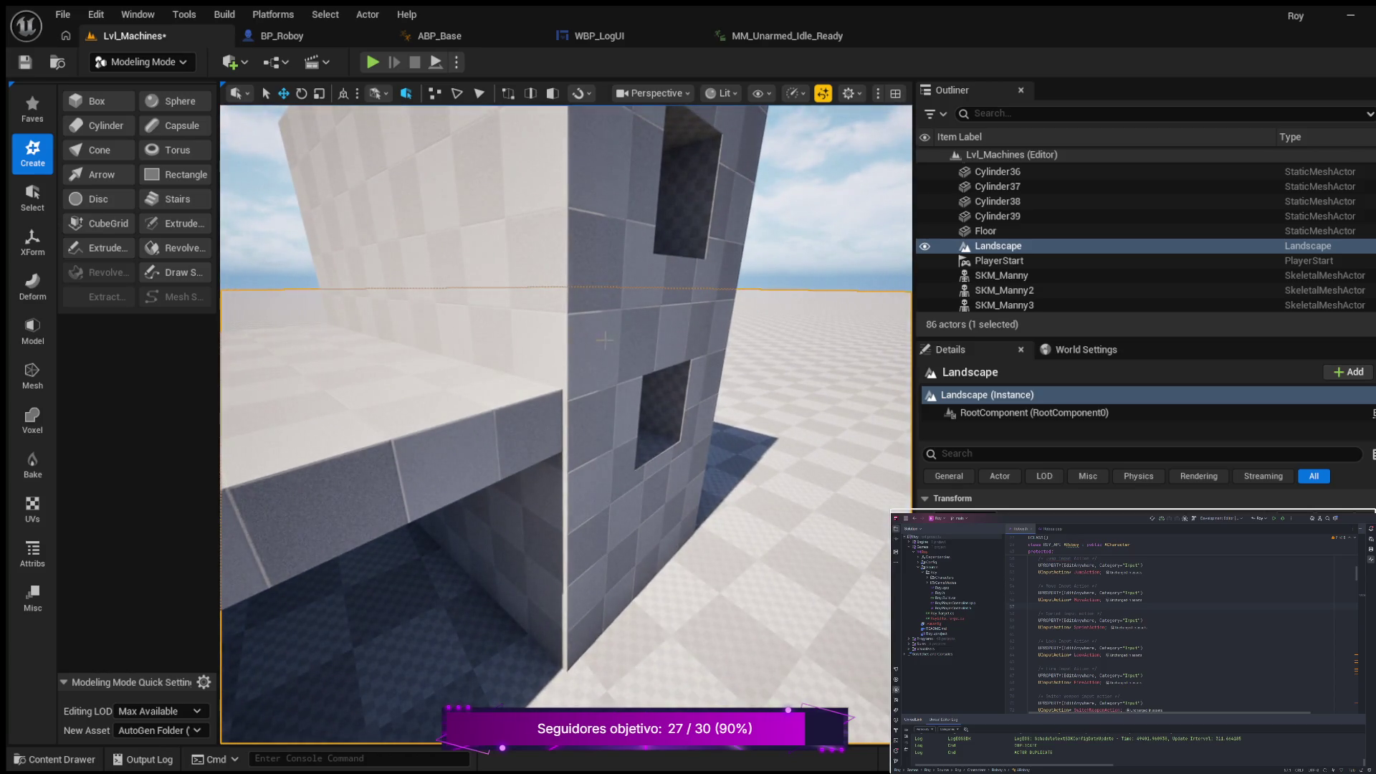
click(627, 321)
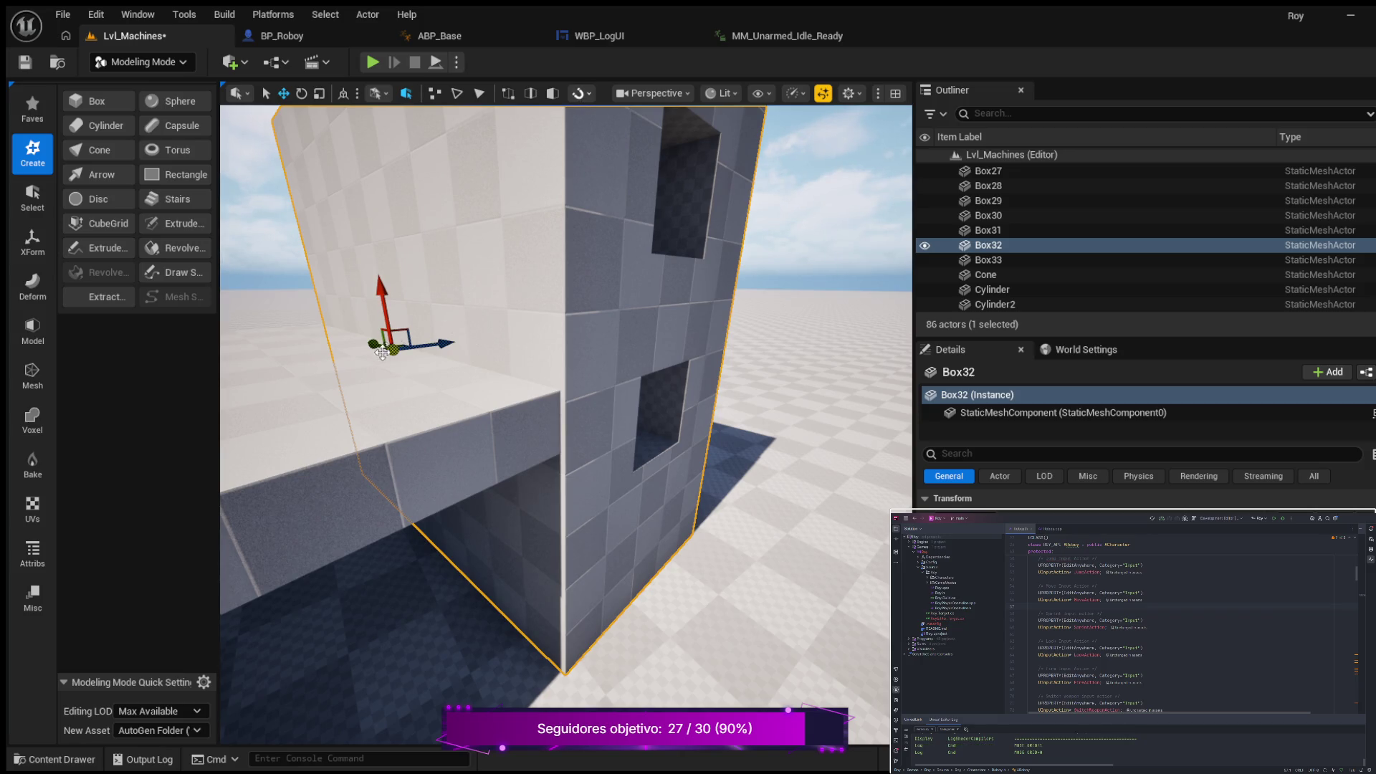
drag(375, 346, 395, 336)
scroll(357, 334, up, 3)
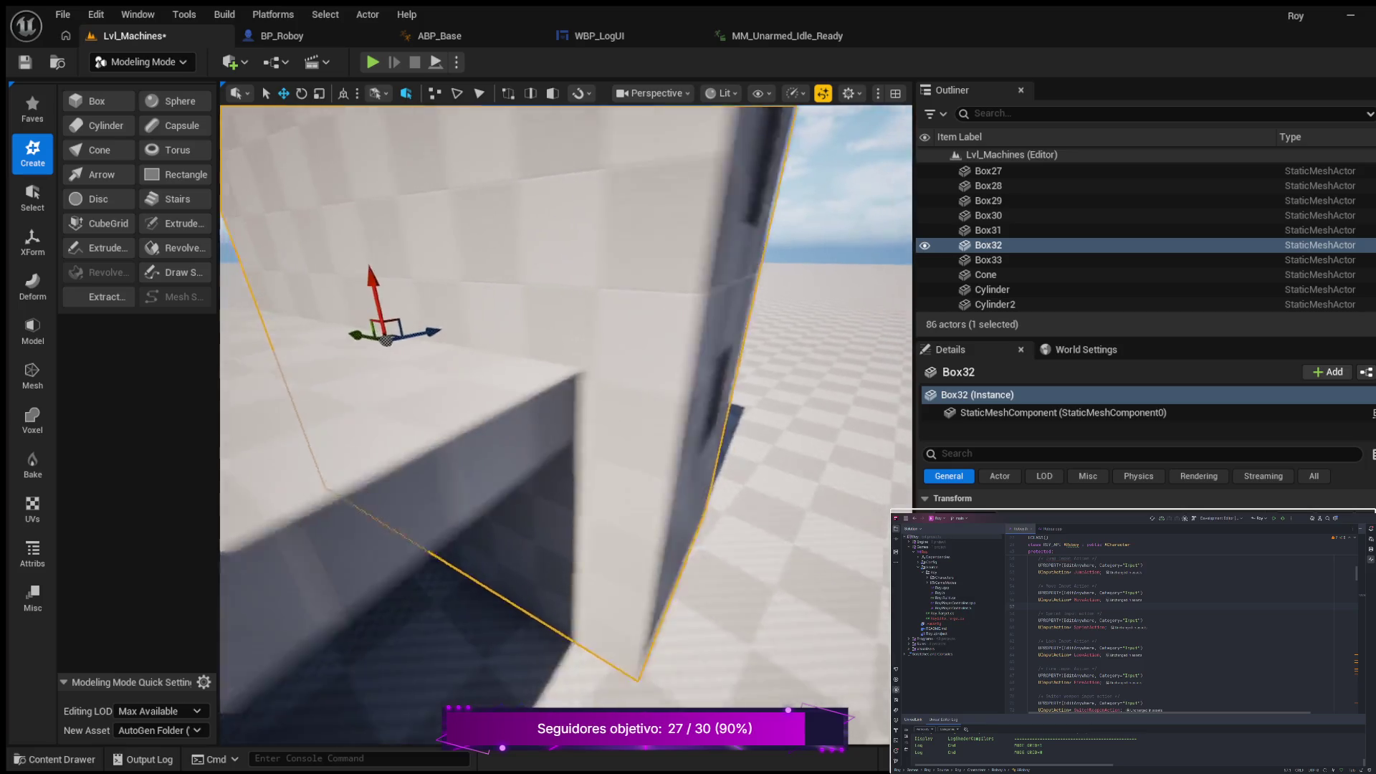
mouse_move(360, 349)
mouse_down()
mouse_move(316, 344)
mouse_move(295, 323)
mouse_up()
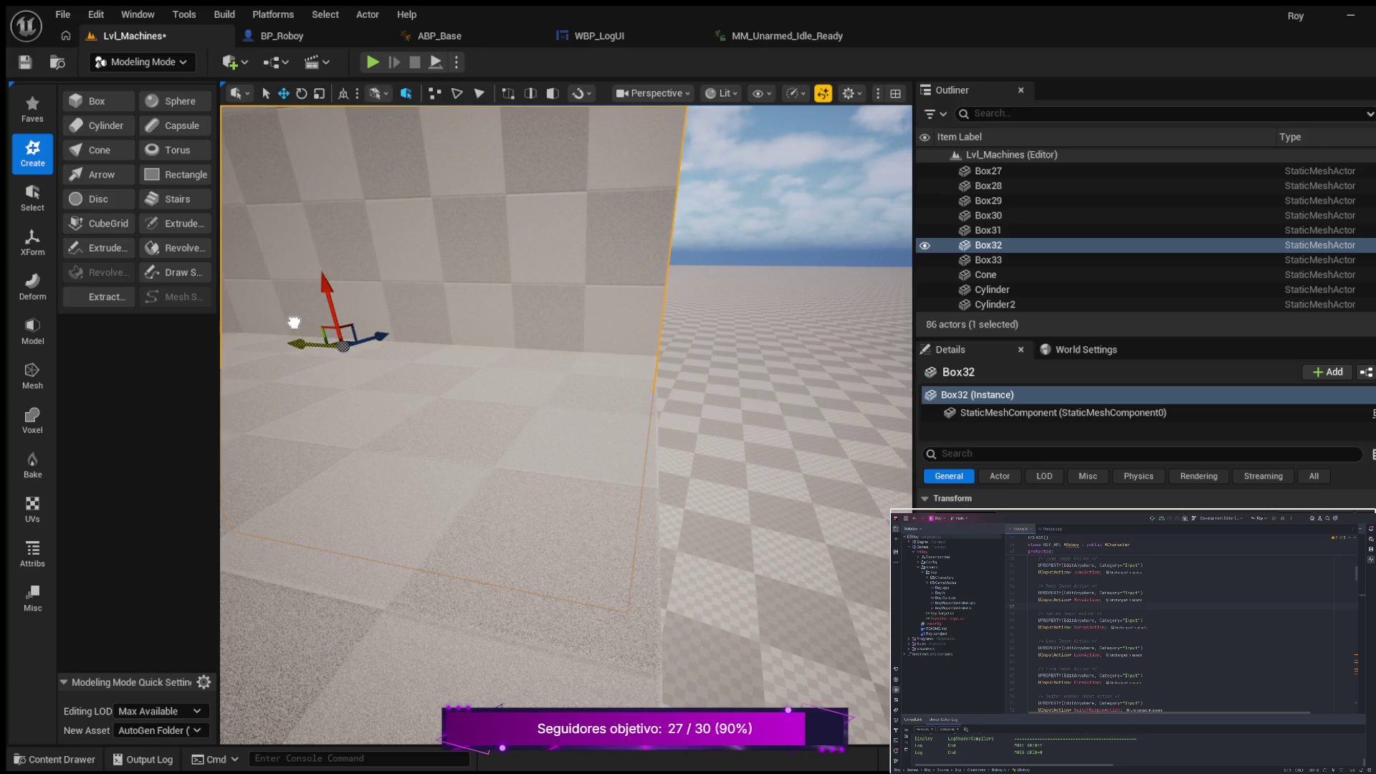
mouse_move(349, 354)
mouse_down()
mouse_move(346, 401)
mouse_move(315, 408)
mouse_up()
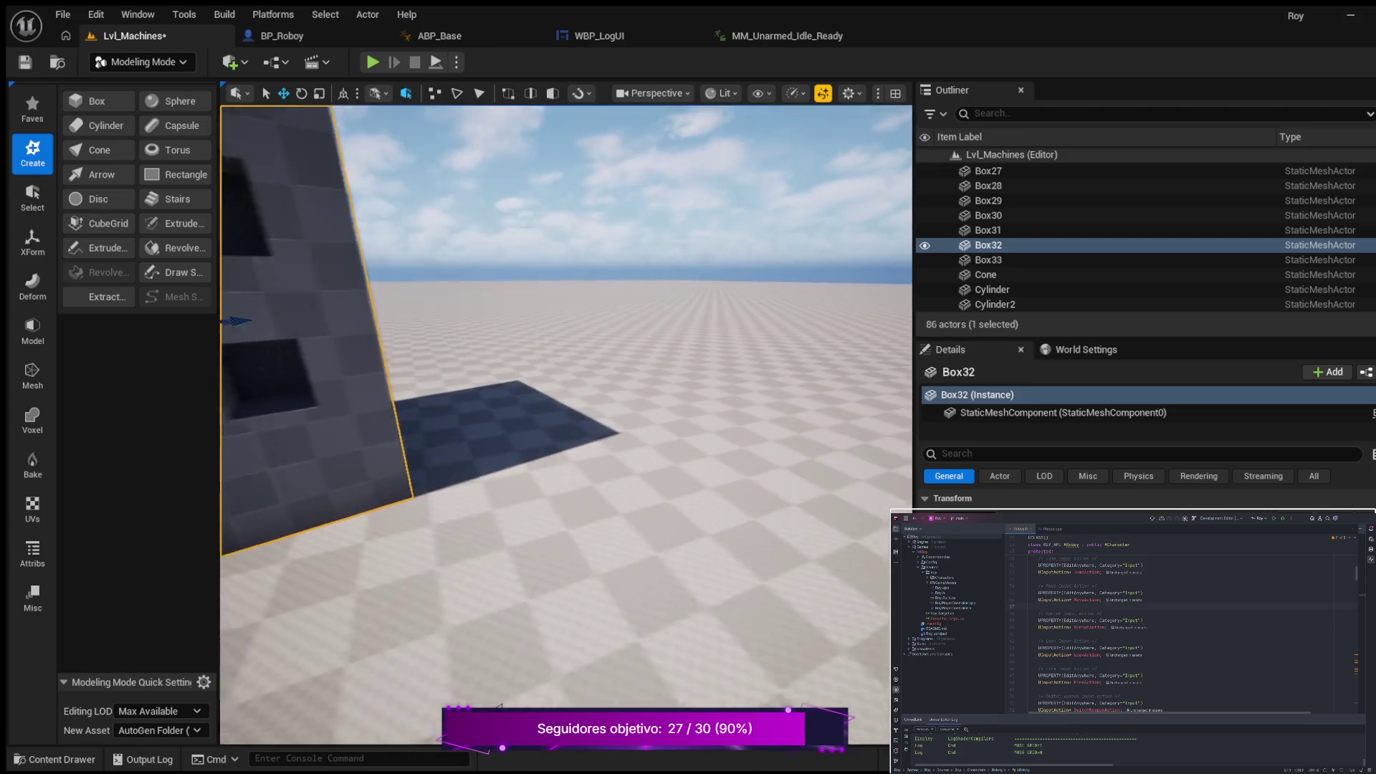
key(f)
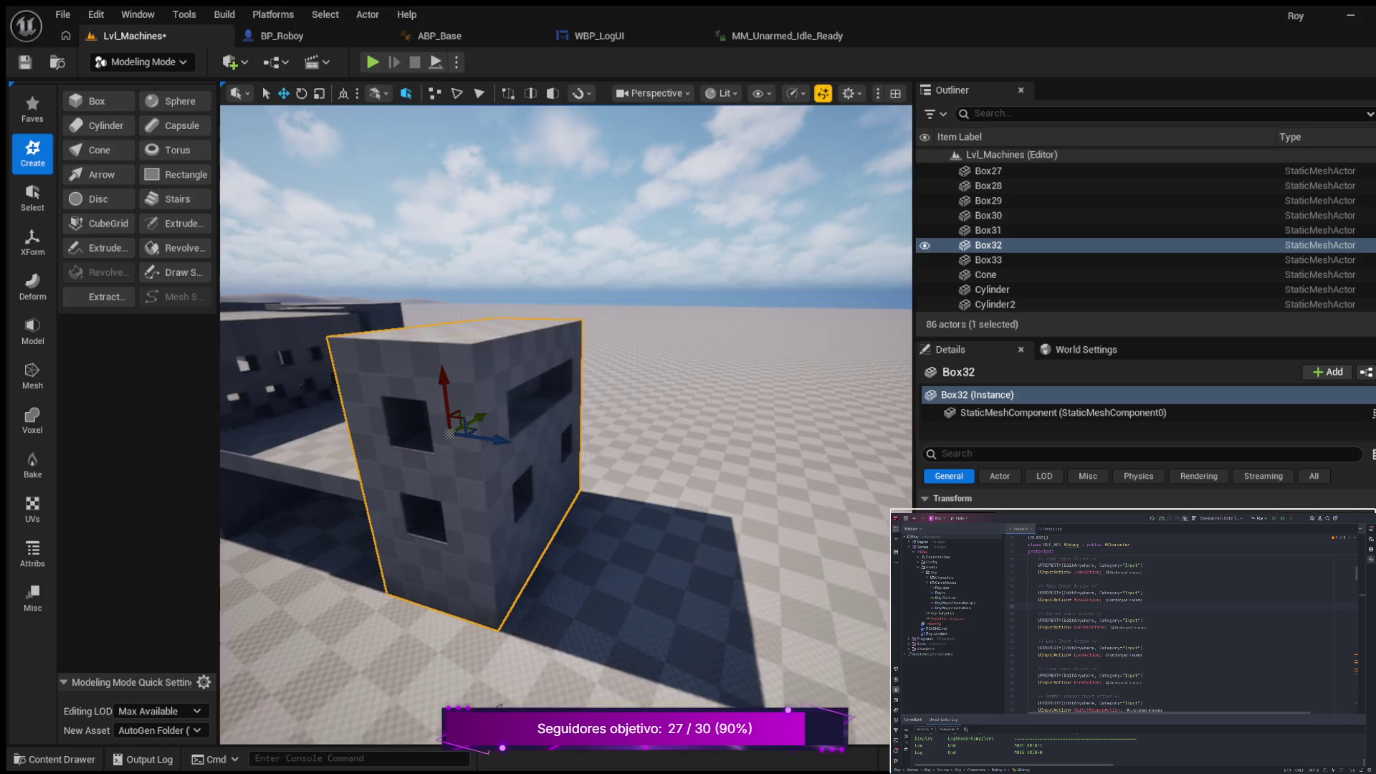
drag(315, 408, 258, 408)
key(f)
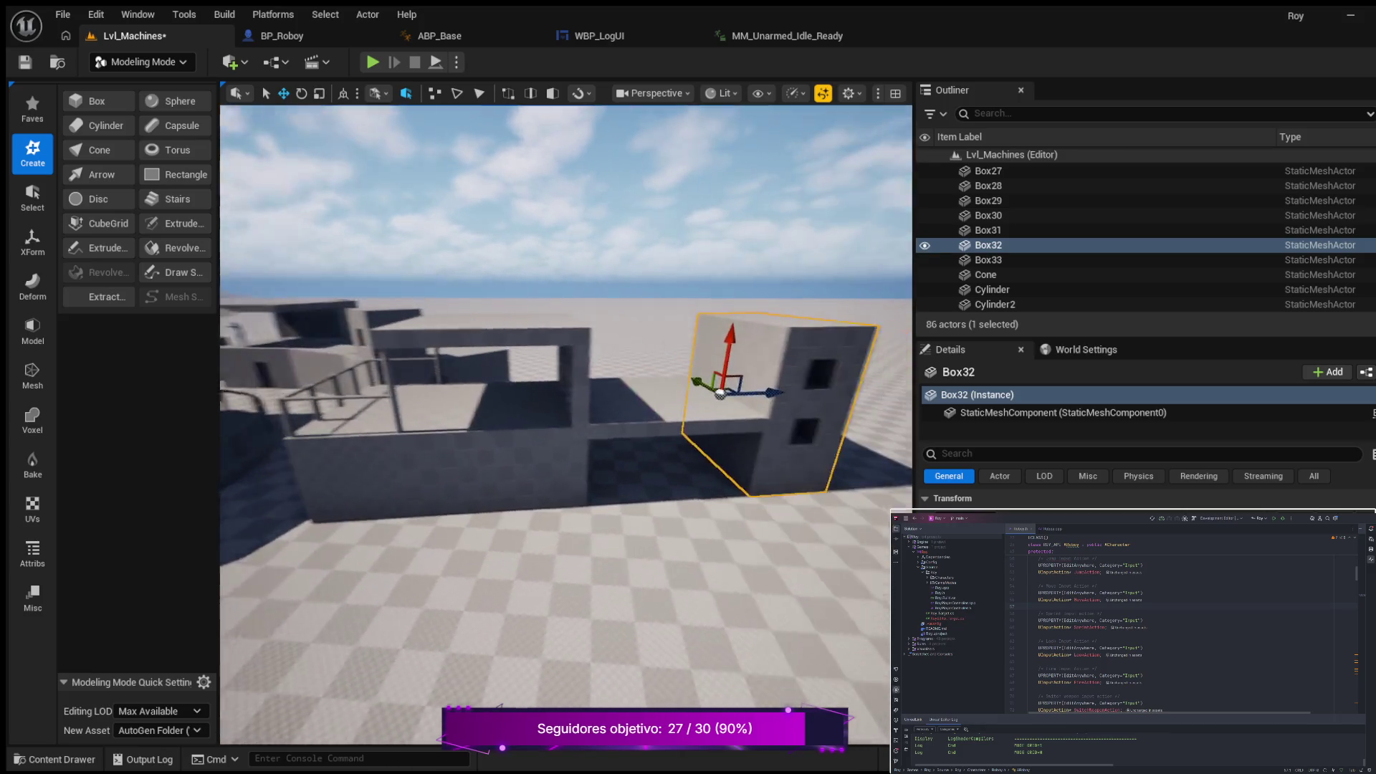
mouse_move(337, 360)
mouse_down()
mouse_move(367, 359)
mouse_move(330, 323)
mouse_move(430, 322)
mouse_move(373, 322)
mouse_move(373, 308)
mouse_up()
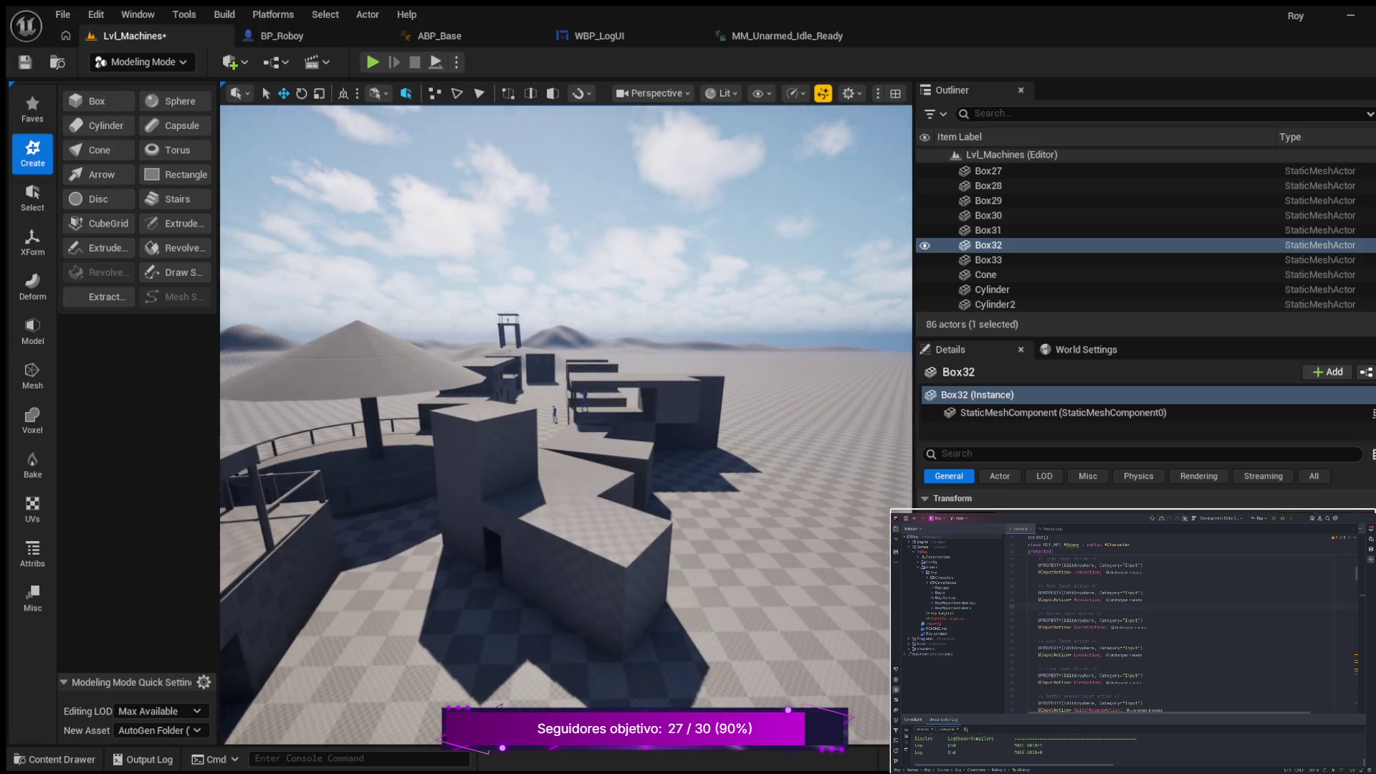
drag(373, 308, 372, 294)
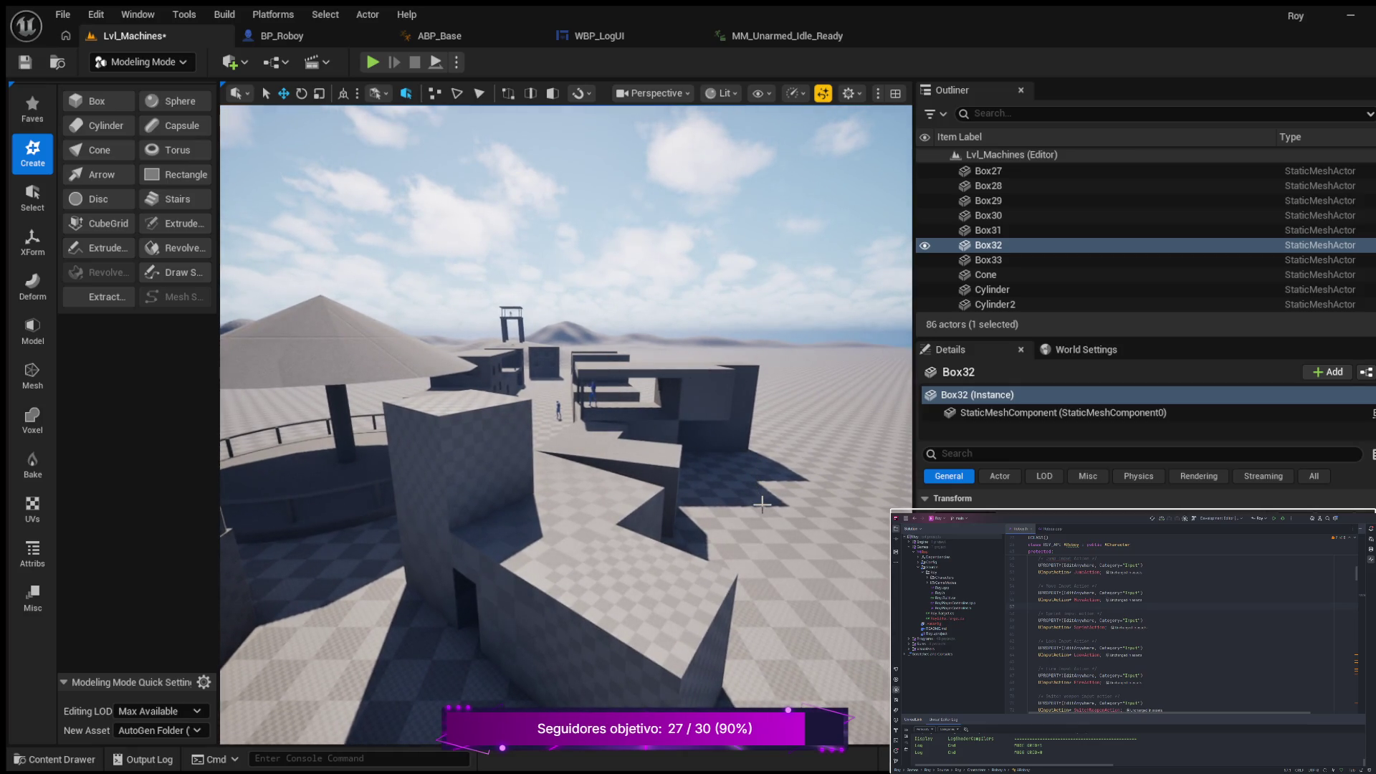
mouse_move(373, 294)
mouse_down()
mouse_move(452, 290)
mouse_move(348, 290)
mouse_move(383, 290)
mouse_up()
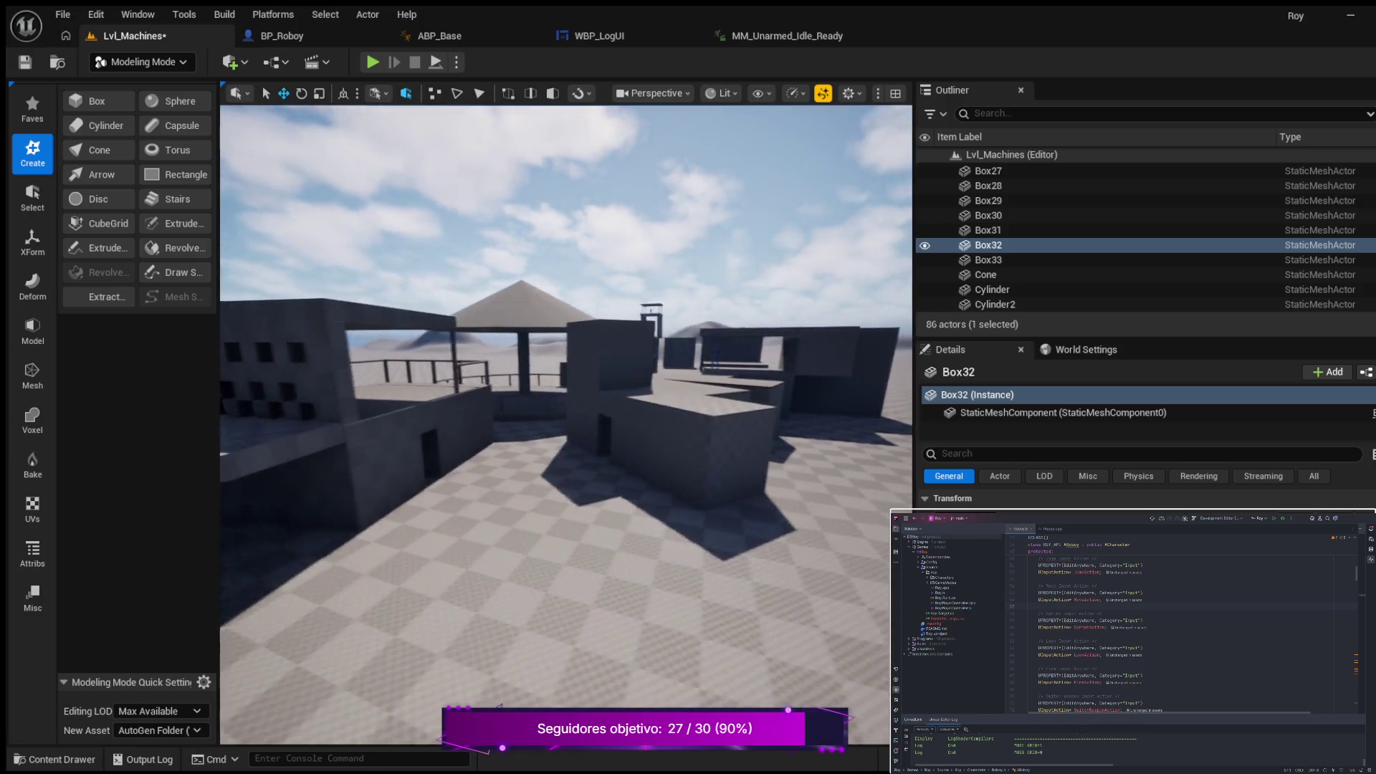
drag(812, 490, 812, 490)
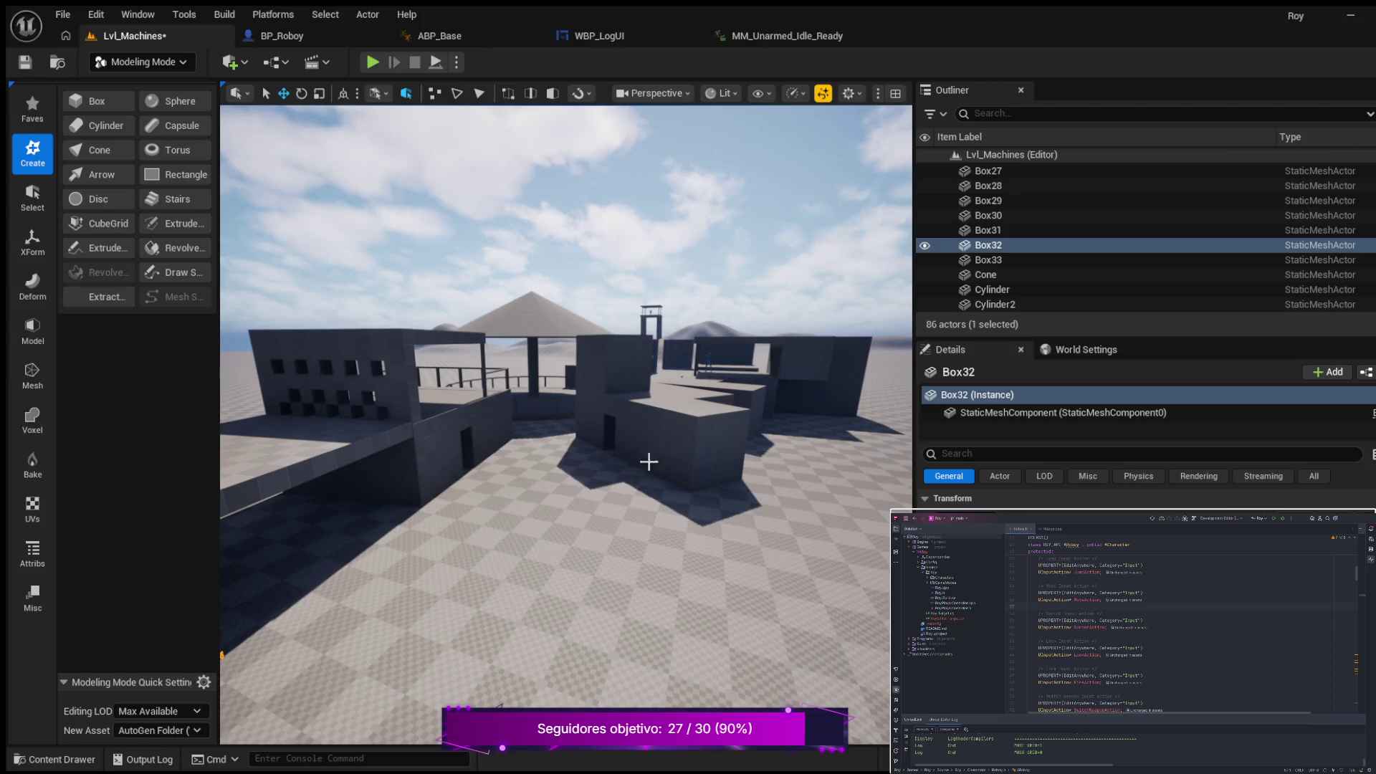
drag(673, 463, 638, 463)
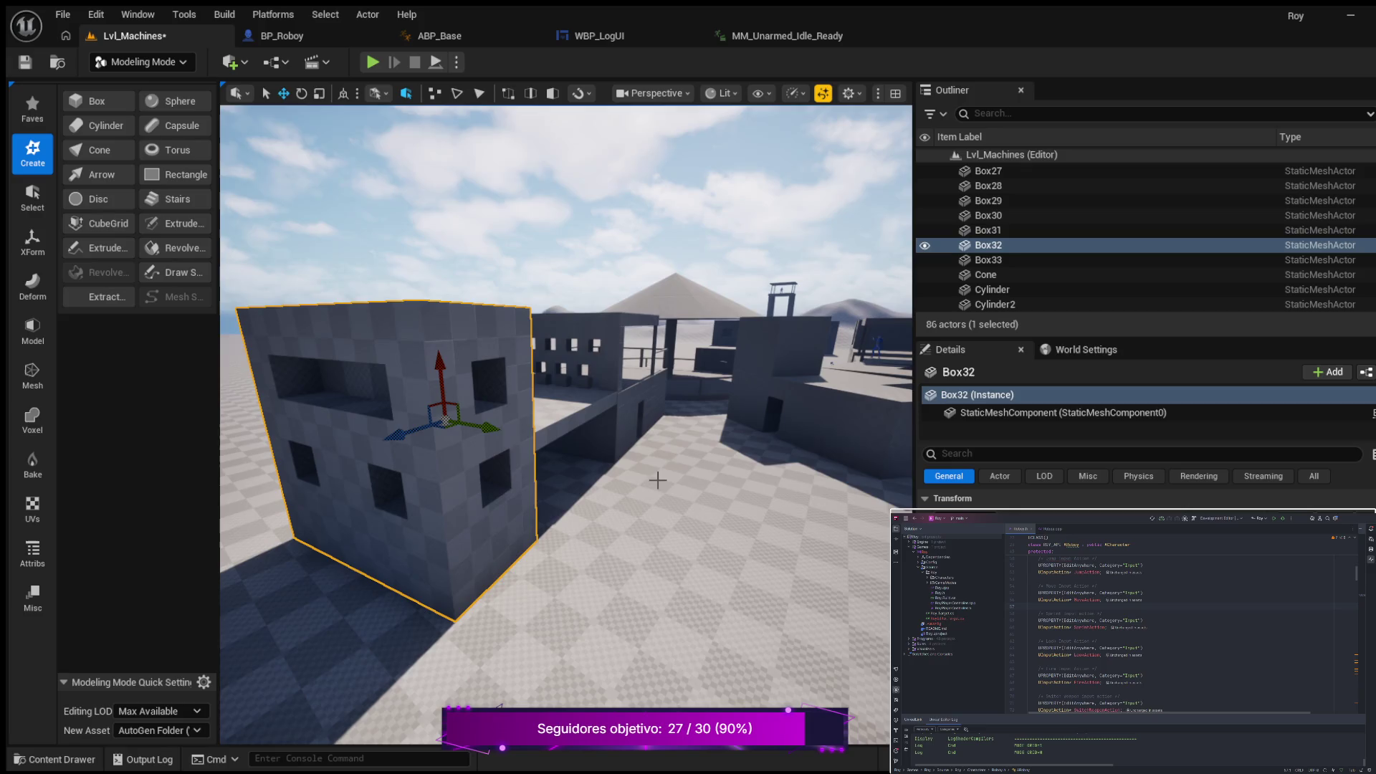
drag(764, 473, 756, 473)
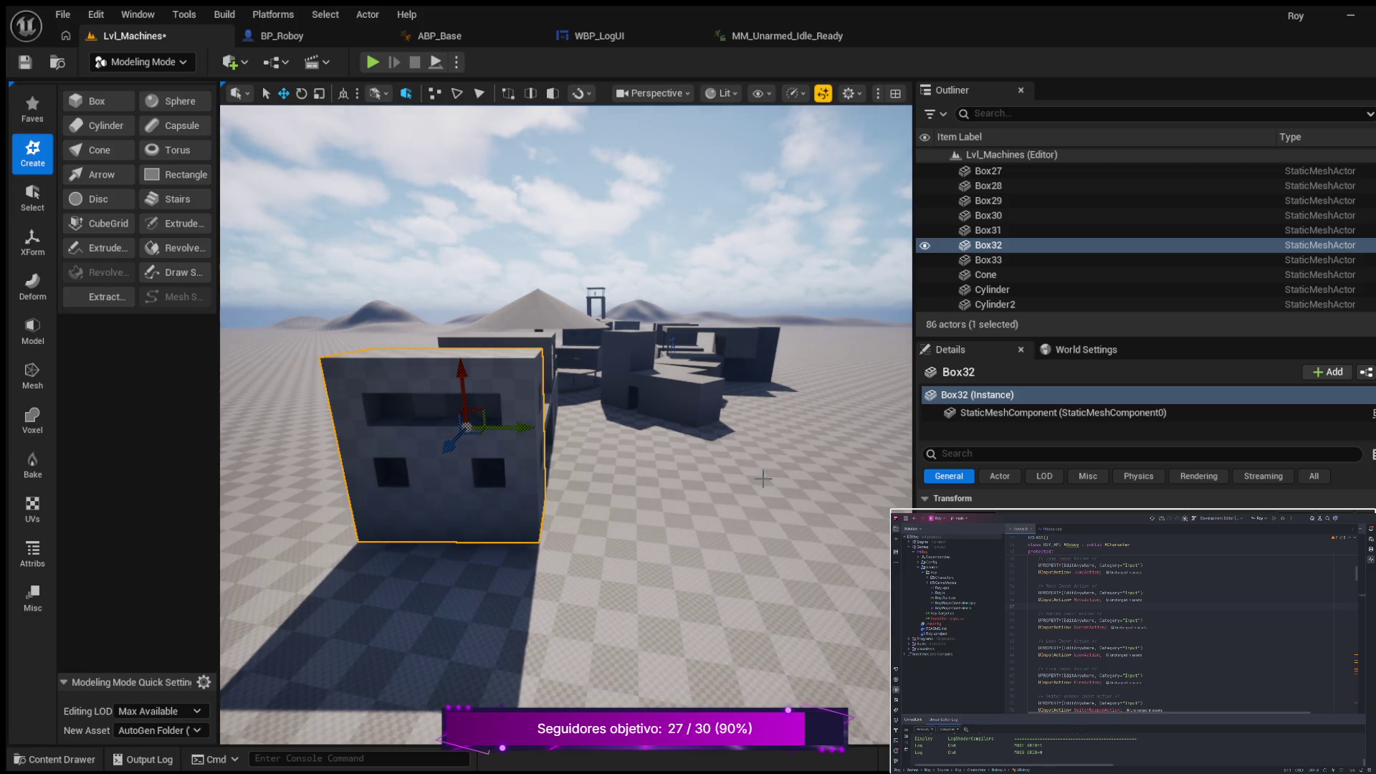
drag(697, 415, 700, 382)
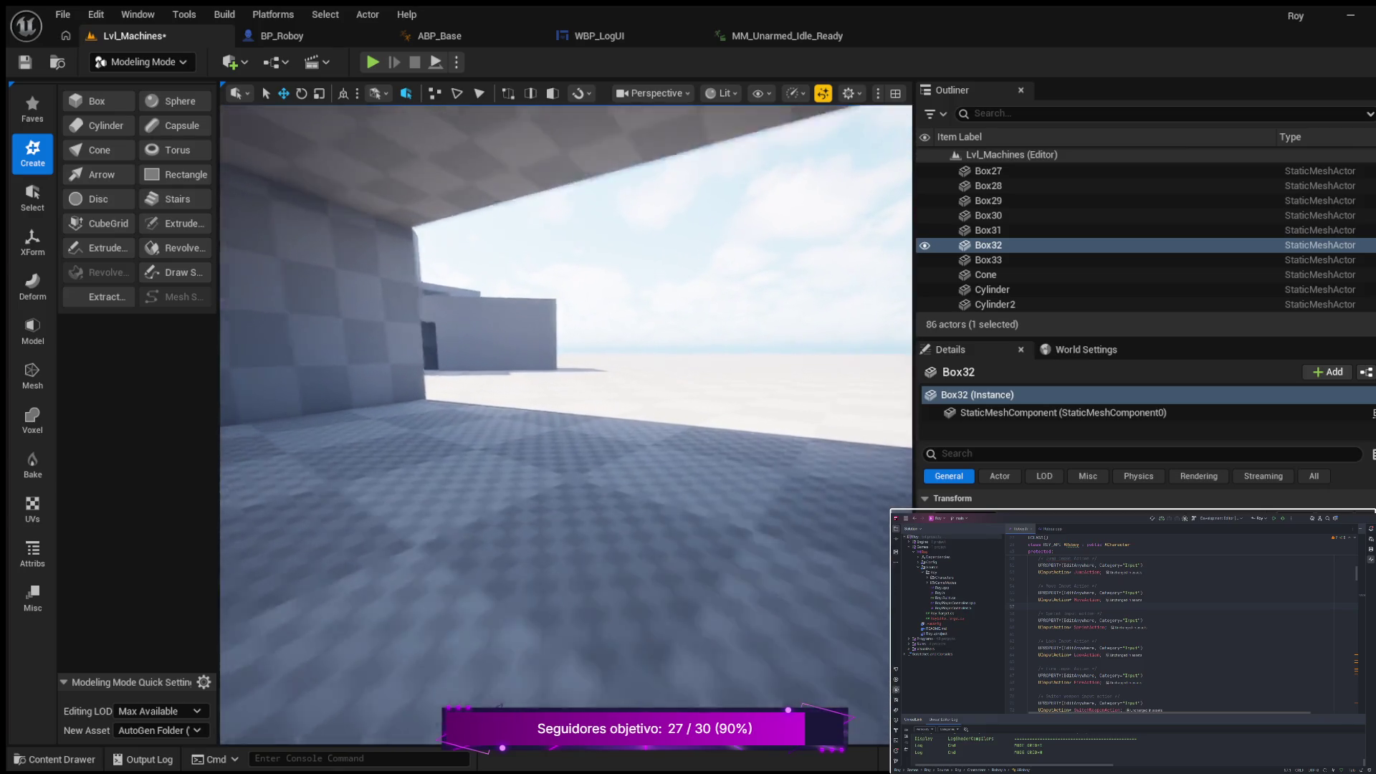
mouse_move(698, 382)
mouse_down()
mouse_move(698, 423)
mouse_move(674, 430)
mouse_move(430, 427)
mouse_up()
key(f)
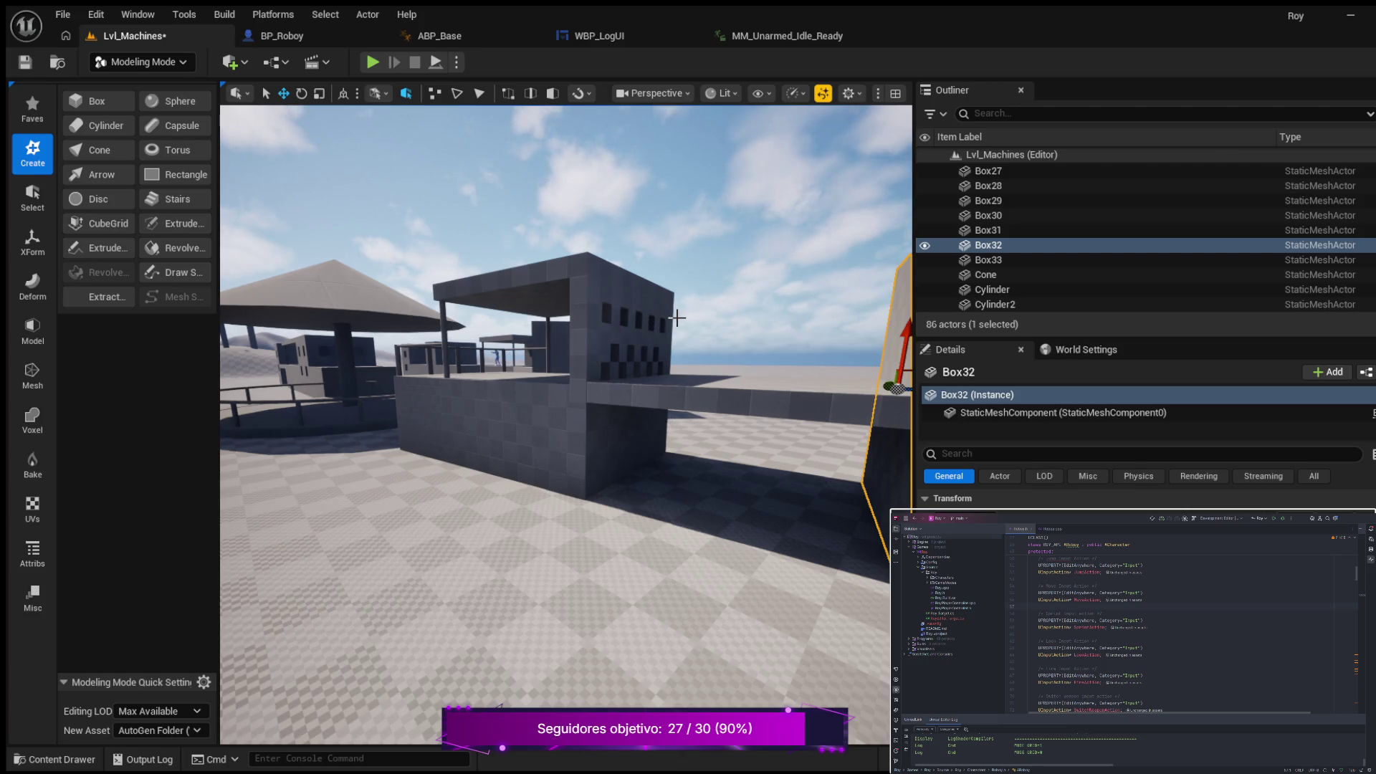
mouse_move(693, 459)
mouse_down()
mouse_move(753, 460)
mouse_move(667, 460)
mouse_move(721, 460)
mouse_move(699, 460)
mouse_move(698, 538)
mouse_move(734, 548)
mouse_move(685, 476)
mouse_up()
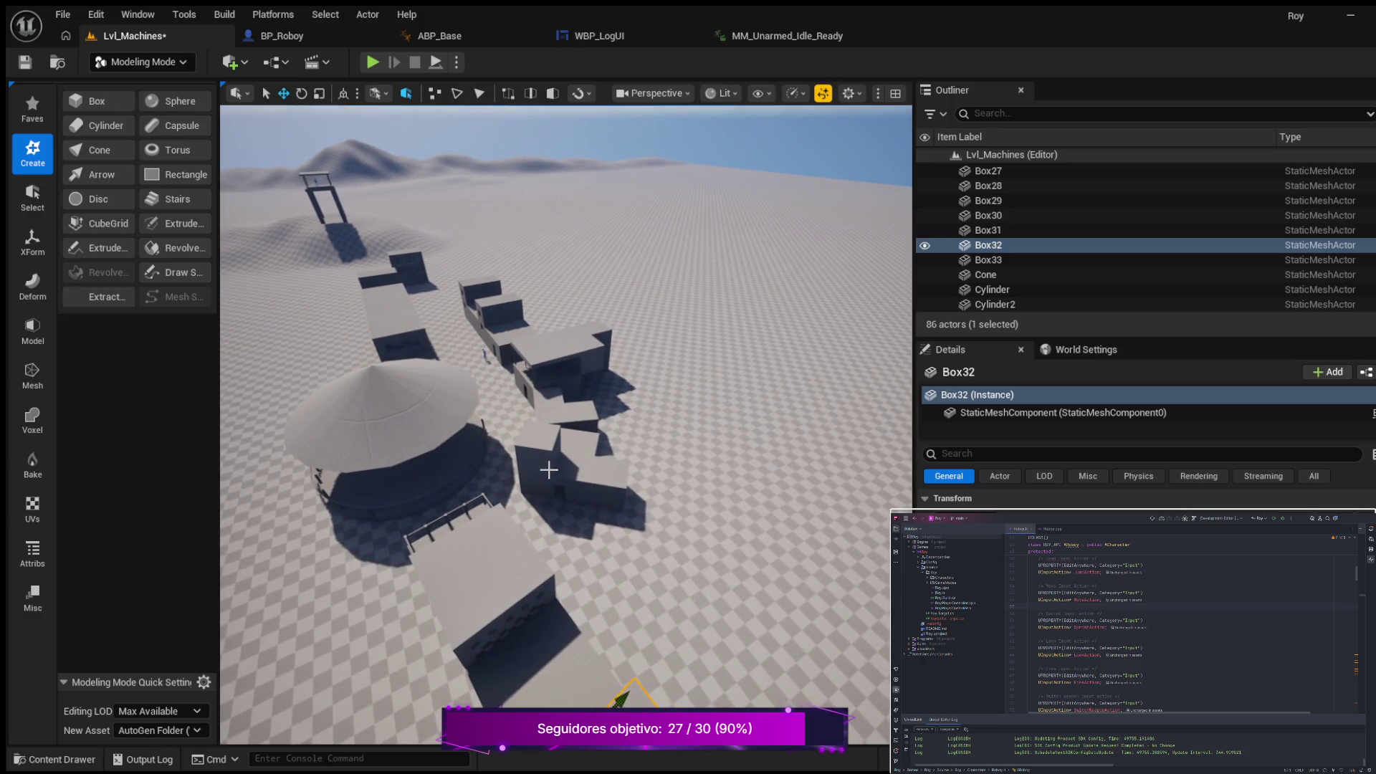
mouse_move(633, 534)
mouse_down()
mouse_move(574, 501)
mouse_move(579, 461)
mouse_up()
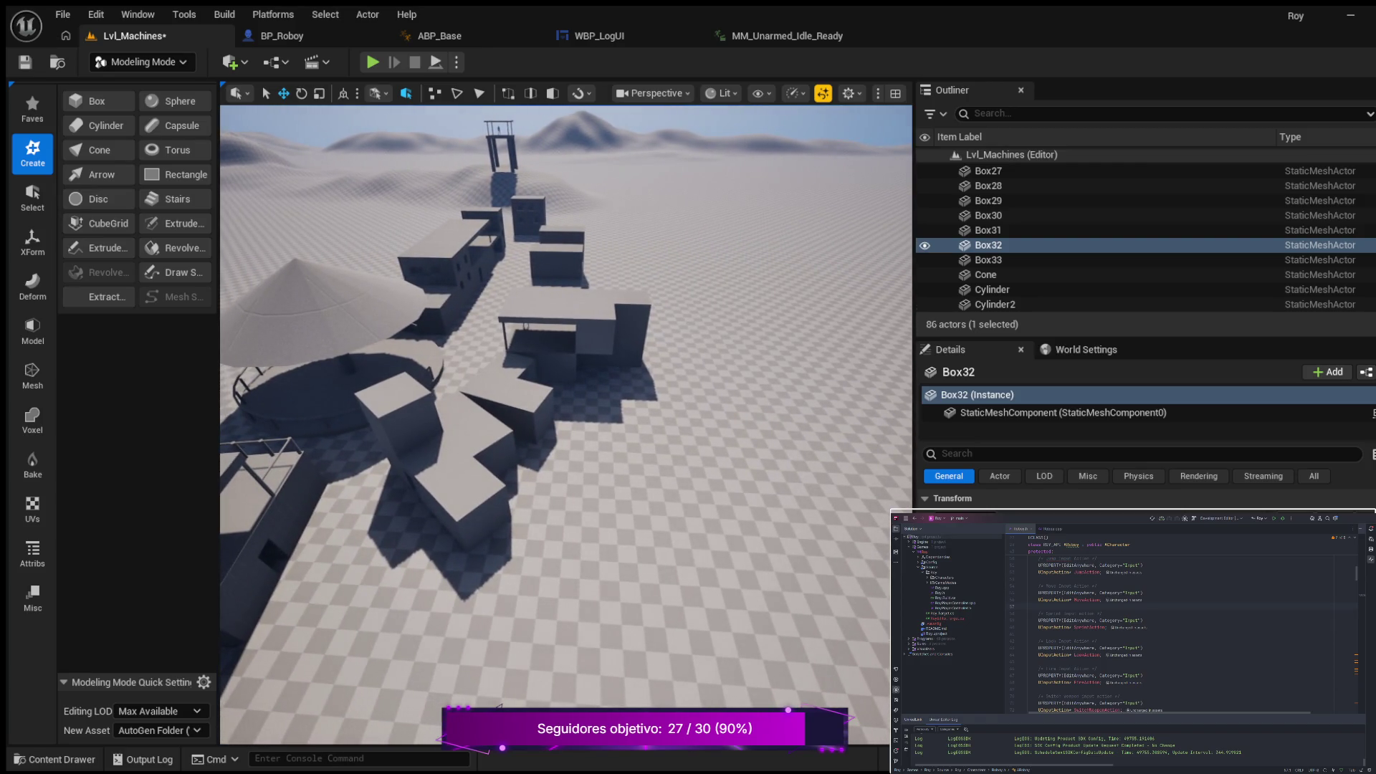
drag(580, 461, 598, 445)
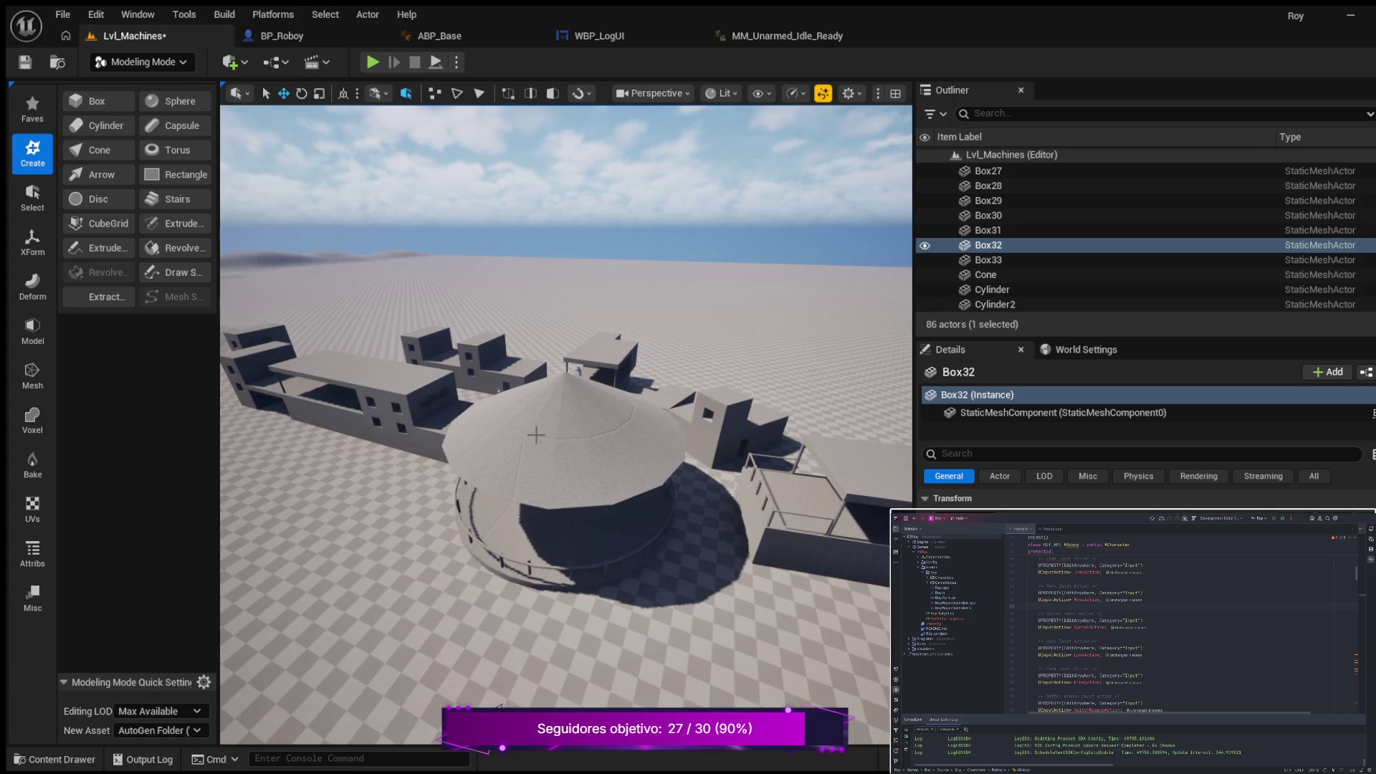
drag(598, 445, 609, 433)
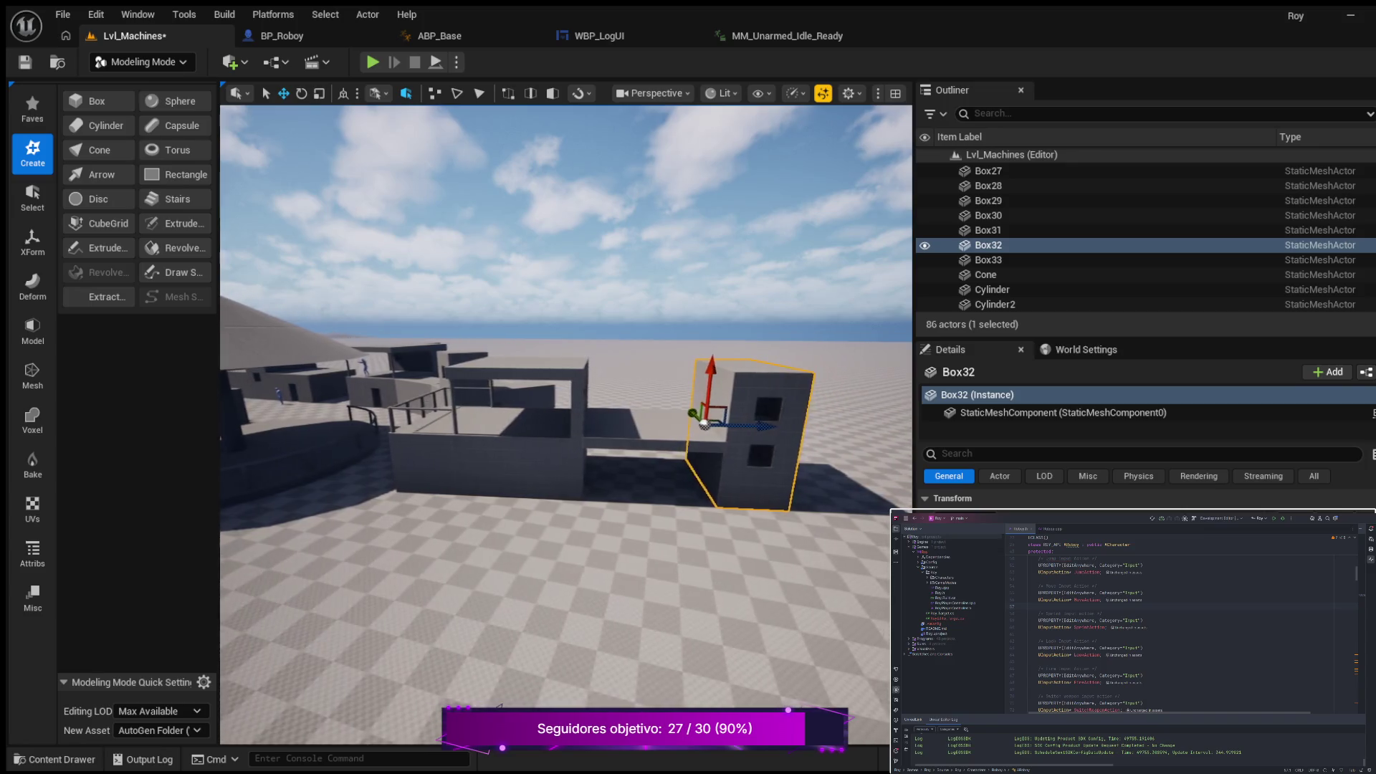
Step: Orbit the view past the cone shelter and tower to inspect the low wall's window gaps
drag(610, 433, 610, 433)
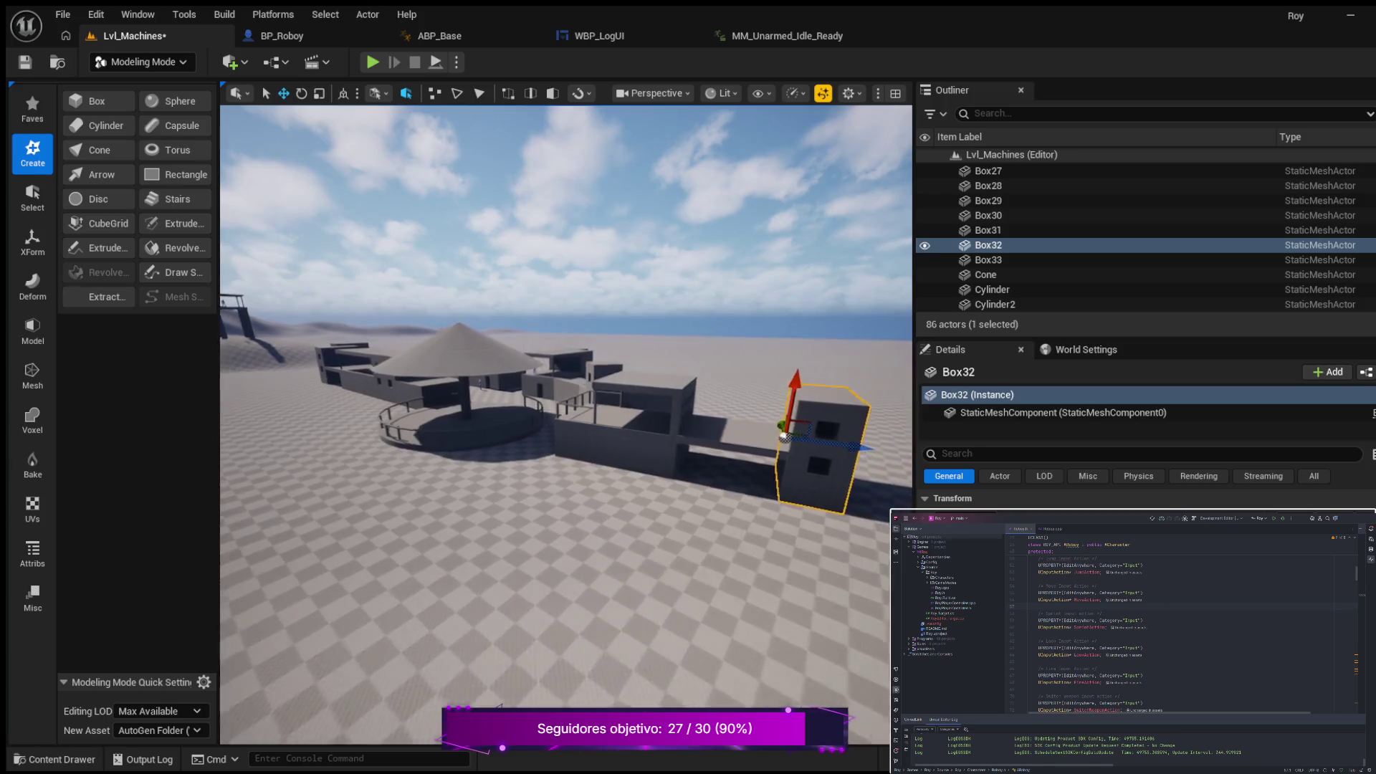
drag(611, 432, 638, 405)
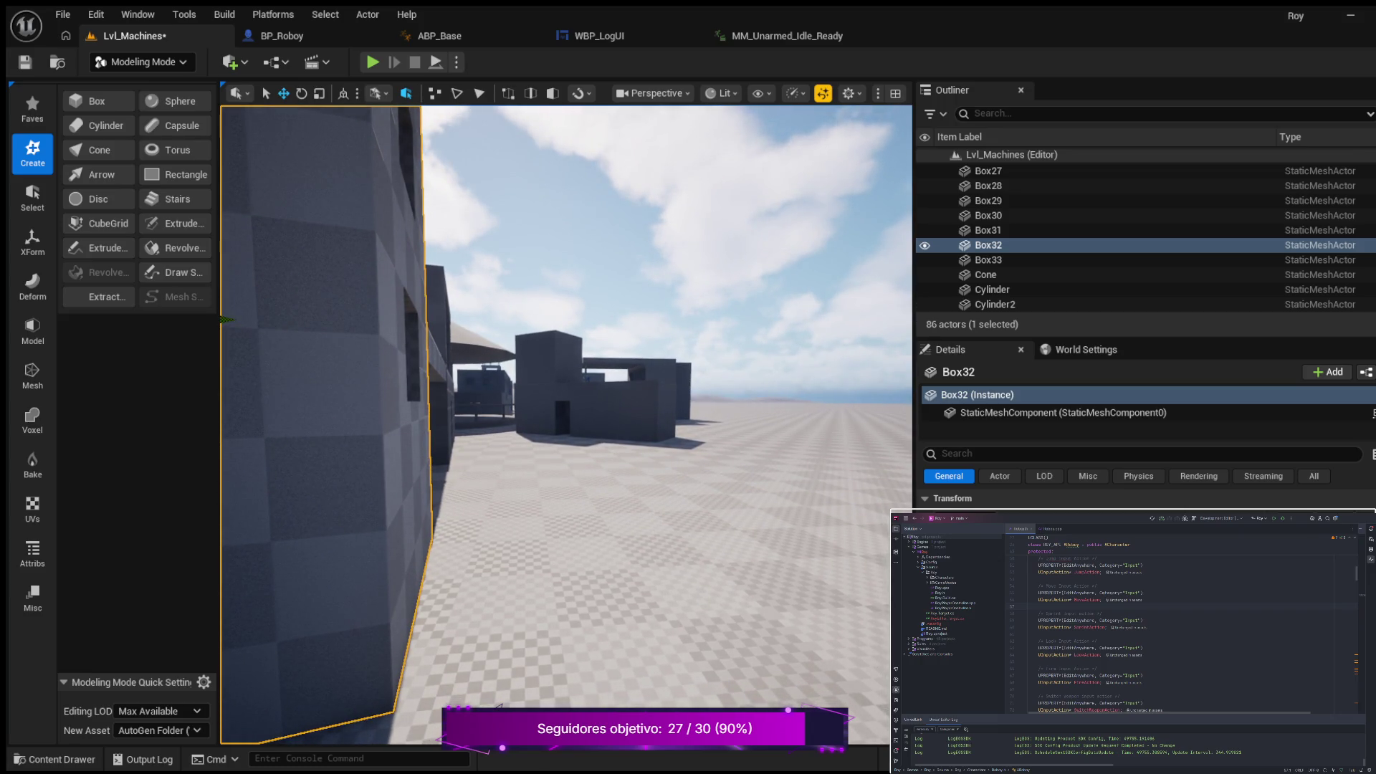
drag(722, 440, 741, 421)
drag(567, 430, 716, 430)
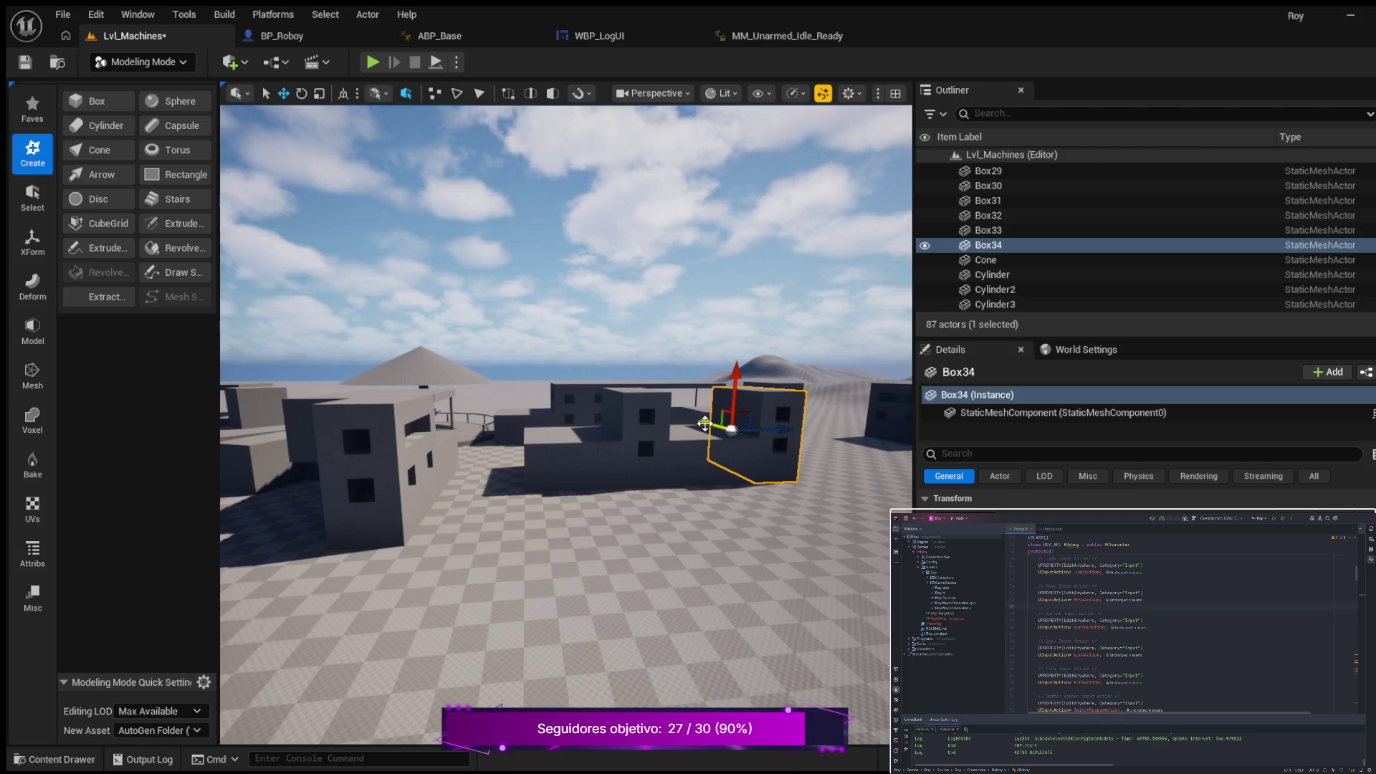
Step: Move Box34 left across the level toward the central buildings
mouse_move(731, 430)
mouse_down()
mouse_move(731, 501)
mouse_move(696, 463)
mouse_up()
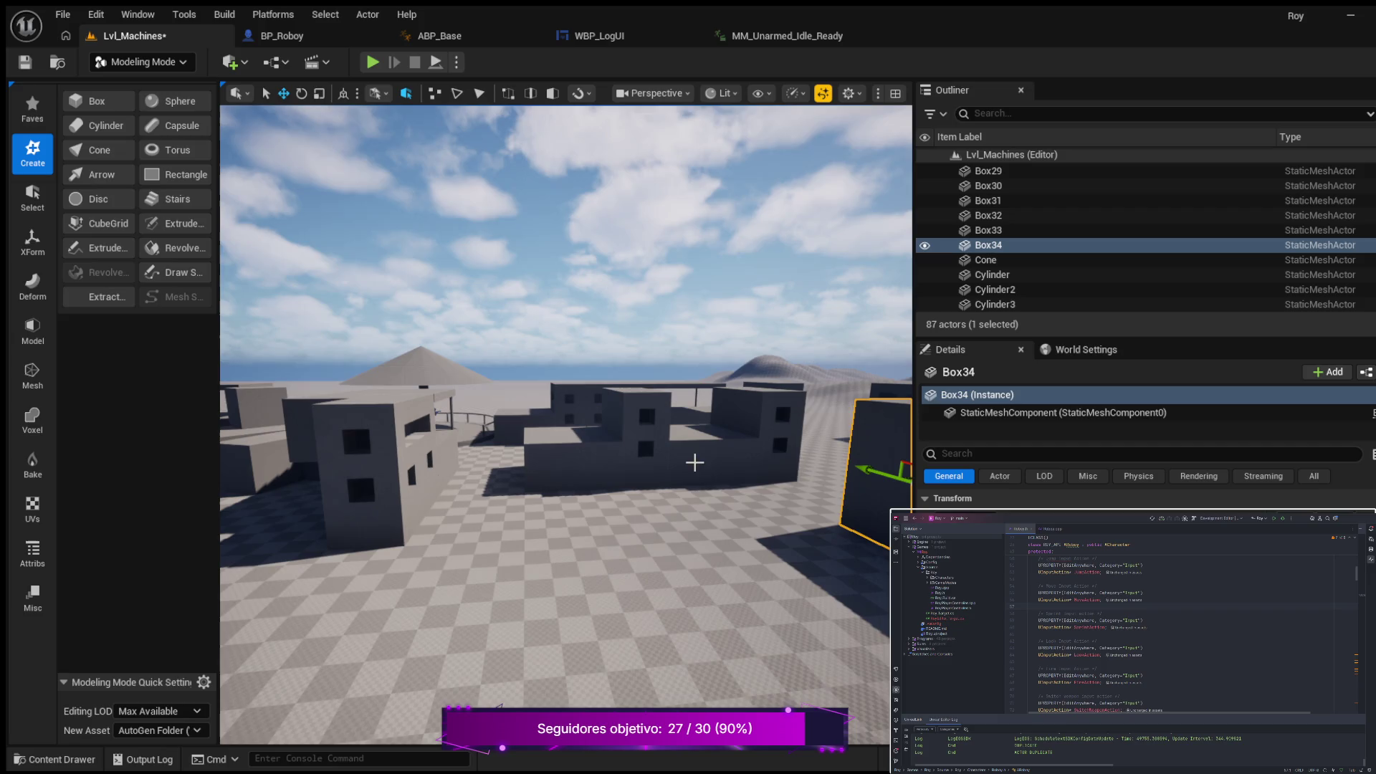
scroll(717, 477, down, 4)
mouse_move(872, 468)
mouse_down()
mouse_move(470, 528)
mouse_move(534, 514)
mouse_up()
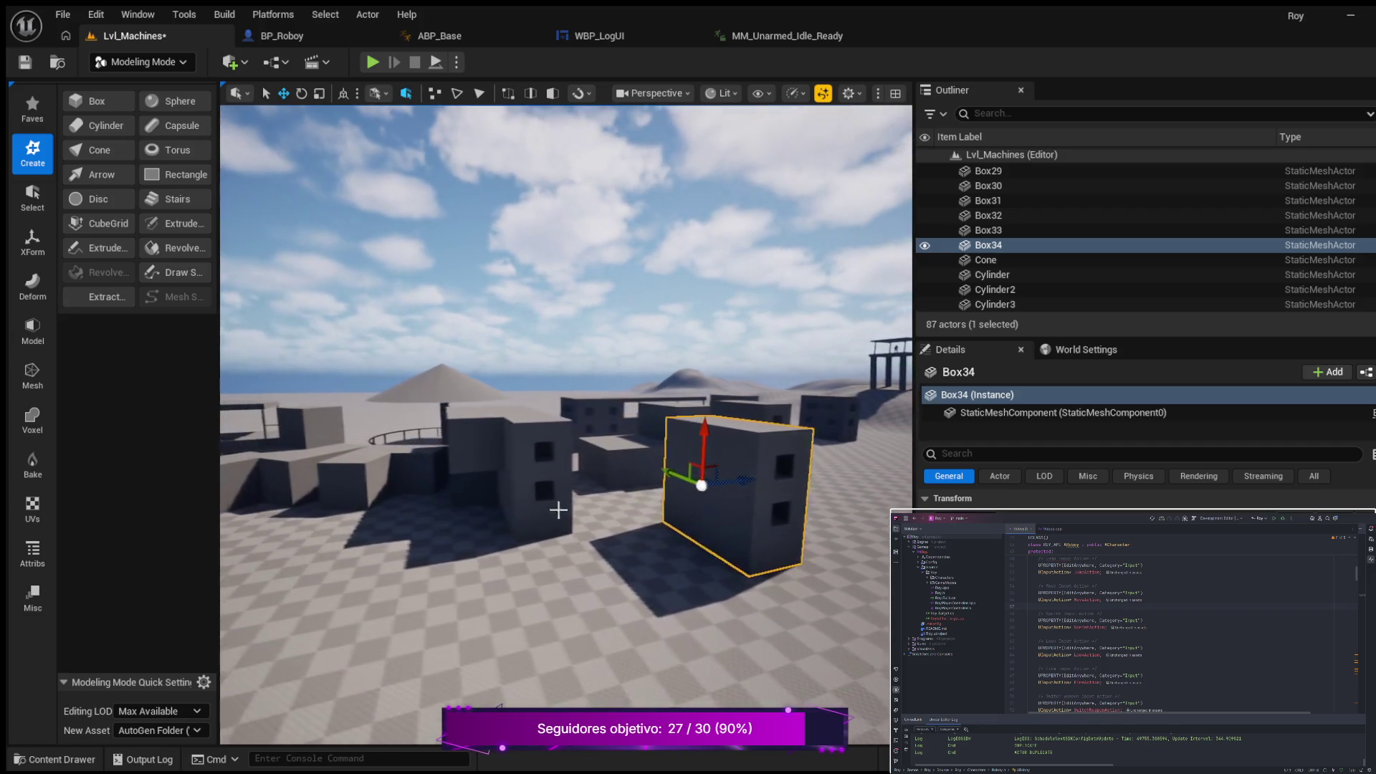
mouse_move(742, 479)
mouse_down()
mouse_move(631, 482)
mouse_move(502, 513)
mouse_move(645, 462)
mouse_move(559, 466)
mouse_move(722, 460)
mouse_move(688, 444)
mouse_move(624, 456)
mouse_move(659, 455)
mouse_move(658, 410)
mouse_up()
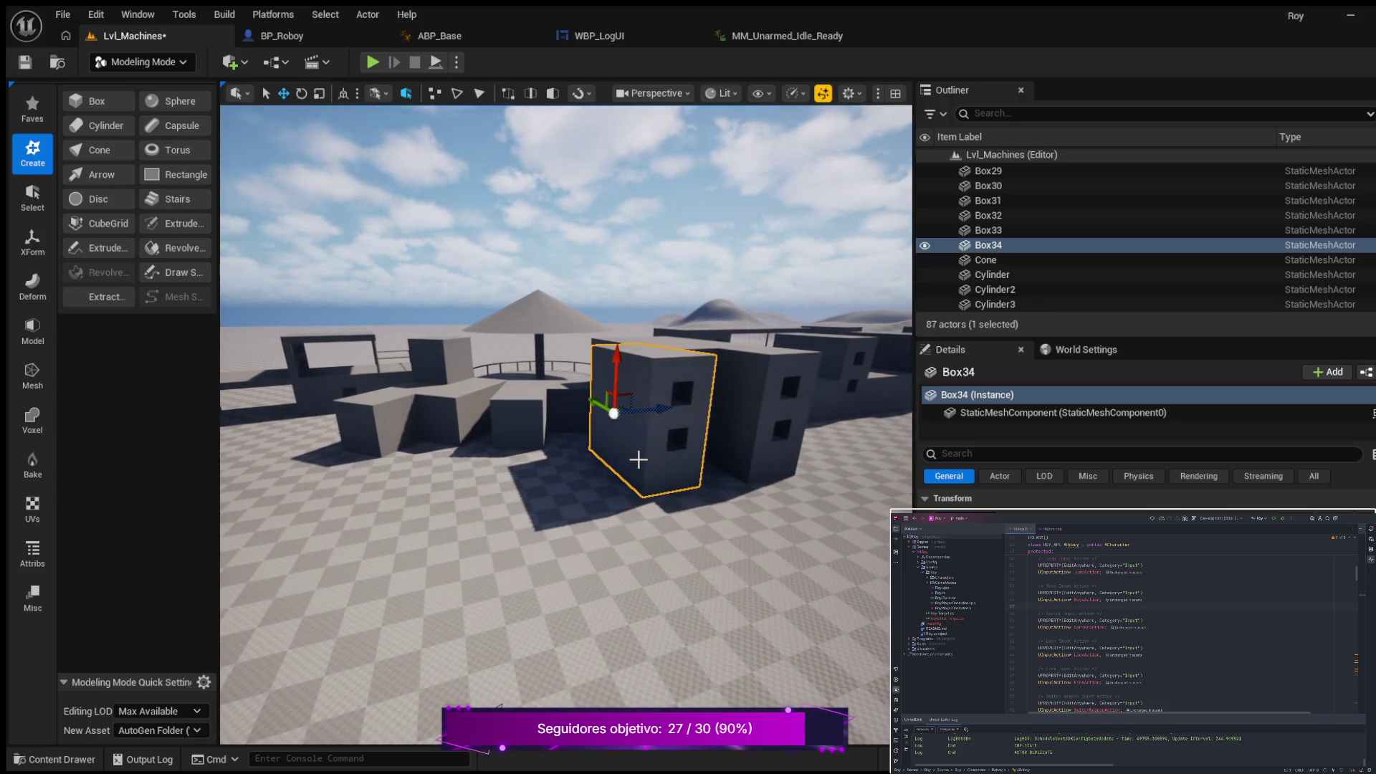
Step: Turn Box34 a quarter turn (-90° yaw) and slide it left onto the lower building
mouse_move(640, 444)
mouse_down()
mouse_move(723, 434)
mouse_move(608, 440)
mouse_move(661, 450)
mouse_move(661, 408)
mouse_move(547, 408)
mouse_move(752, 421)
mouse_move(749, 409)
mouse_move(757, 437)
mouse_up()
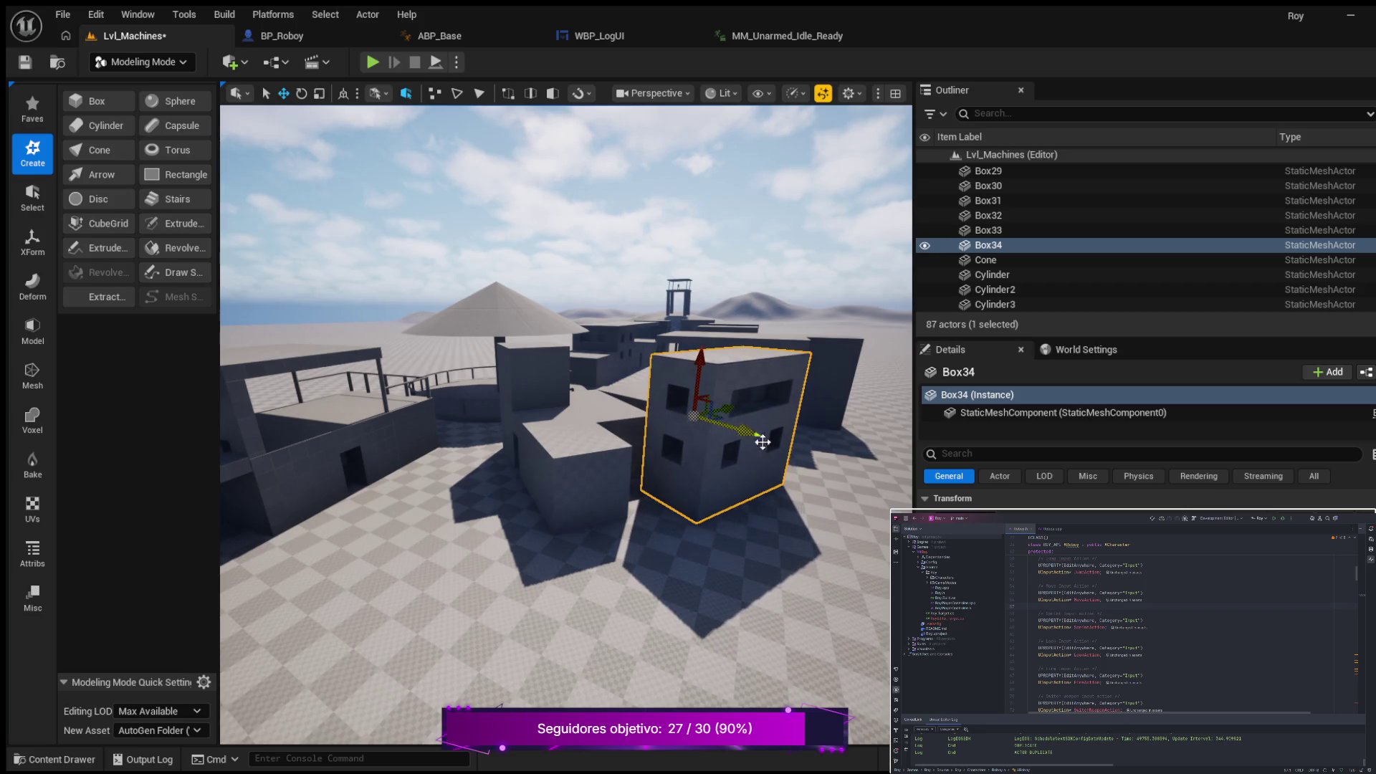
drag(865, 501, 810, 501)
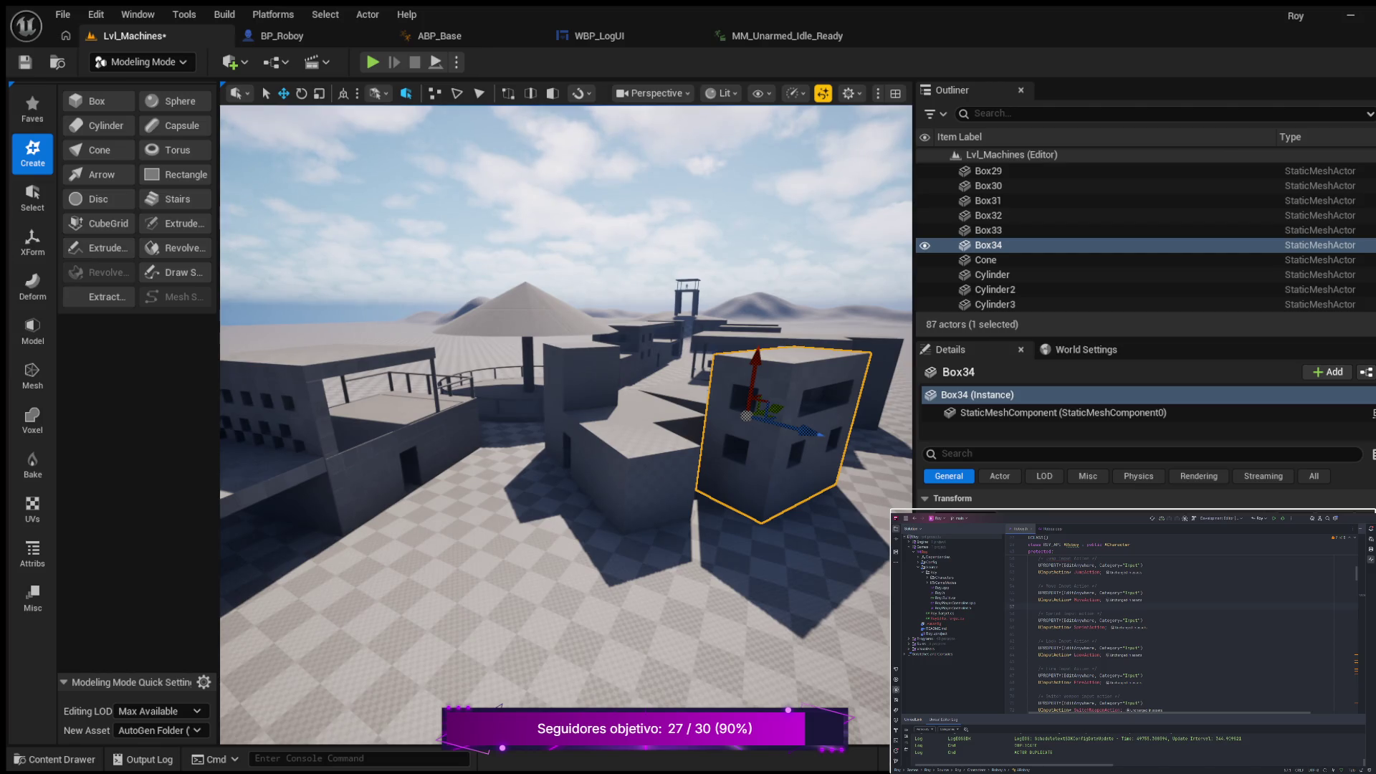
key(e)
drag(819, 443, 802, 446)
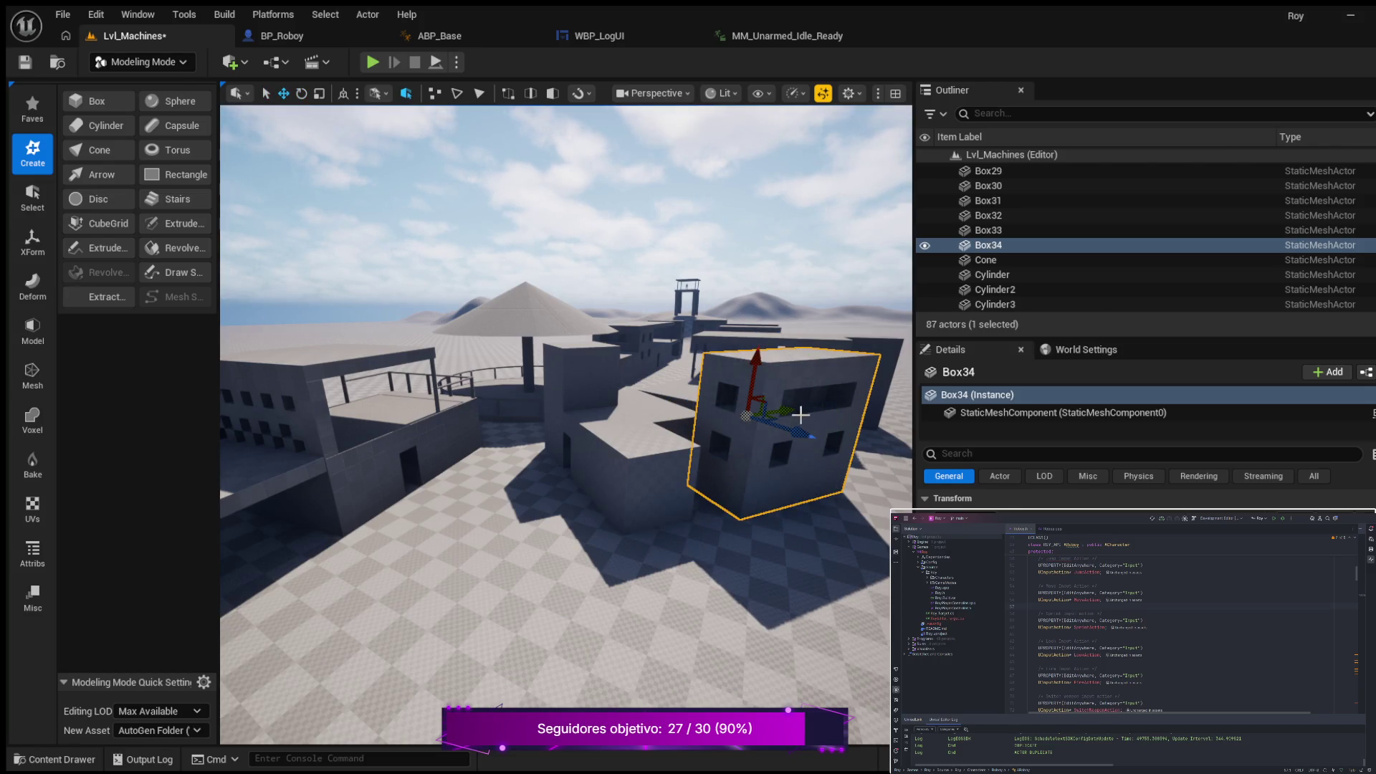
drag(791, 411, 770, 416)
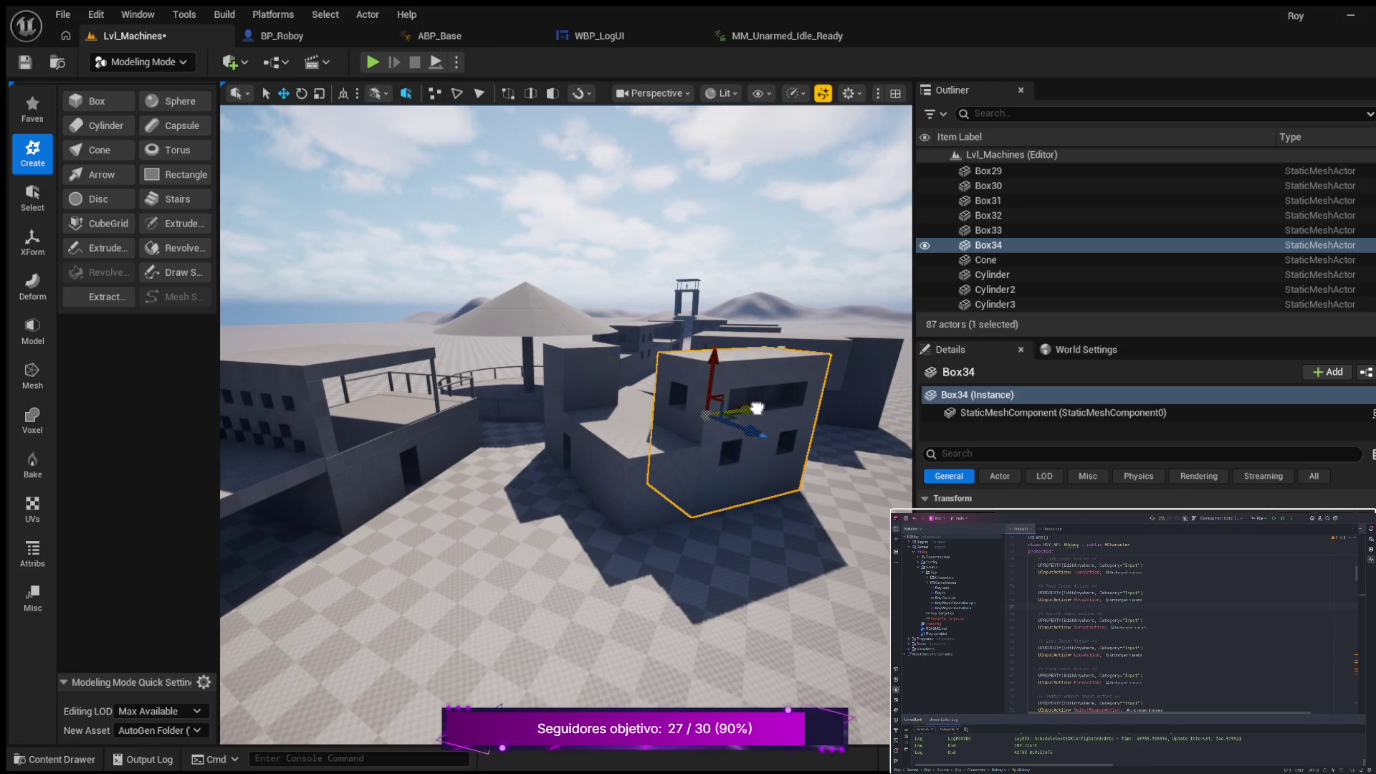
mouse_move(770, 431)
mouse_down()
mouse_move(746, 415)
mouse_move(763, 398)
mouse_move(752, 495)
mouse_move(747, 445)
mouse_move(705, 450)
mouse_up()
drag(760, 489, 777, 490)
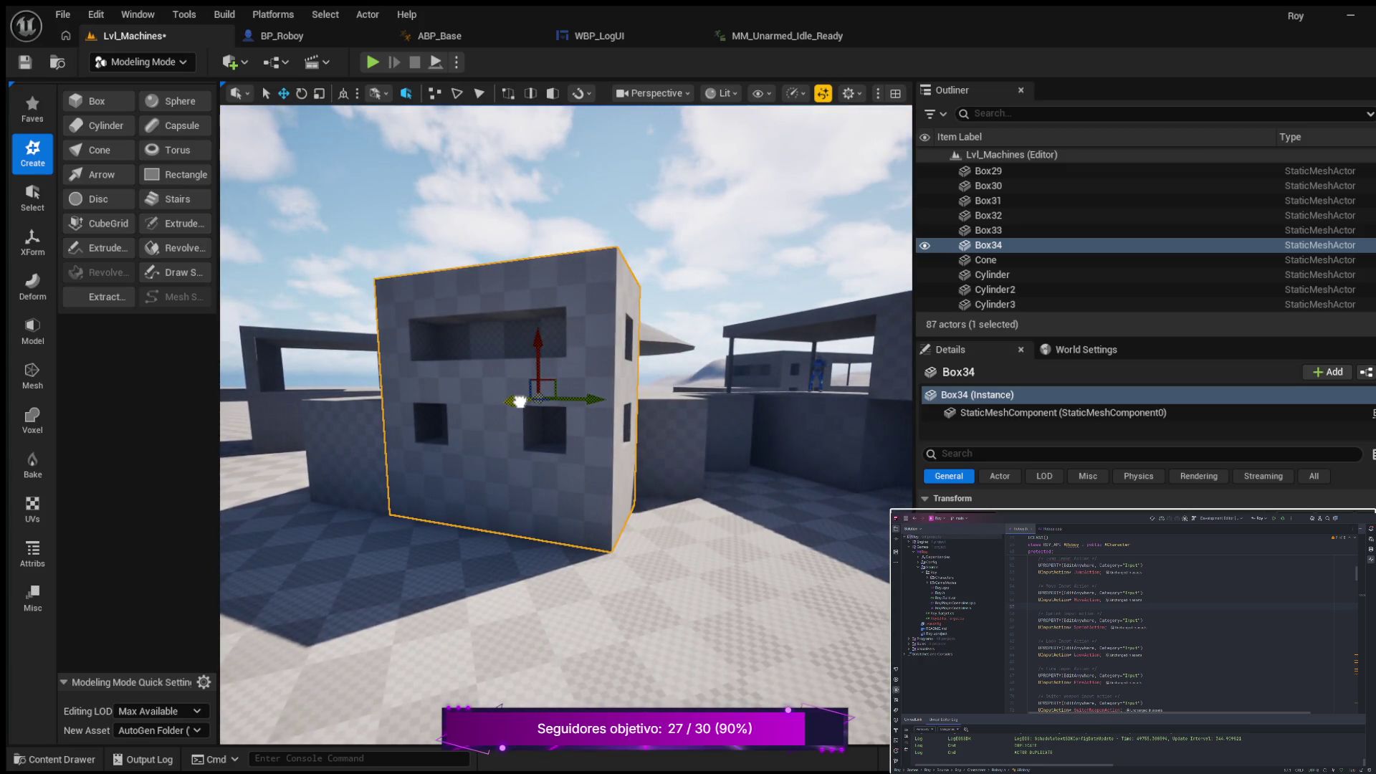
mouse_move(499, 449)
mouse_down()
mouse_move(498, 491)
mouse_move(508, 466)
mouse_up()
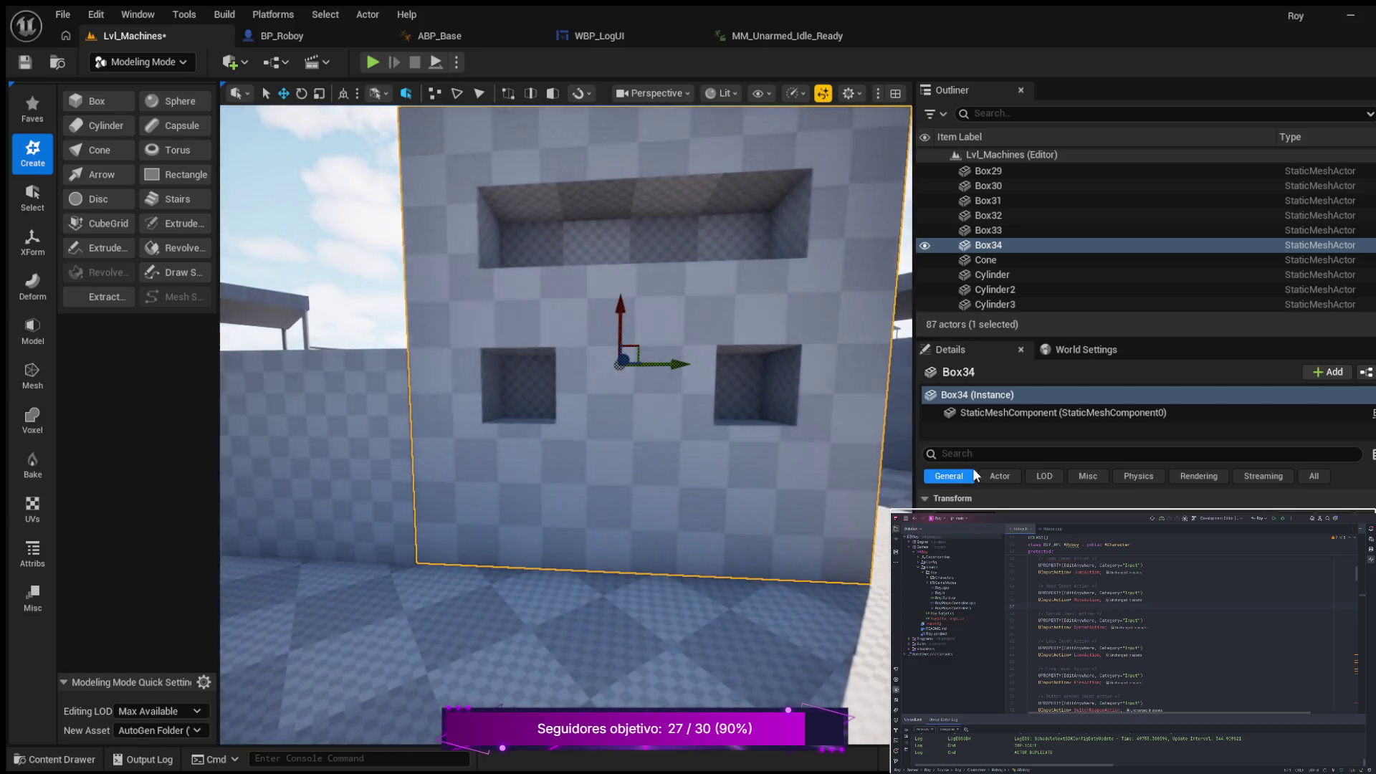
scroll(792, 511, down, 3)
click(777, 467)
mouse_move(777, 467)
mouse_down()
mouse_move(717, 458)
mouse_move(717, 473)
mouse_up()
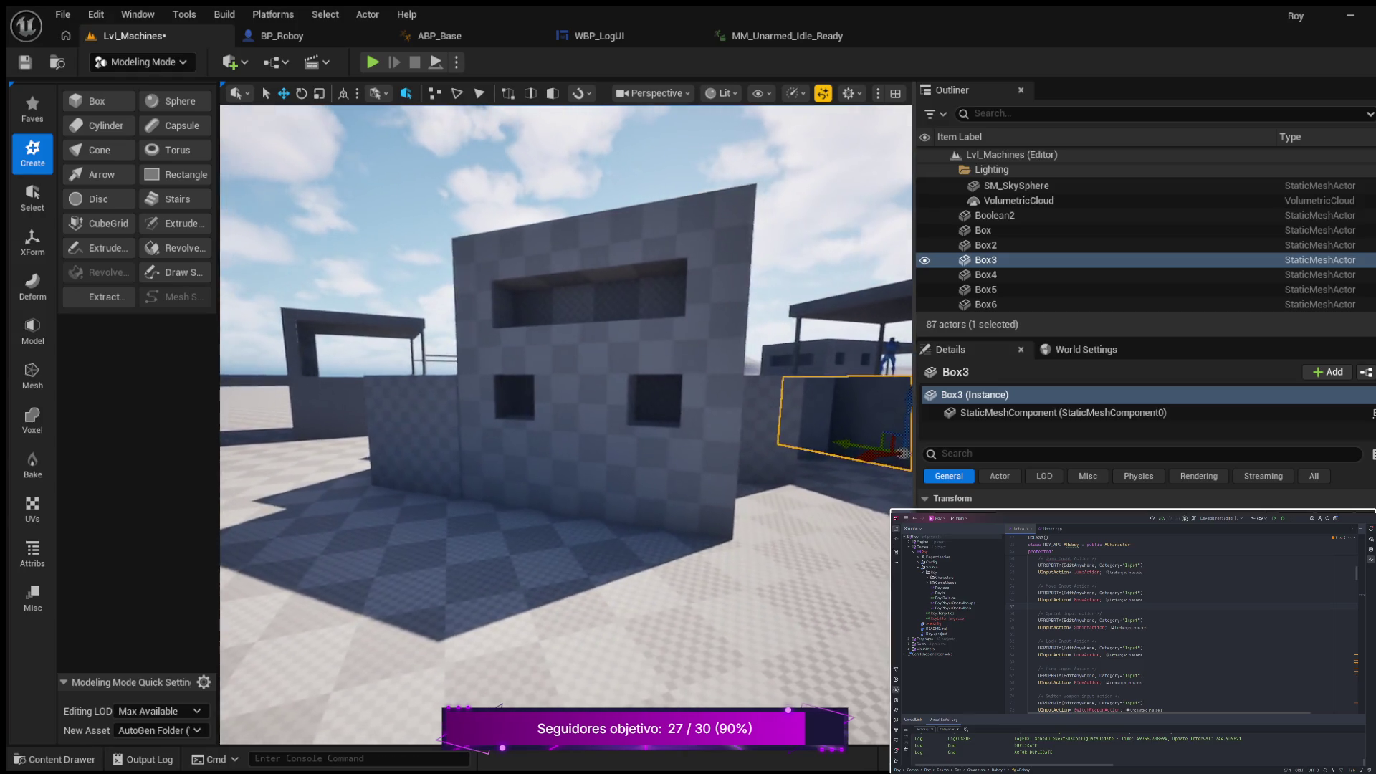
click(601, 423)
drag(594, 430, 537, 430)
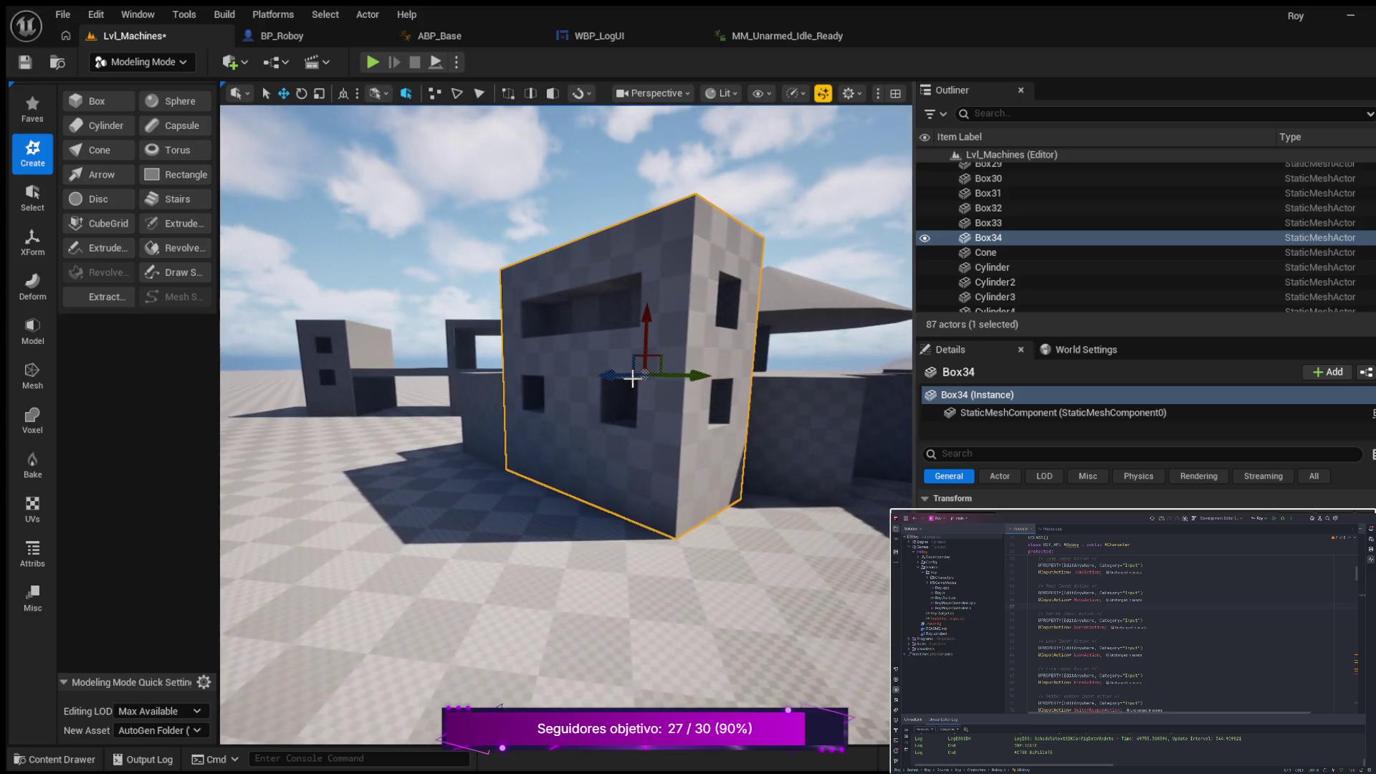
click(392, 370)
mouse_move(405, 411)
mouse_down()
mouse_move(545, 397)
mouse_move(480, 397)
mouse_move(495, 384)
mouse_up()
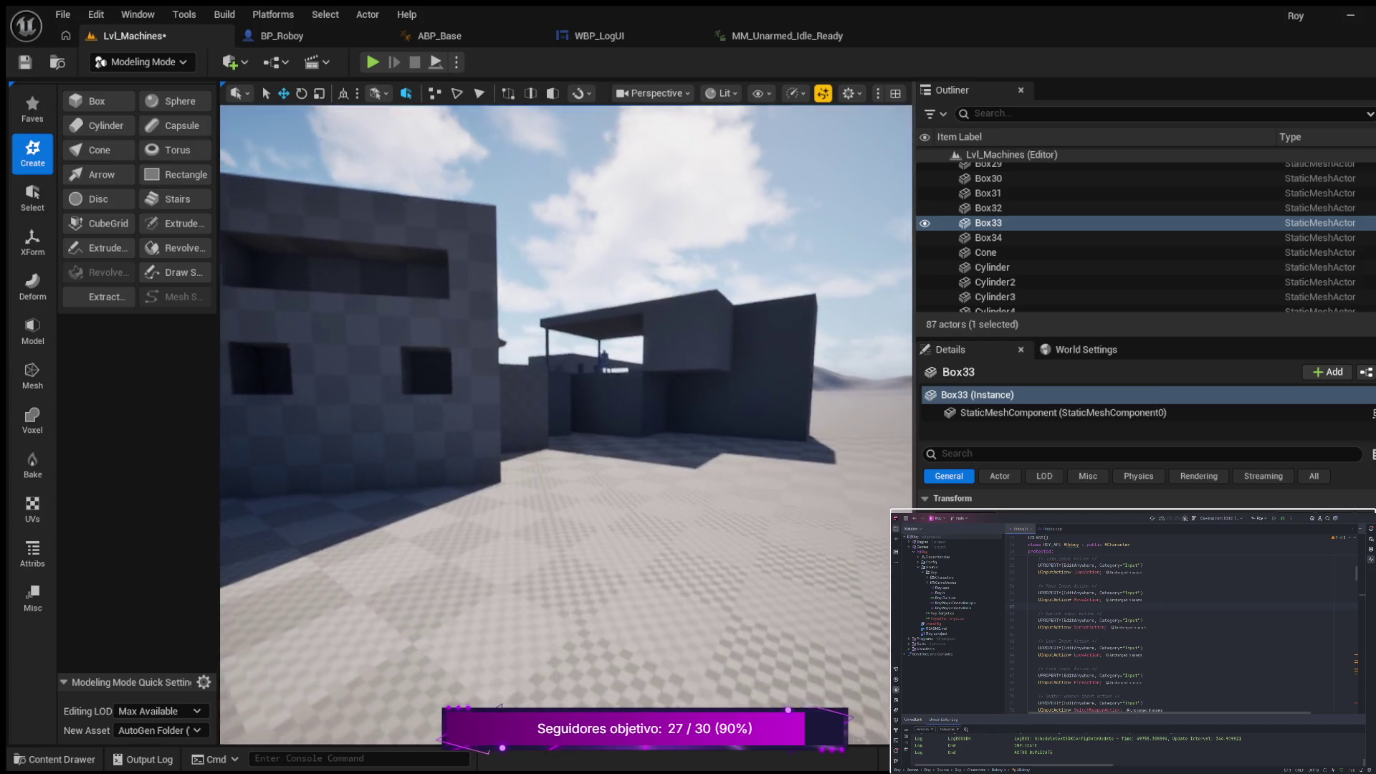
drag(495, 383, 462, 383)
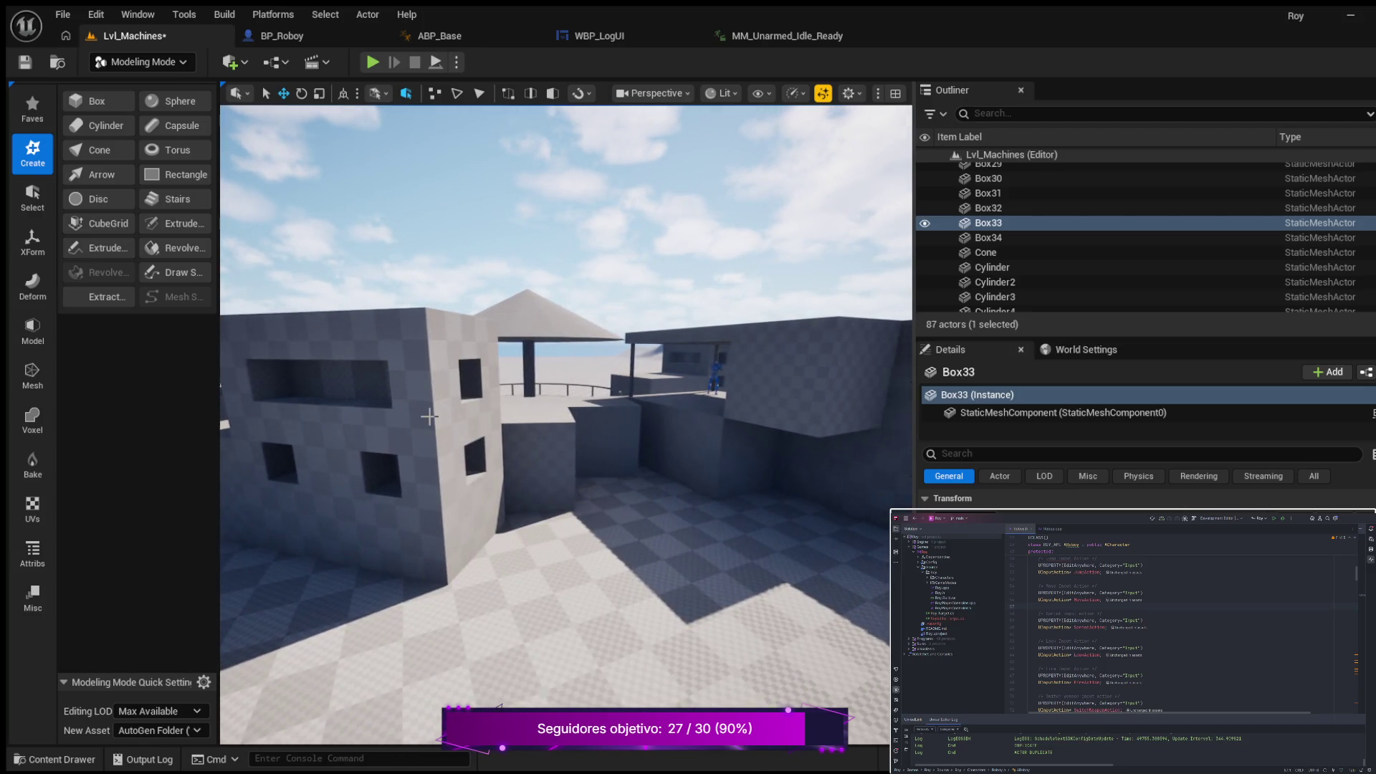
mouse_move(491, 398)
mouse_down()
mouse_move(491, 427)
mouse_move(486, 369)
mouse_move(462, 370)
mouse_up()
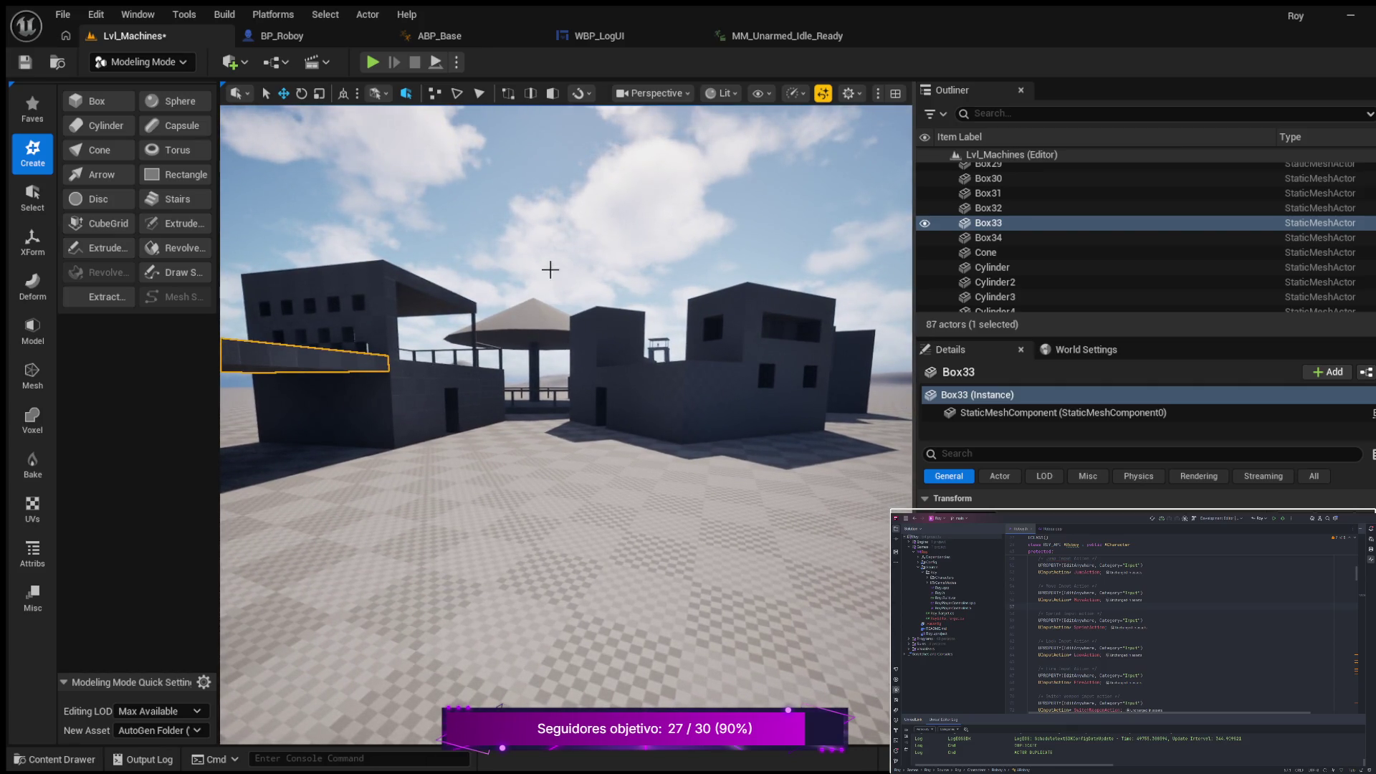
Step: Play-test Lvl_Machines in the editor, sprinting the character toward the blockout buildings
key(alt+p)
key(w)
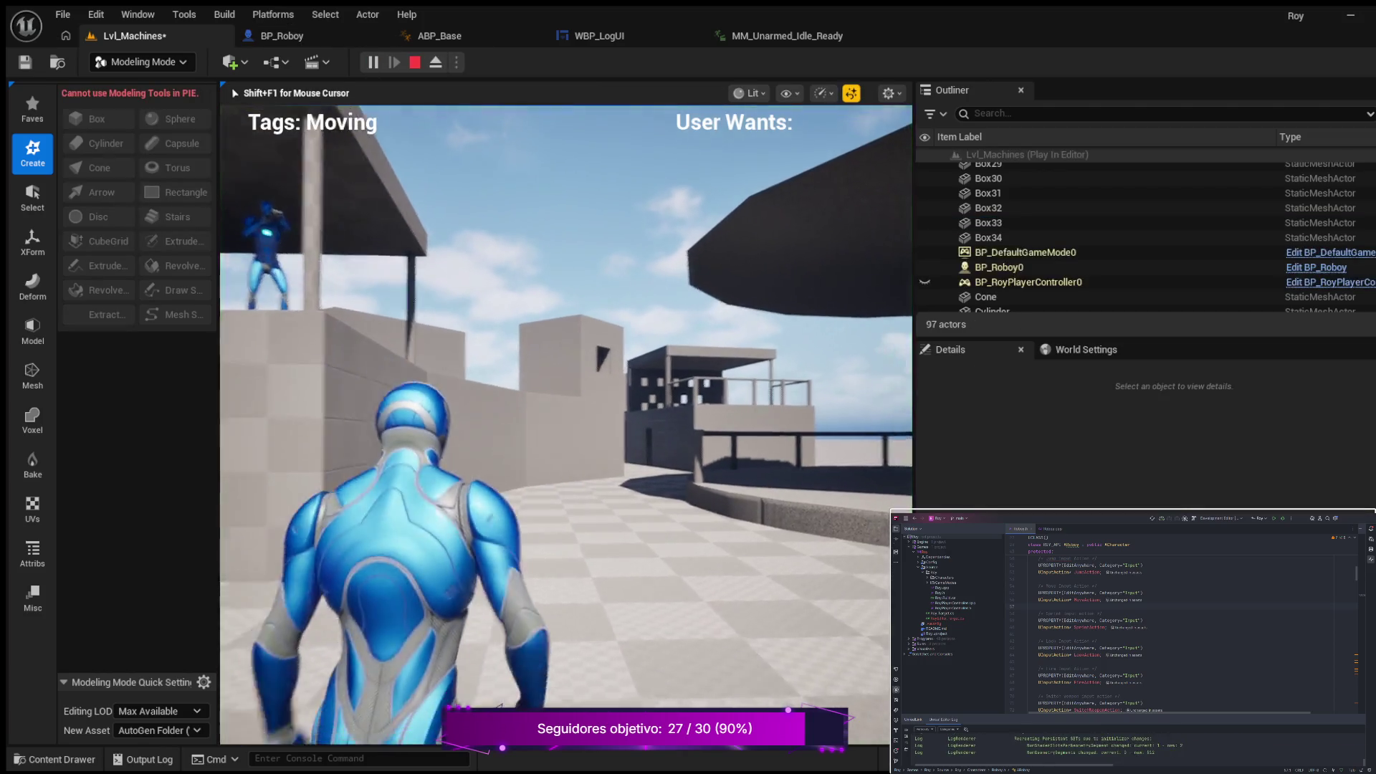
key(shift)
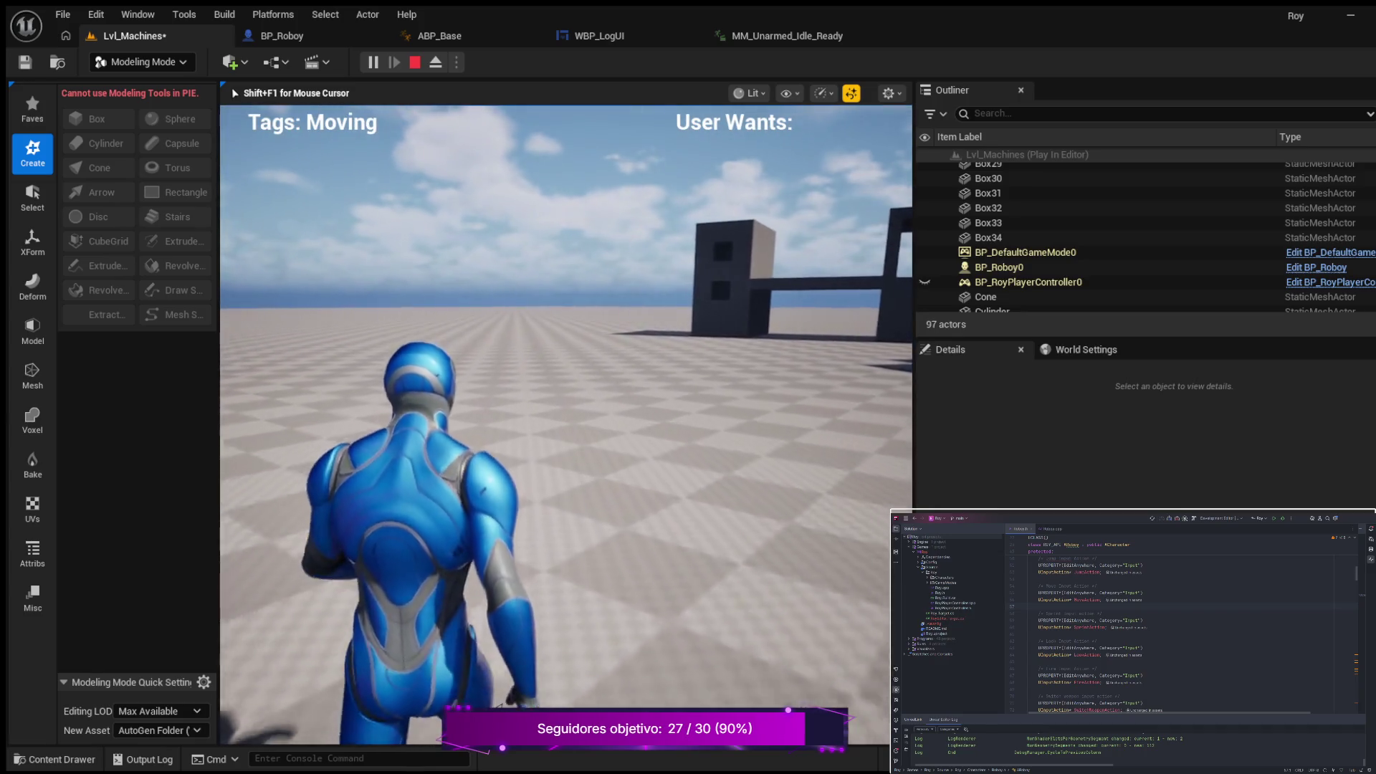
key(shift)
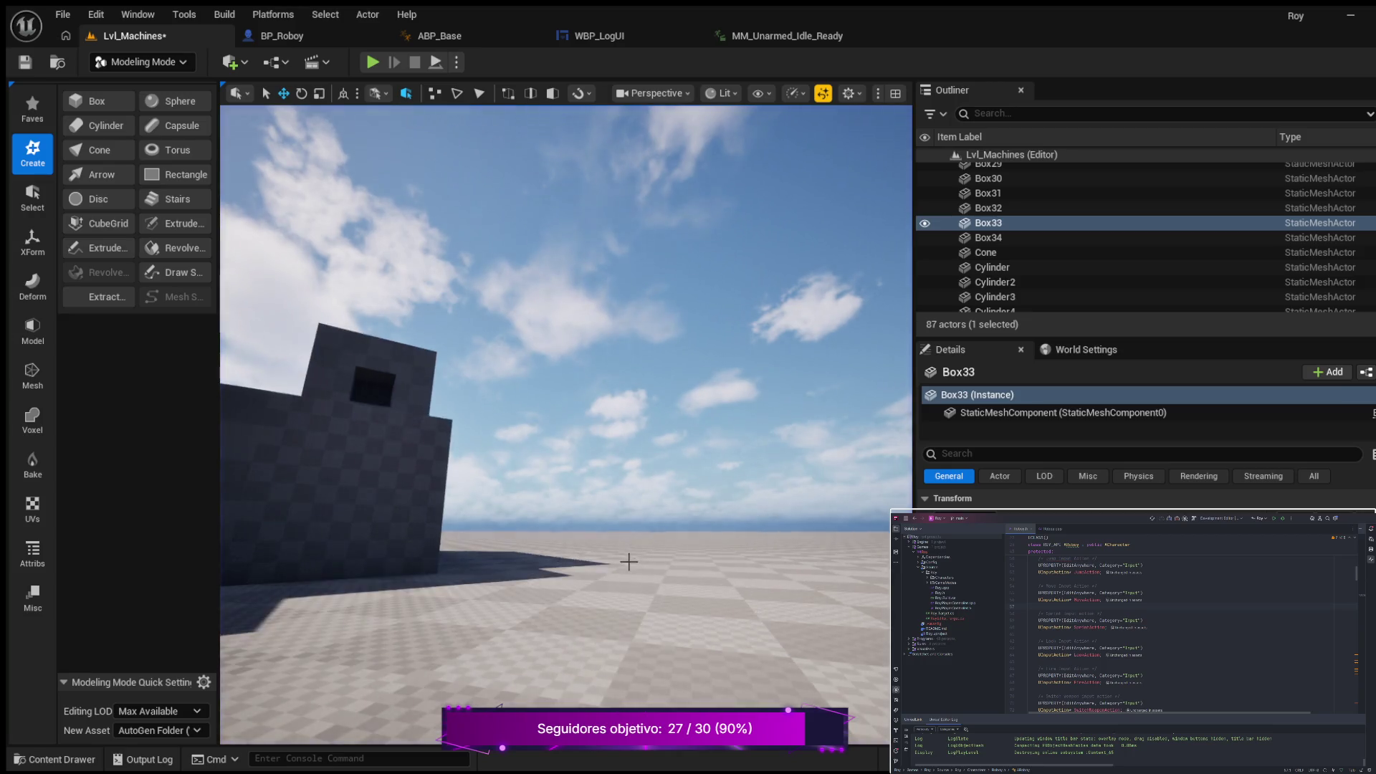
Step: Duplicate the small Box18 block and move the copy sideways and left along X
mouse_move(643, 500)
mouse_down()
mouse_move(605, 552)
mouse_move(559, 559)
mouse_move(552, 537)
mouse_move(593, 525)
mouse_up()
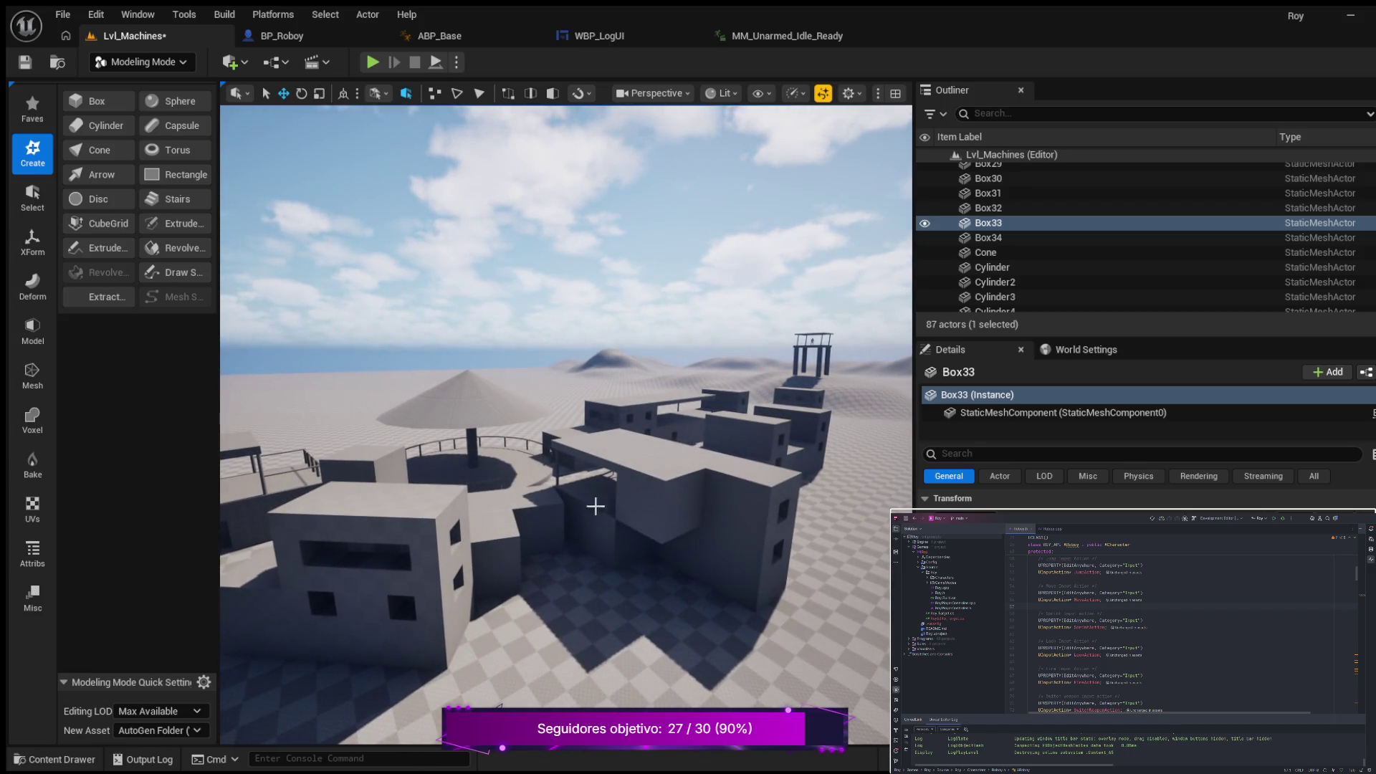
click(542, 511)
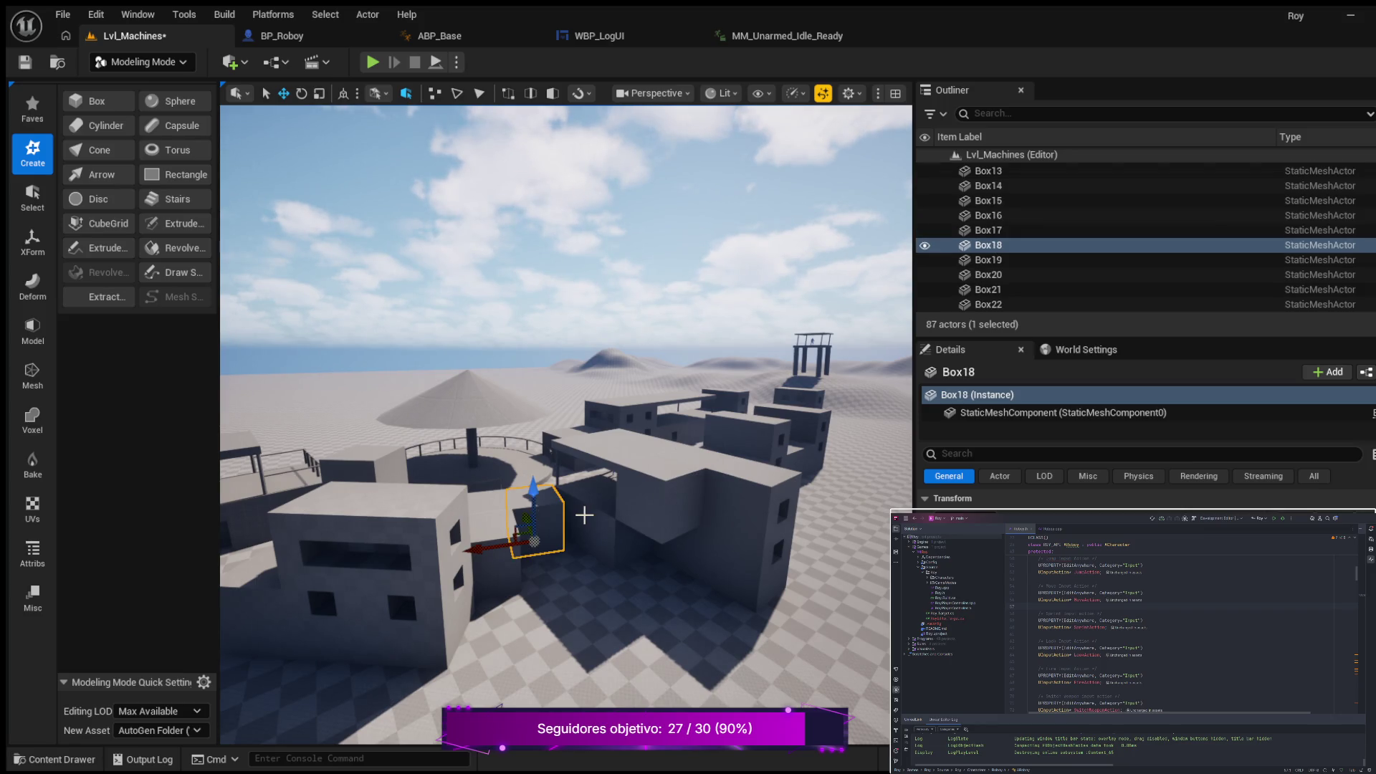
key(ctrl+d)
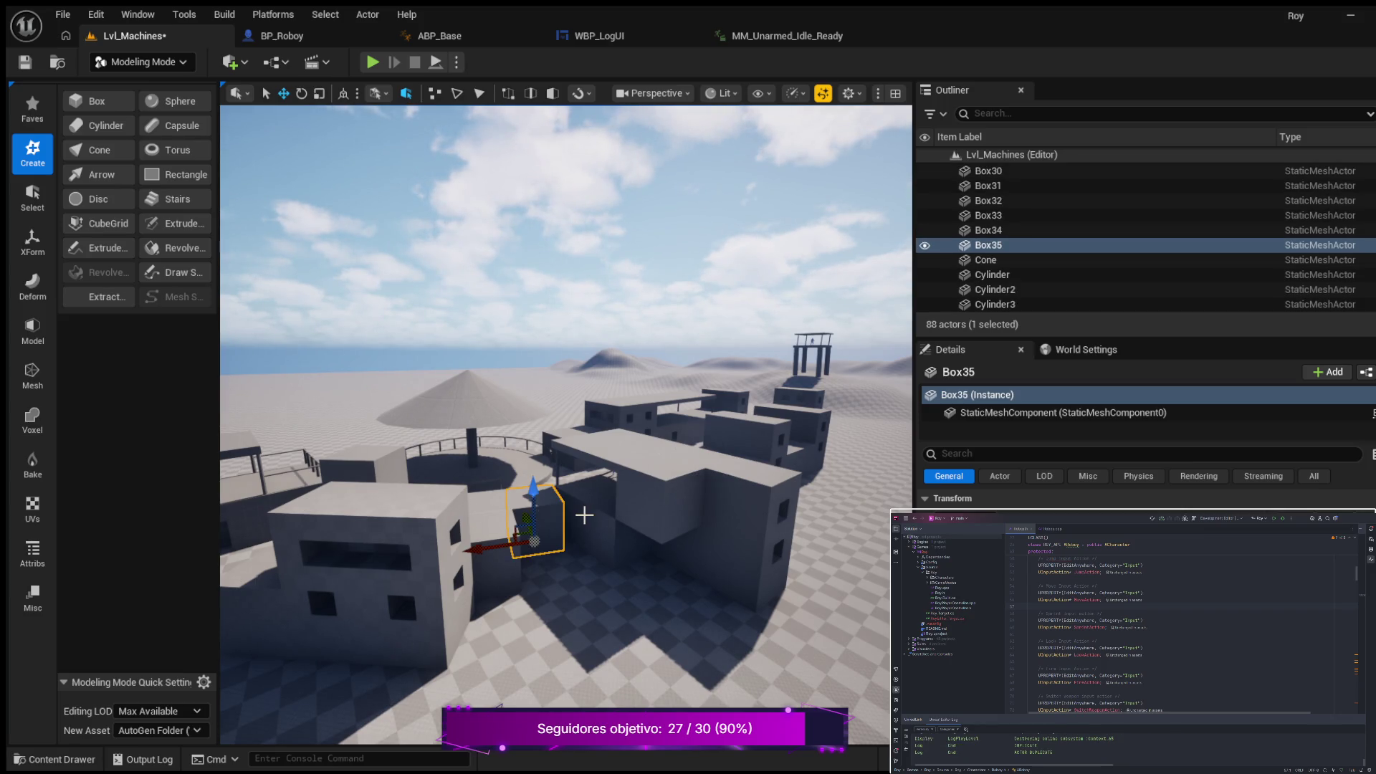
drag(527, 568, 593, 570)
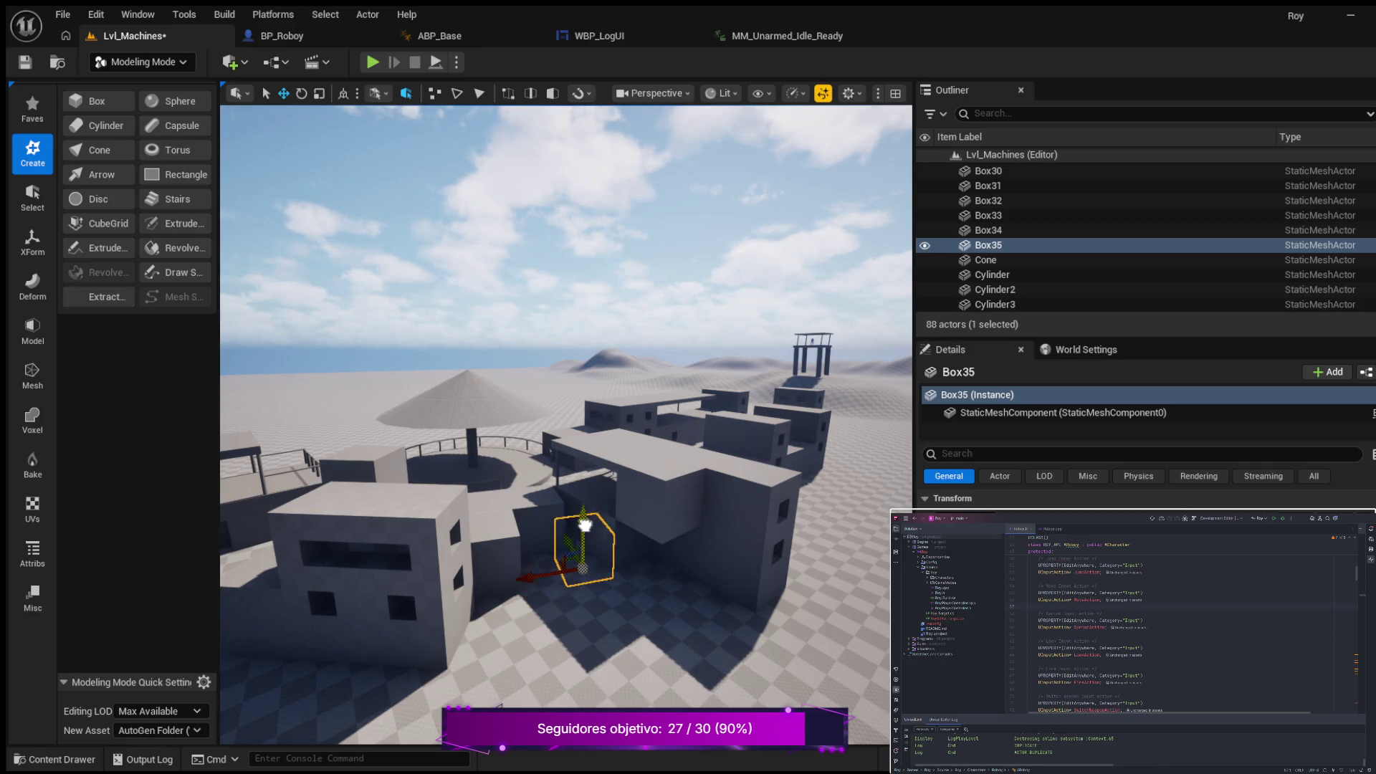
drag(585, 500, 582, 492)
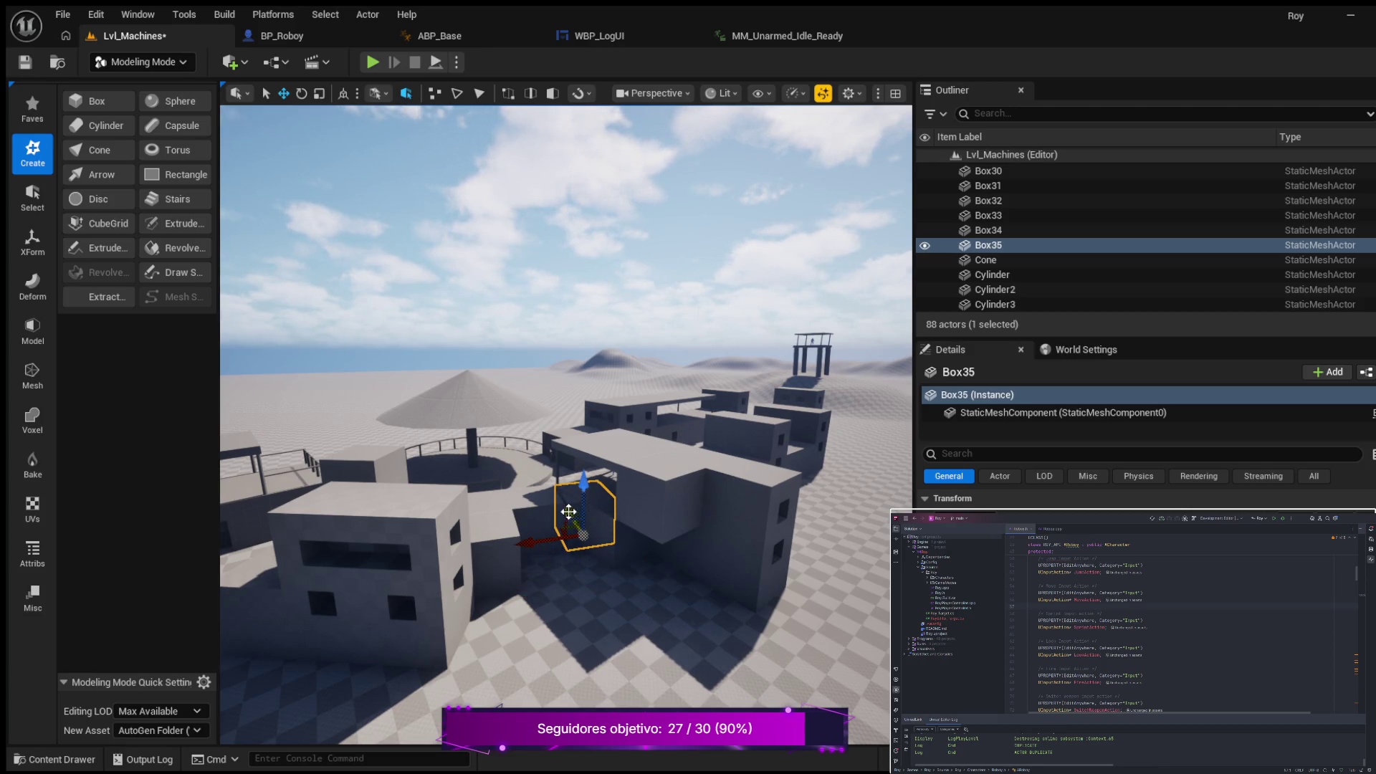
mouse_move(547, 550)
mouse_down()
mouse_move(531, 551)
mouse_move(573, 520)
mouse_move(662, 515)
mouse_move(533, 550)
mouse_move(506, 523)
mouse_move(499, 570)
mouse_move(469, 559)
mouse_move(545, 555)
mouse_move(591, 528)
mouse_up()
drag(491, 477, 415, 475)
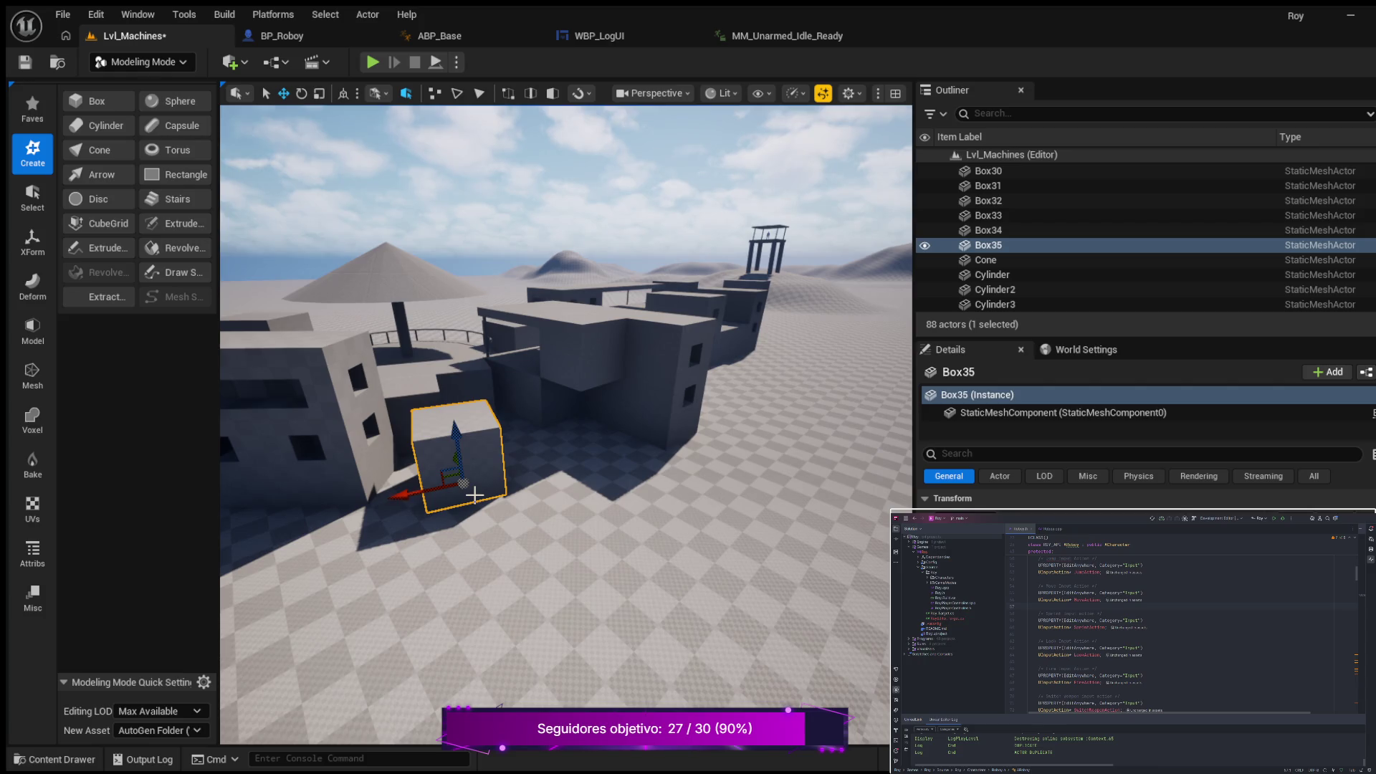
Step: Rotate the Box35 copy 10° and slide it along Y against the windowed building
drag(449, 542, 558, 525)
key(q)
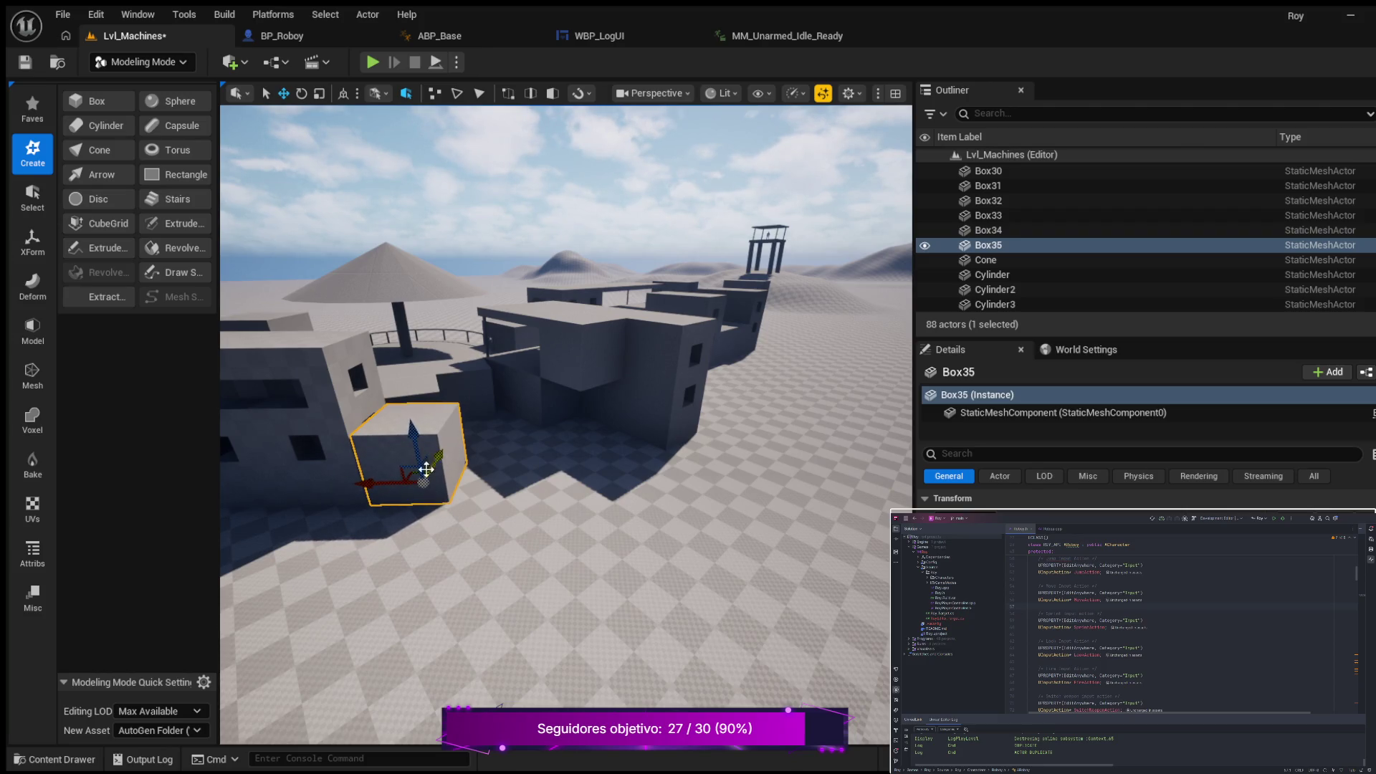
mouse_move(377, 483)
mouse_down()
mouse_move(538, 445)
mouse_move(478, 511)
mouse_up()
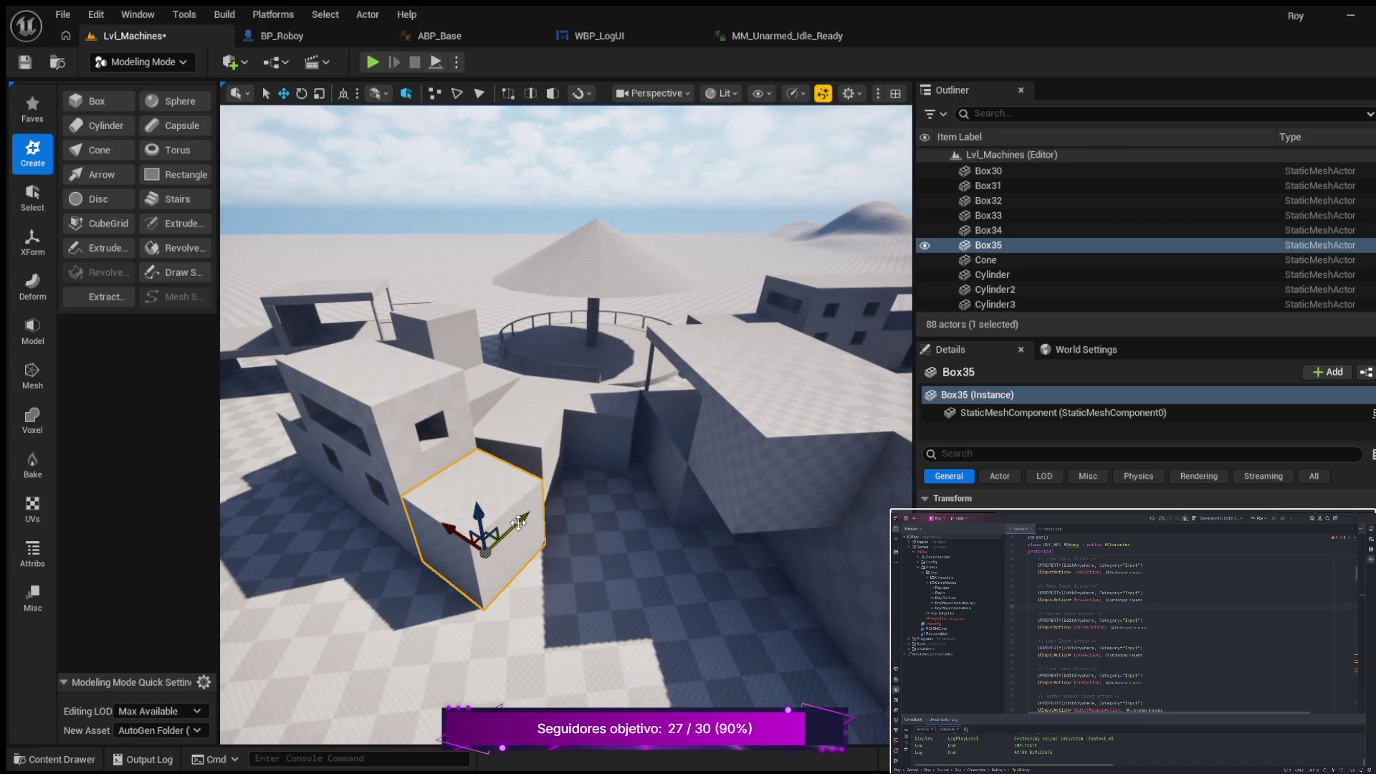
drag(520, 524, 537, 516)
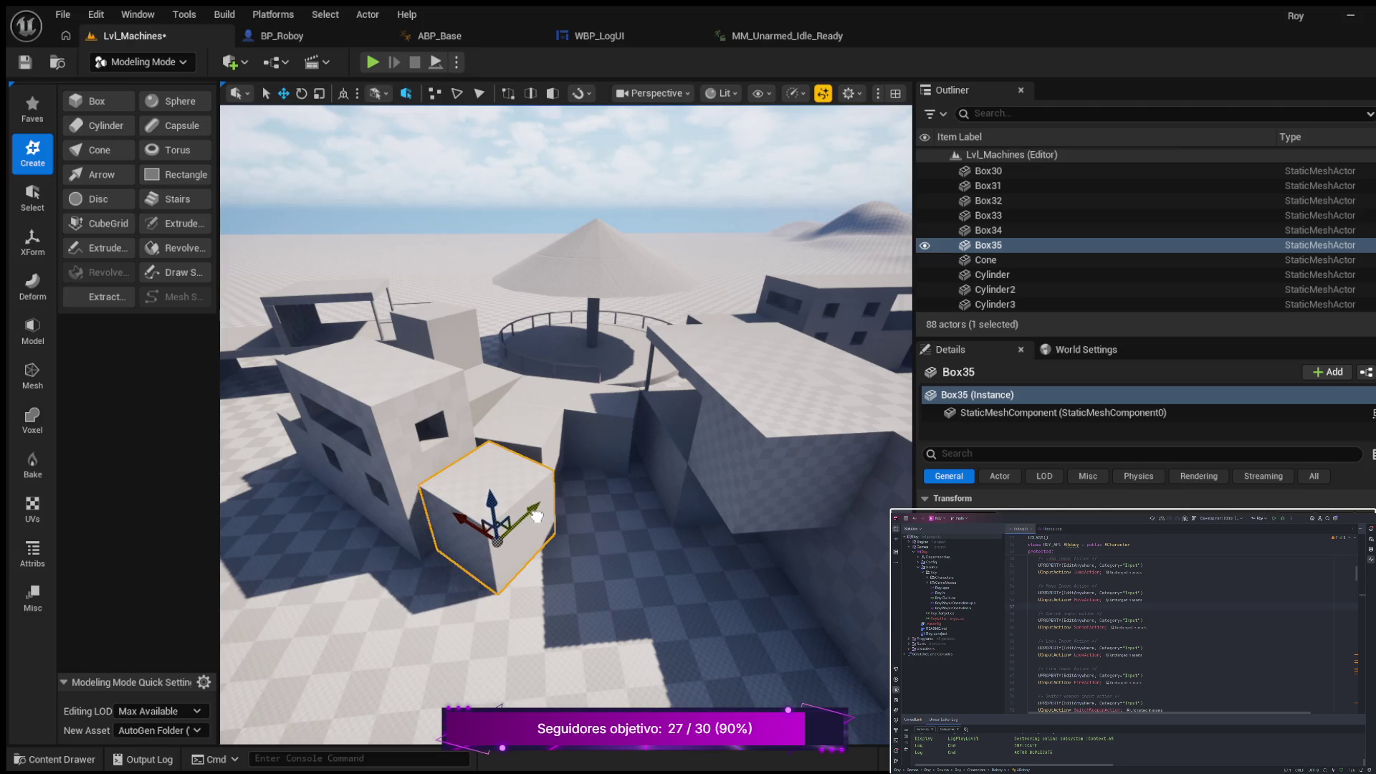
scroll(516, 532, up, 5)
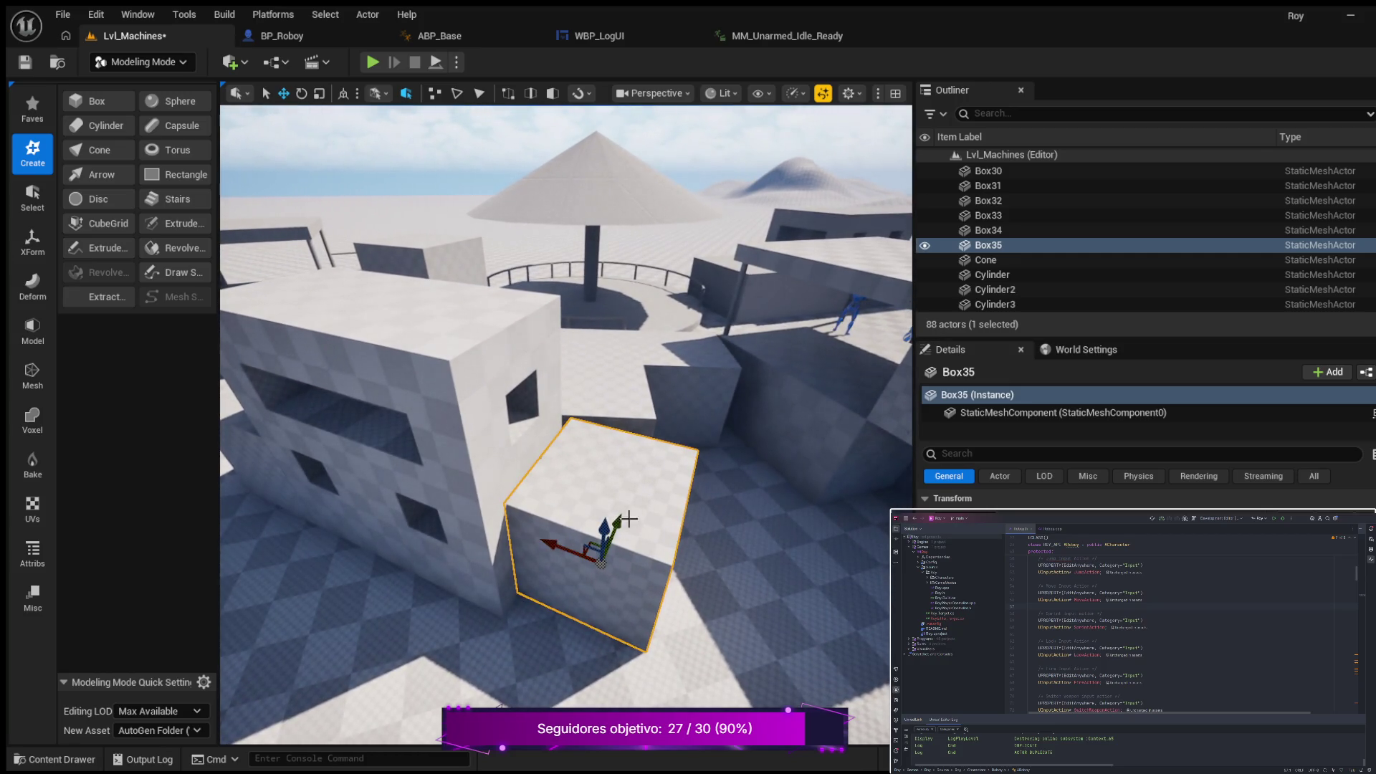
drag(606, 532, 601, 535)
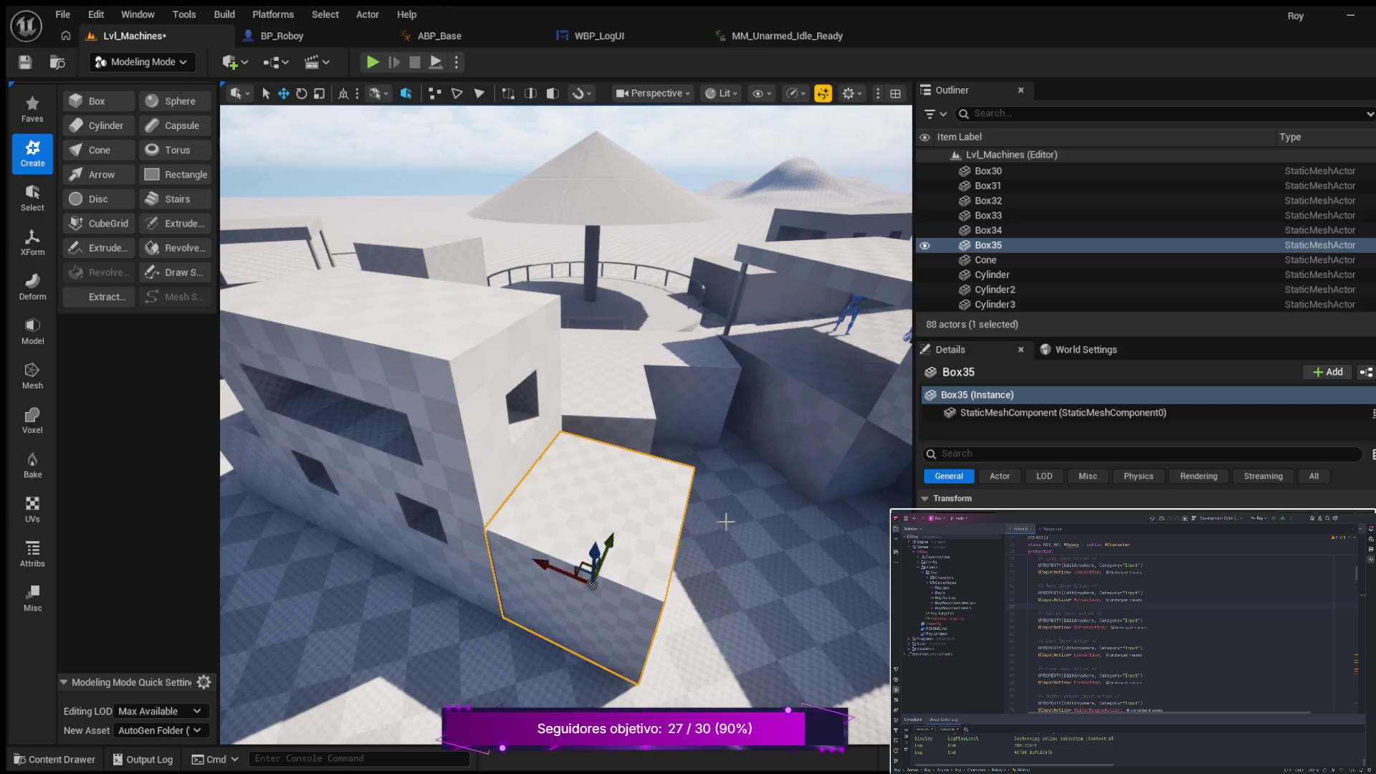
scroll(713, 364, up, 2)
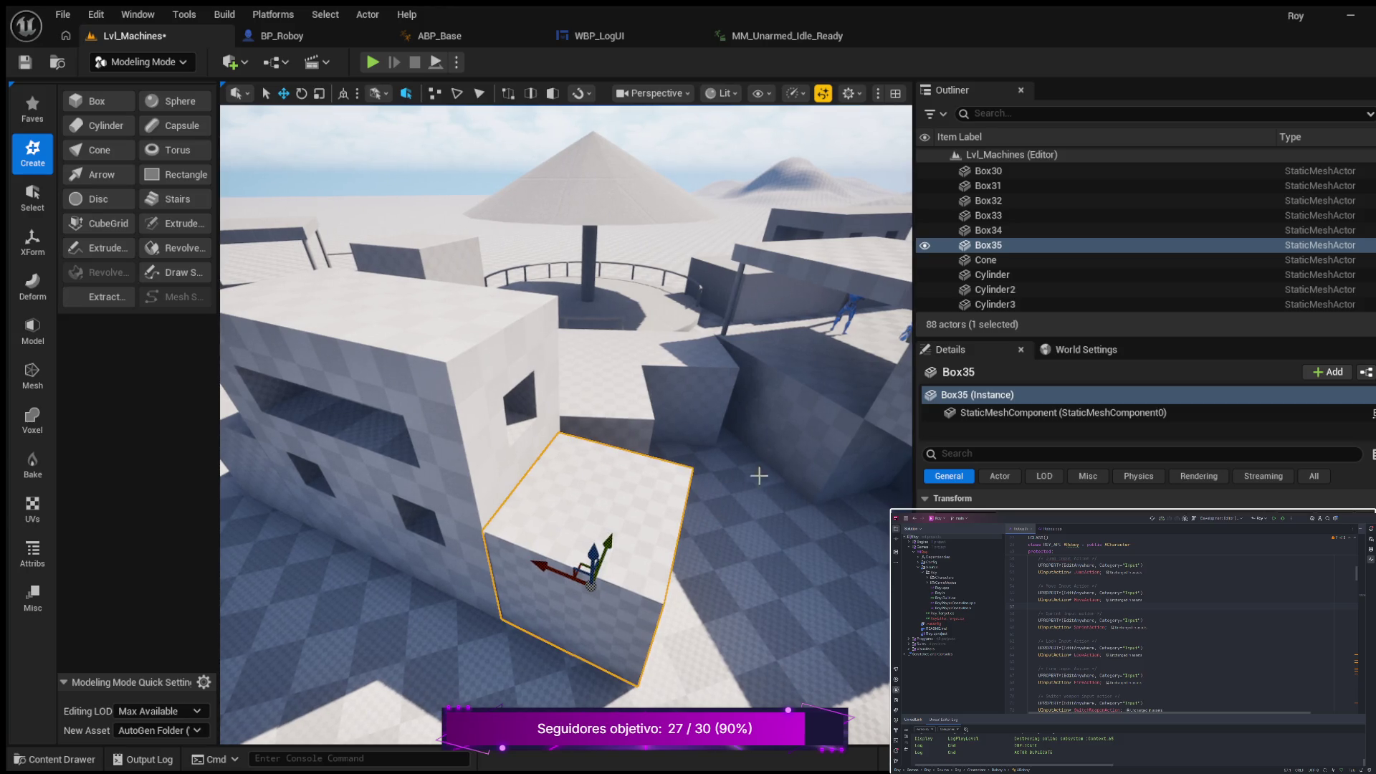
click(617, 402)
click(610, 518)
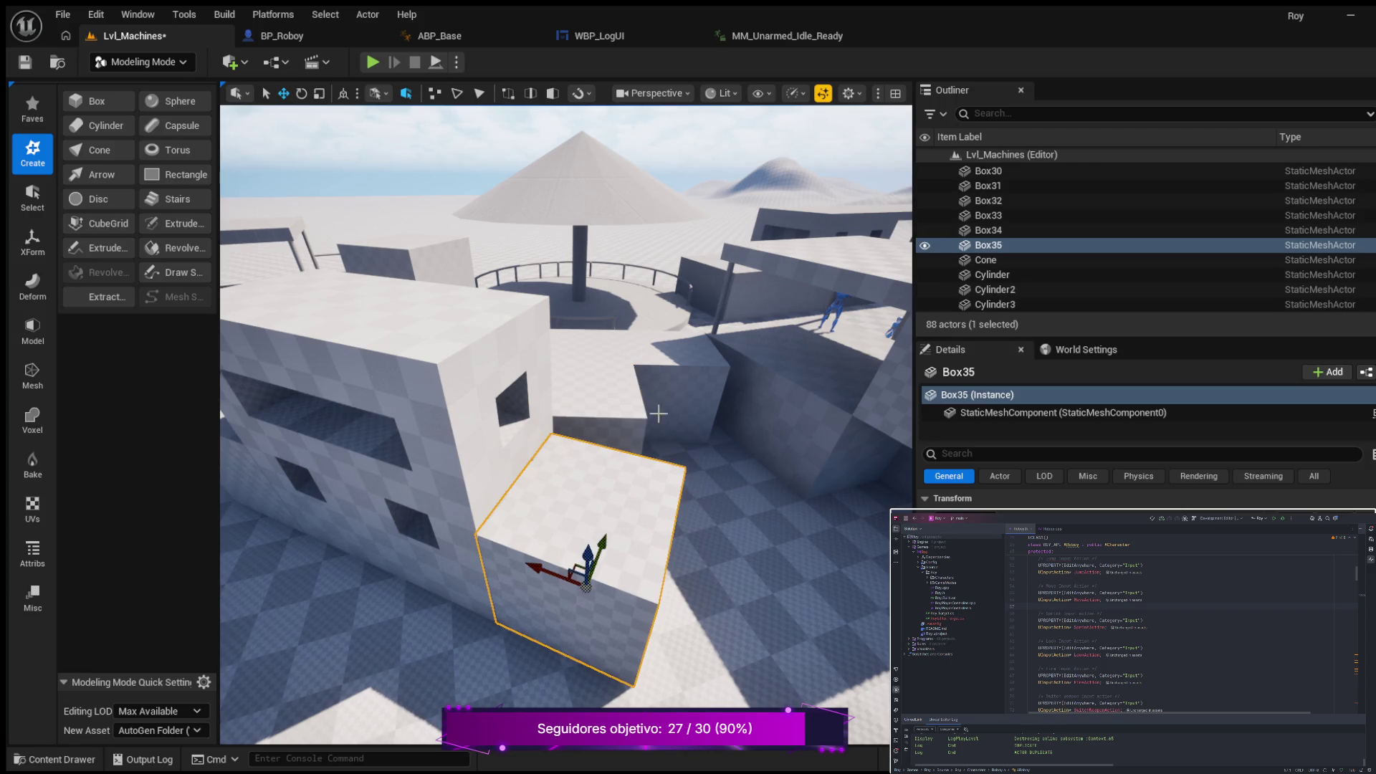
Step: Nudge Box20 slightly lower at the wall, then check the Box35 and Box34 walls
key(ctrl+z)
mouse_move(733, 452)
mouse_down()
mouse_move(706, 466)
mouse_move(688, 520)
mouse_move(652, 552)
mouse_up()
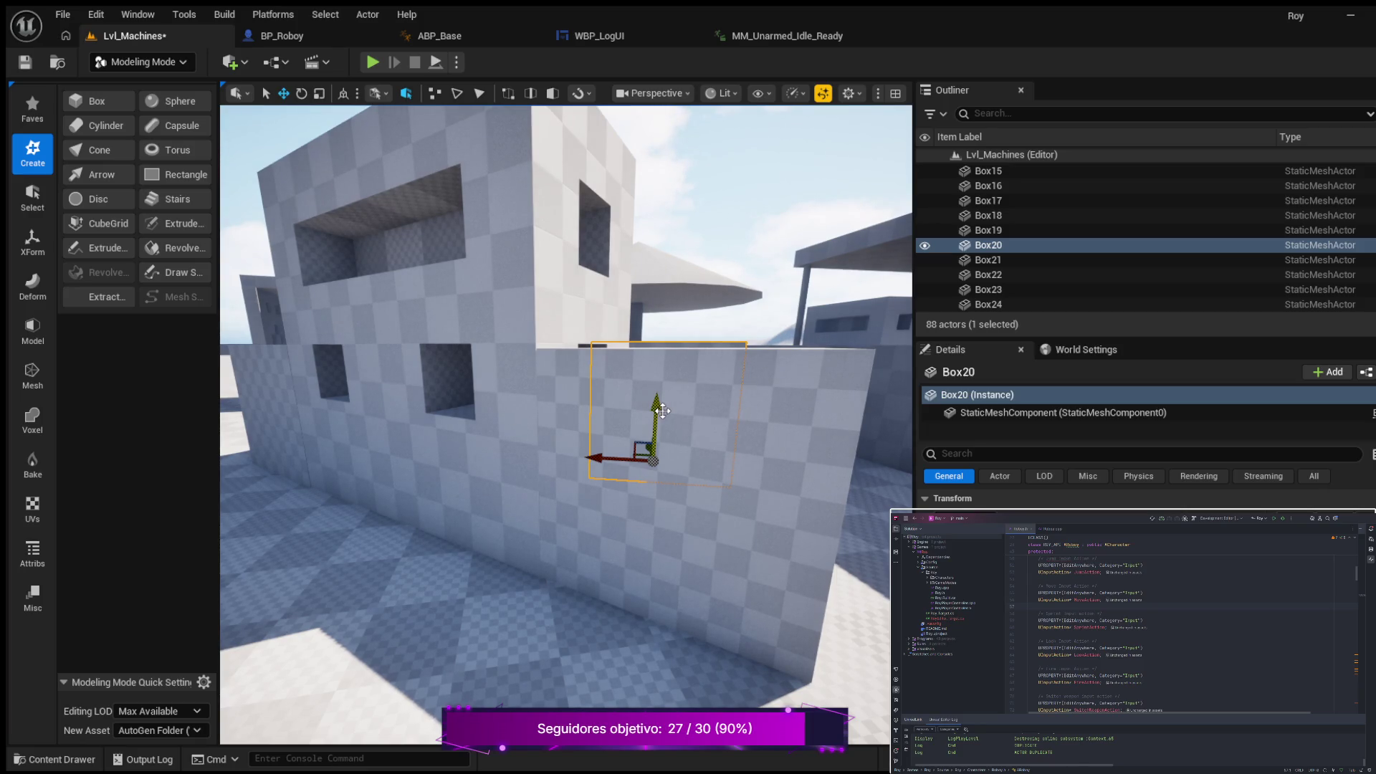
drag(662, 410, 667, 413)
click(680, 514)
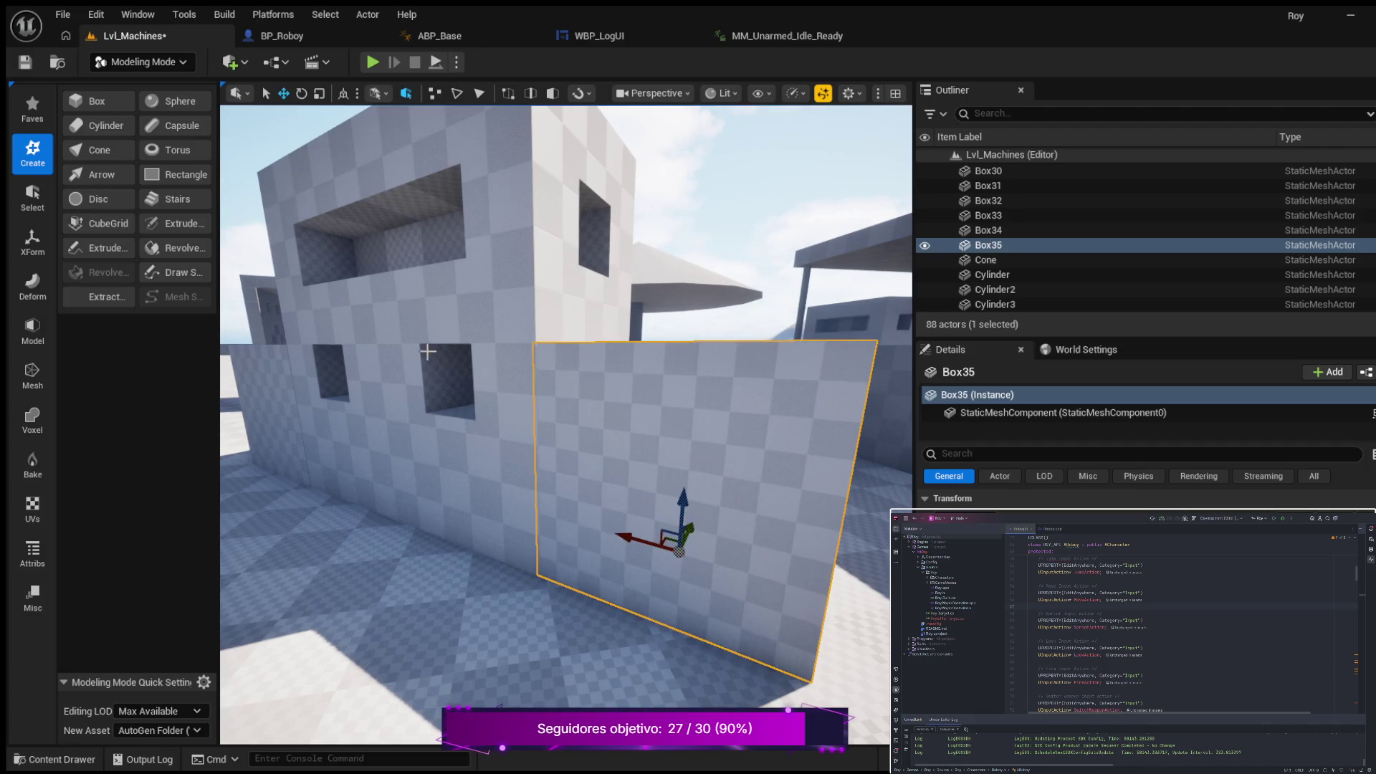
click(418, 324)
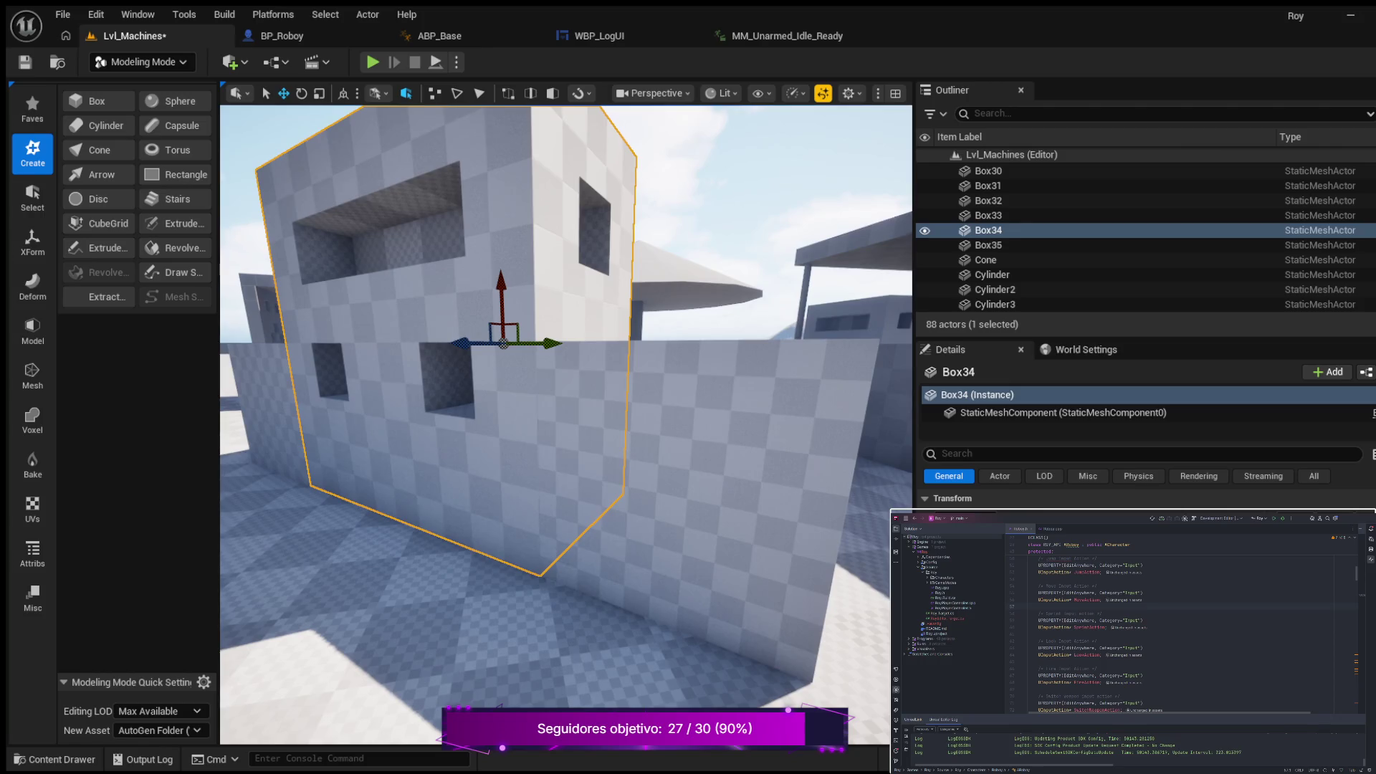
scroll(726, 480, up, 3)
mouse_move(566, 423)
mouse_down()
mouse_move(567, 459)
mouse_move(599, 462)
mouse_move(573, 427)
mouse_move(573, 451)
mouse_move(648, 452)
mouse_move(627, 490)
mouse_move(595, 490)
mouse_move(603, 473)
mouse_move(772, 475)
mouse_up()
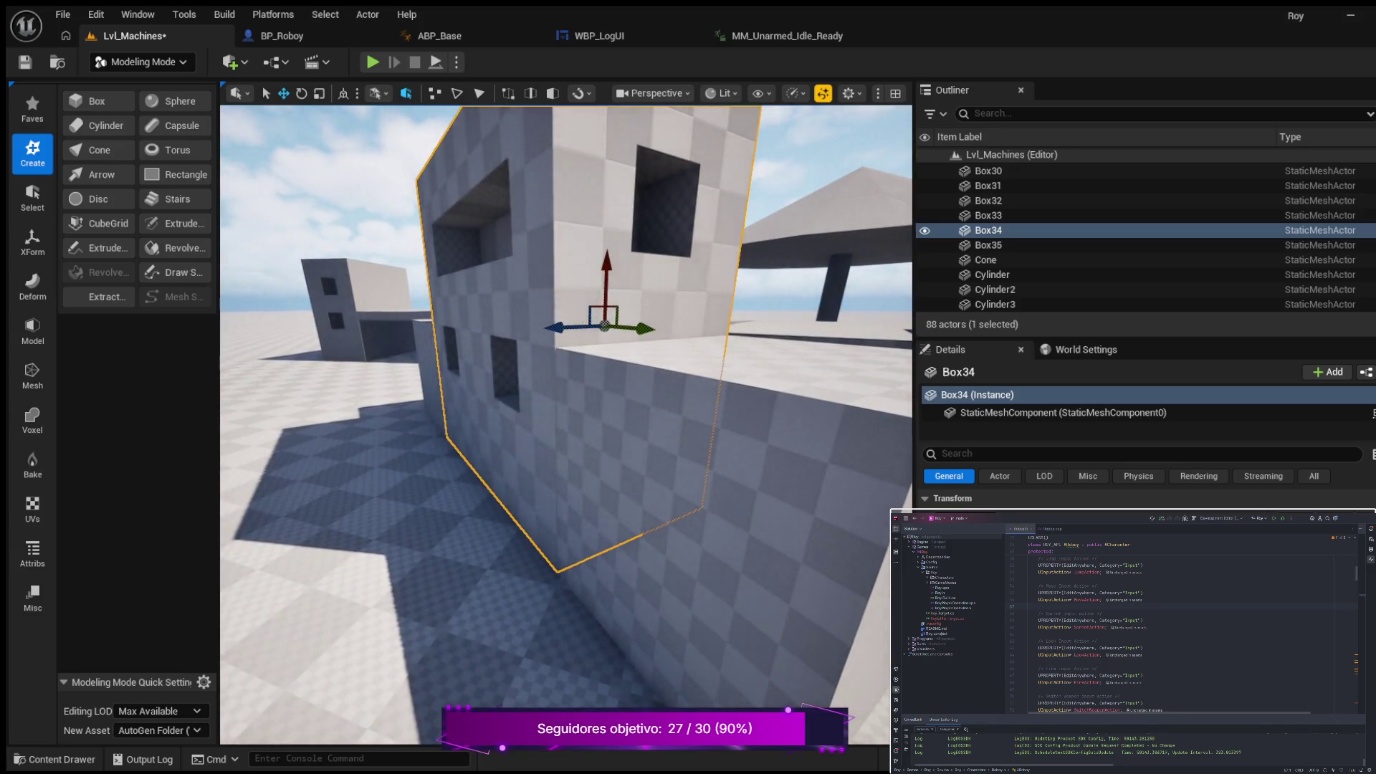
click(712, 428)
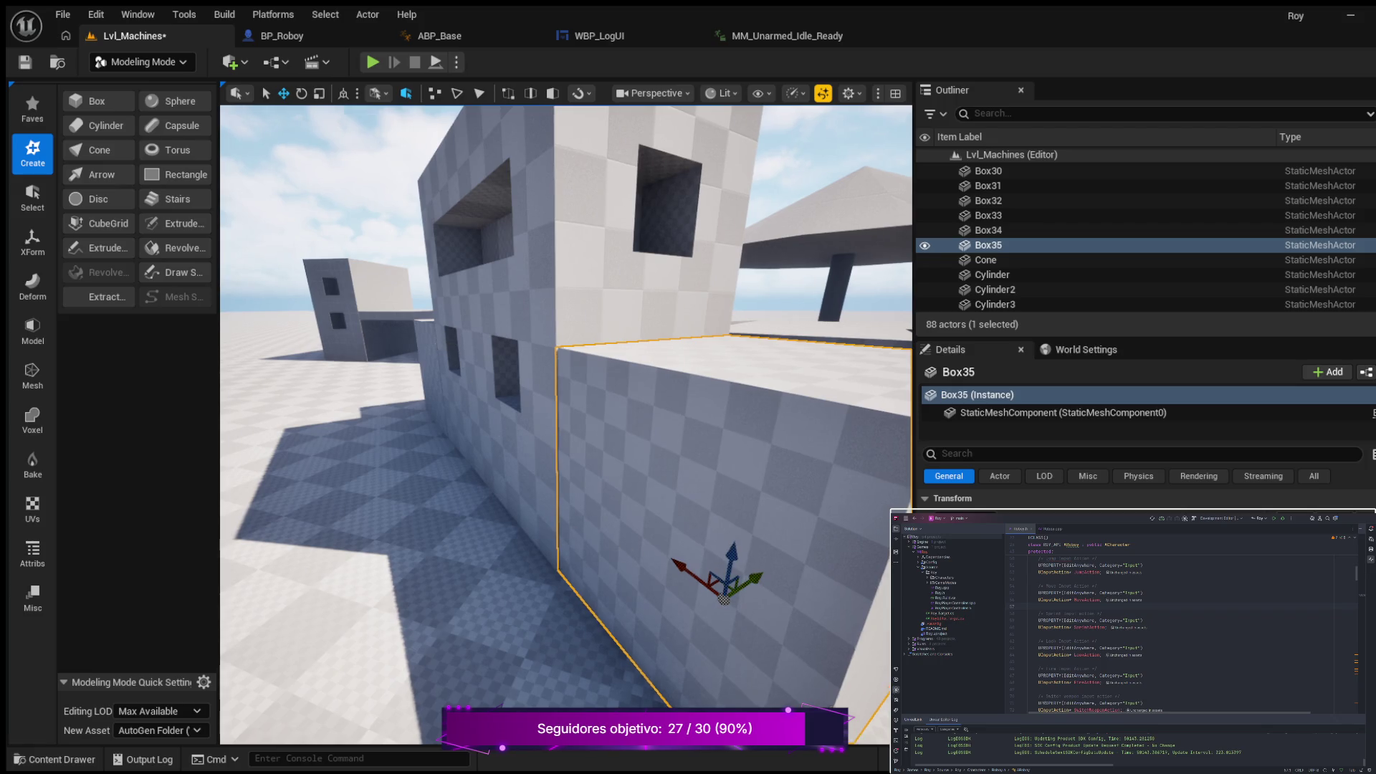
Step: Inspect Box34, Box35 and Box20 from several angles around the wall
click(455, 373)
mouse_move(455, 373)
mouse_down()
mouse_move(445, 316)
mouse_move(435, 401)
mouse_up()
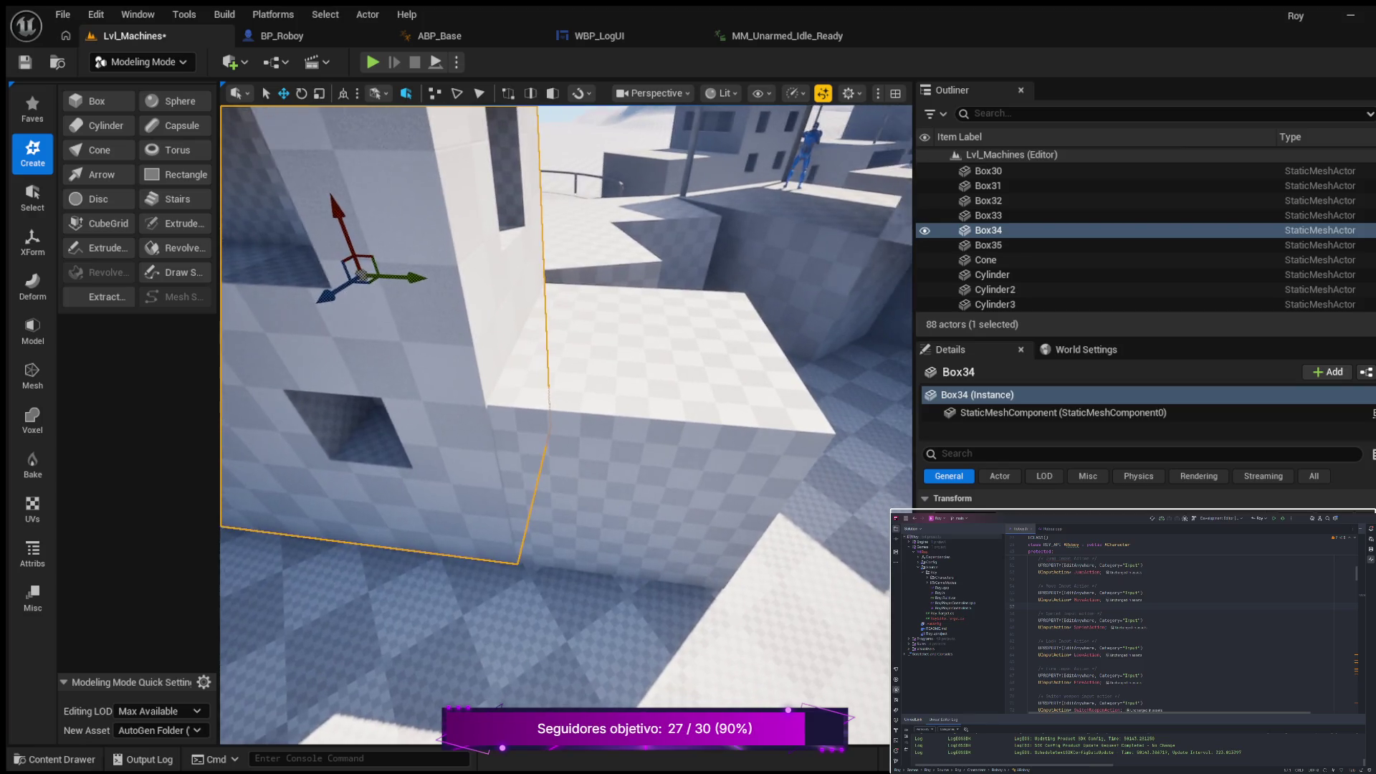
click(552, 380)
mouse_move(651, 474)
mouse_down()
mouse_move(652, 530)
mouse_move(631, 416)
mouse_up()
drag(667, 497, 692, 498)
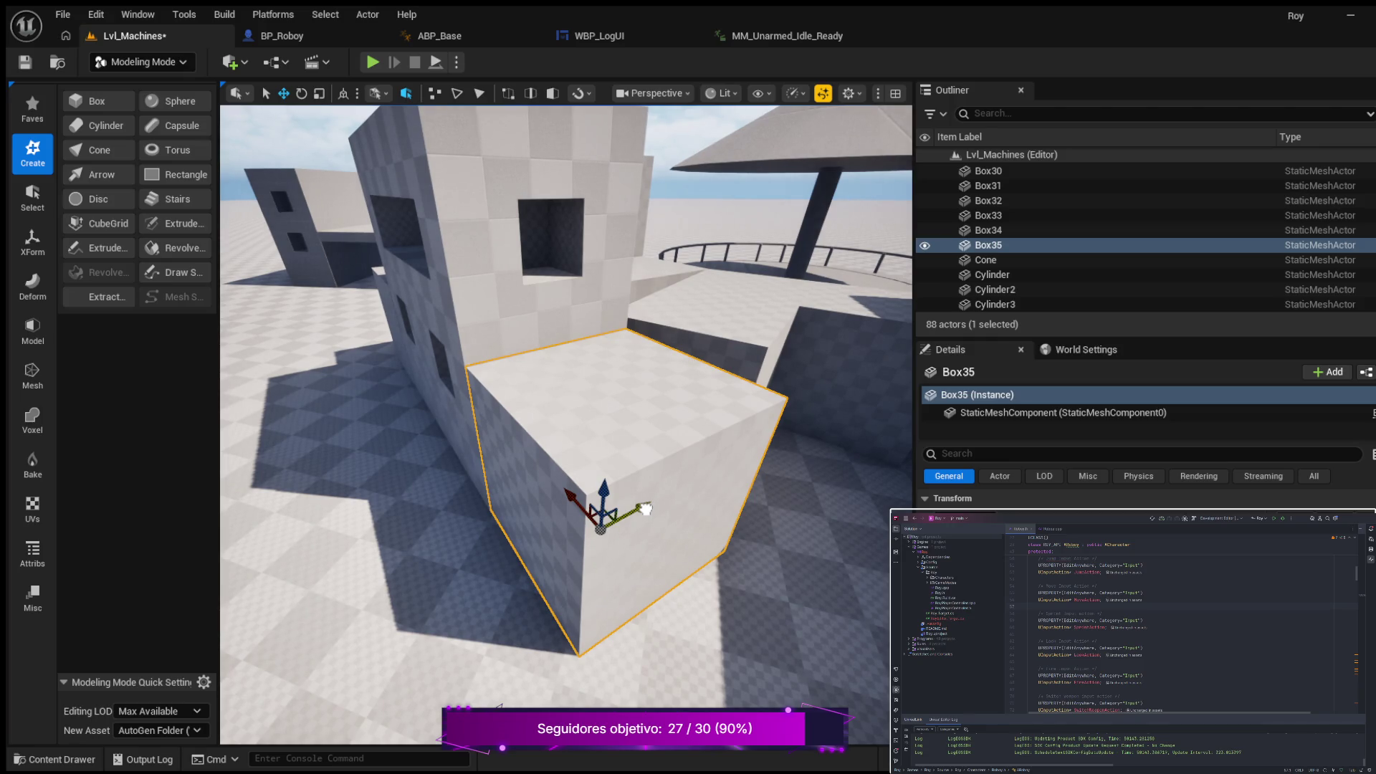
click(769, 310)
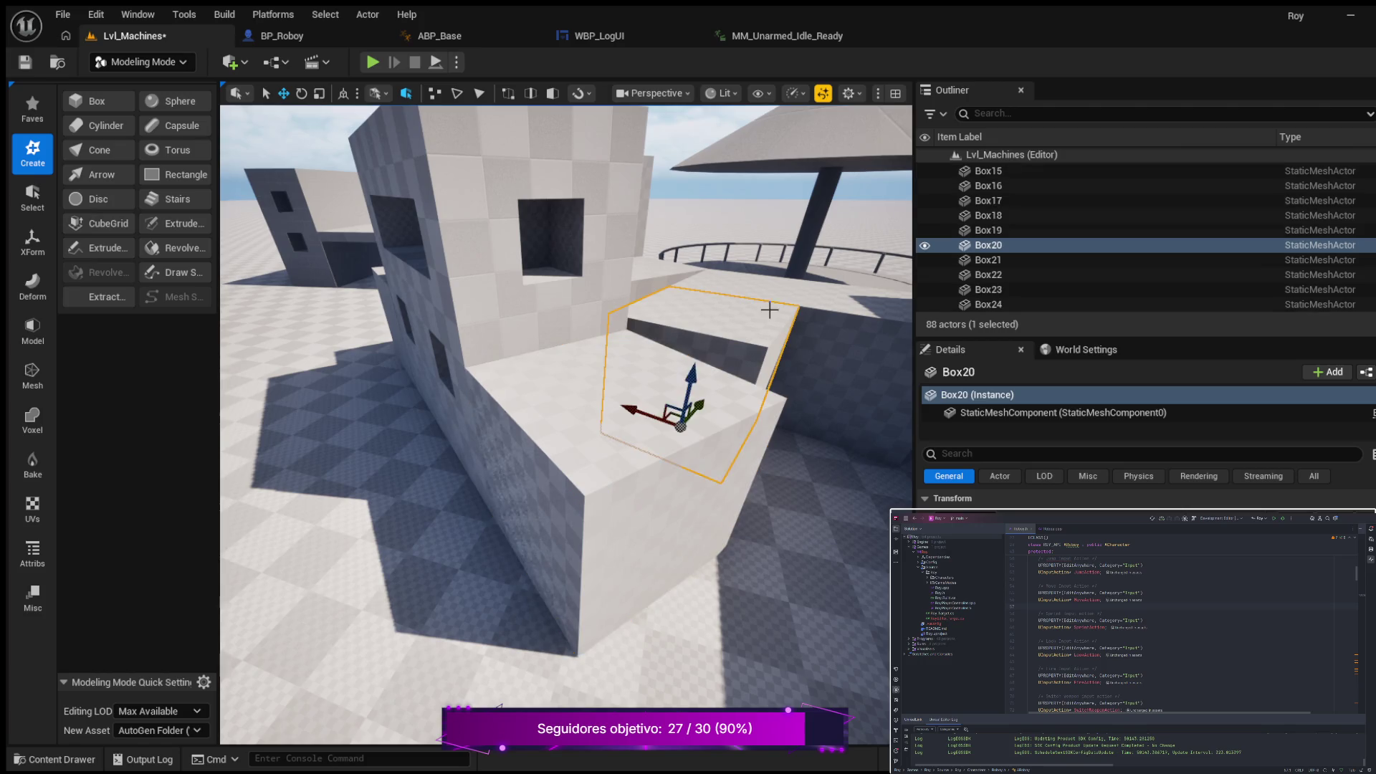
mouse_move(601, 387)
mouse_down()
mouse_move(601, 337)
mouse_move(618, 337)
mouse_move(559, 357)
mouse_up()
click(647, 522)
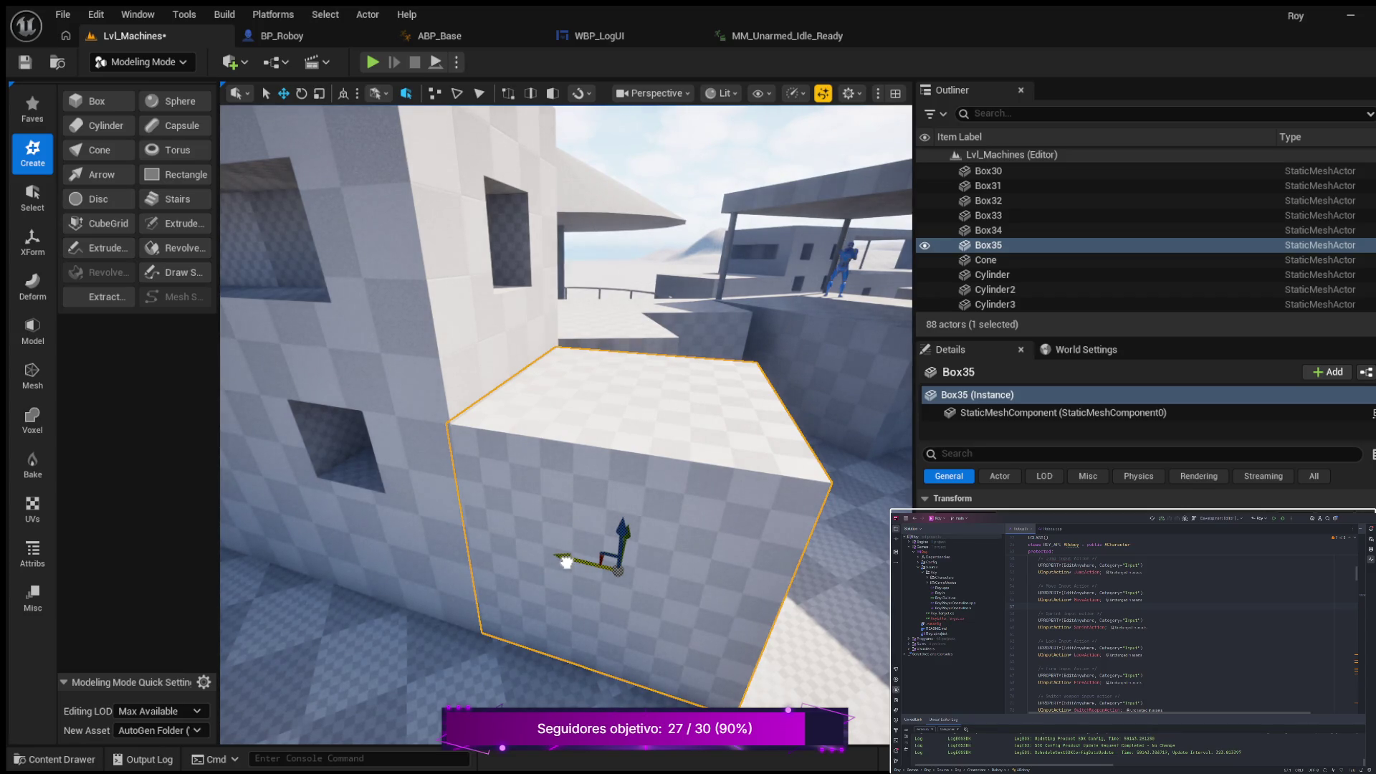
drag(635, 511, 635, 506)
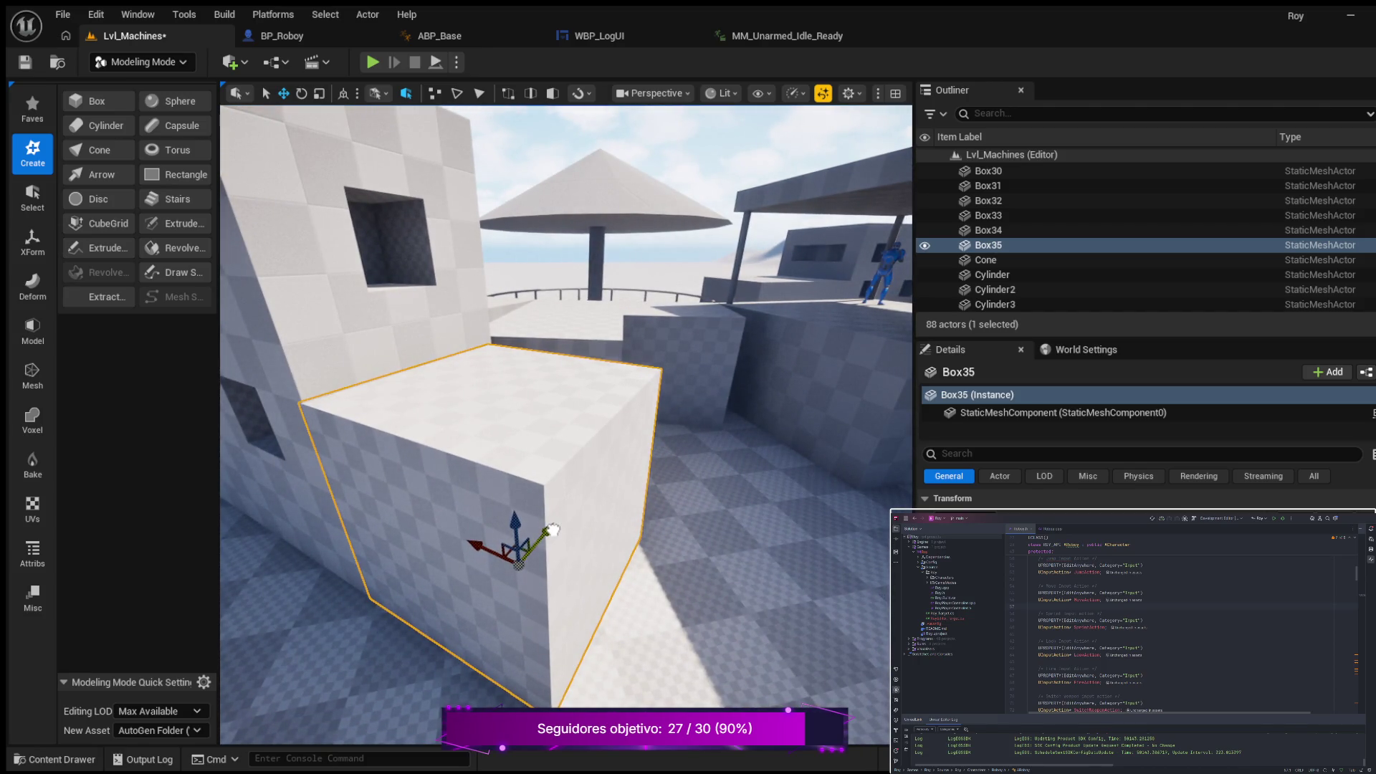
Step: Shift Box35 slightly along X so it sits flush against the building, then select Box26
click(734, 414)
key(f)
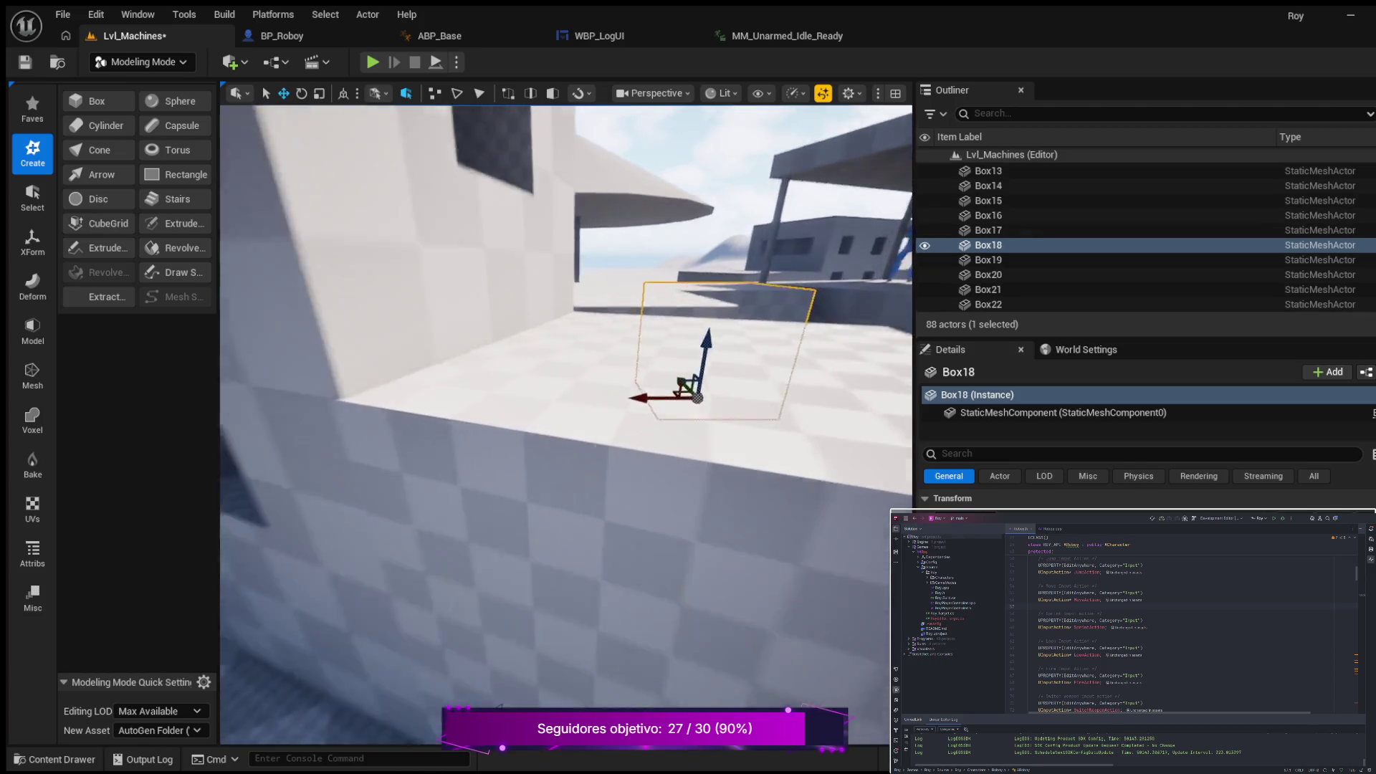
drag(699, 439, 699, 439)
click(649, 445)
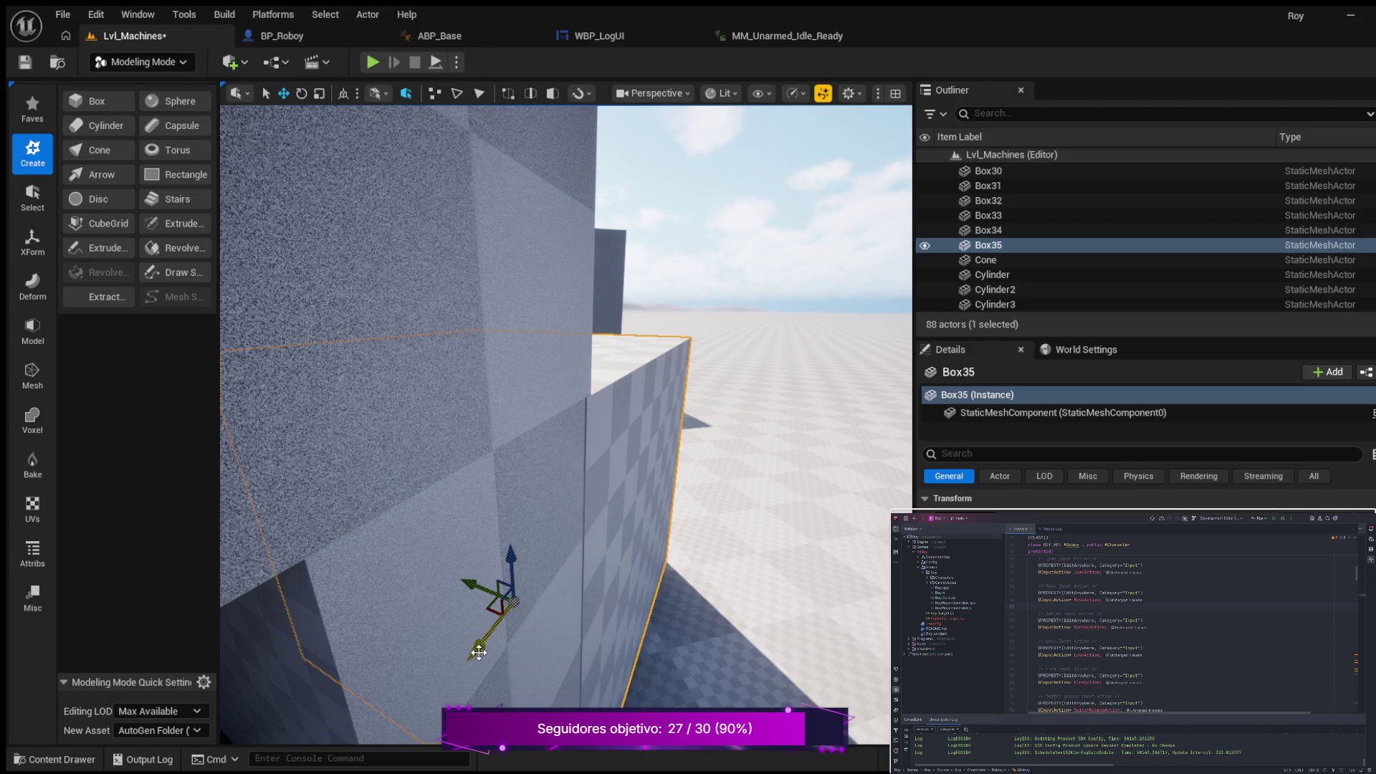
drag(479, 652, 453, 642)
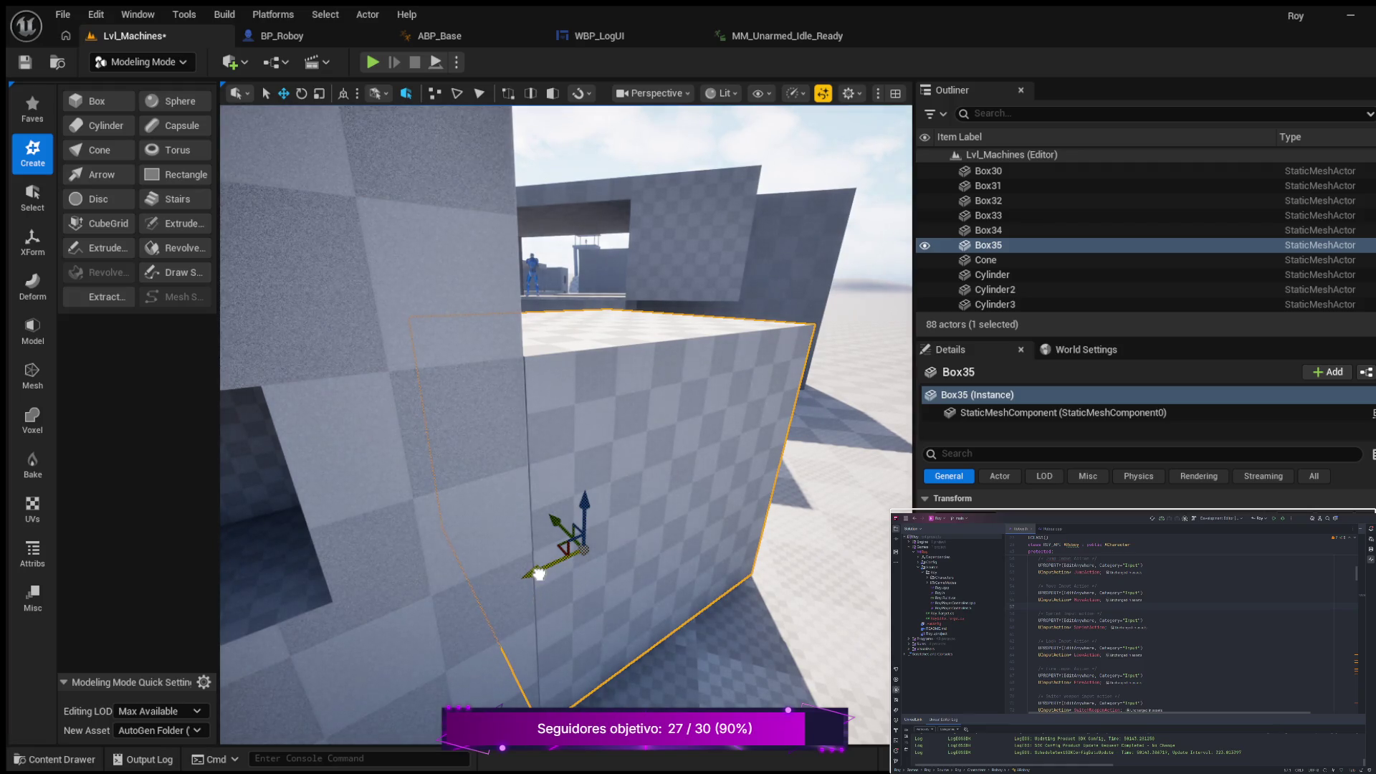
drag(539, 576, 509, 569)
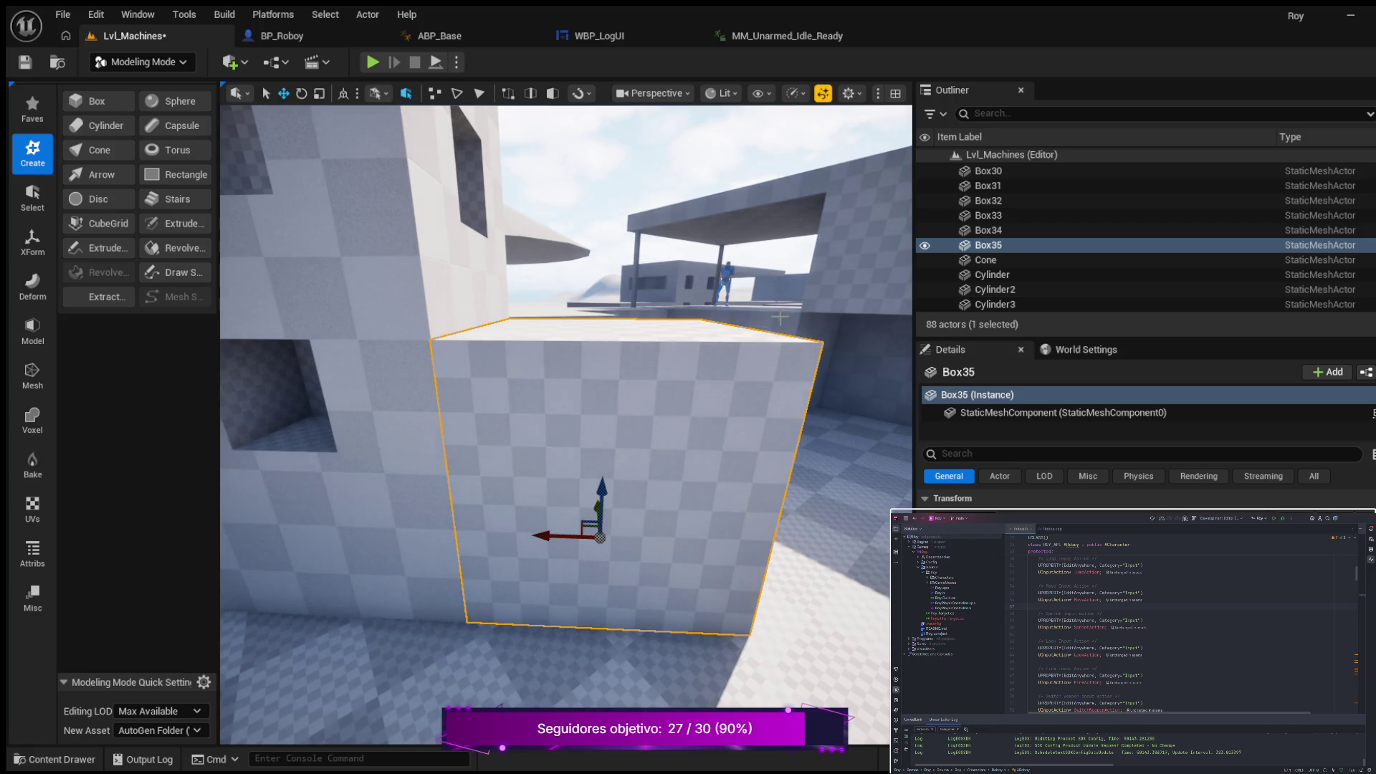
click(803, 311)
drag(726, 543, 692, 542)
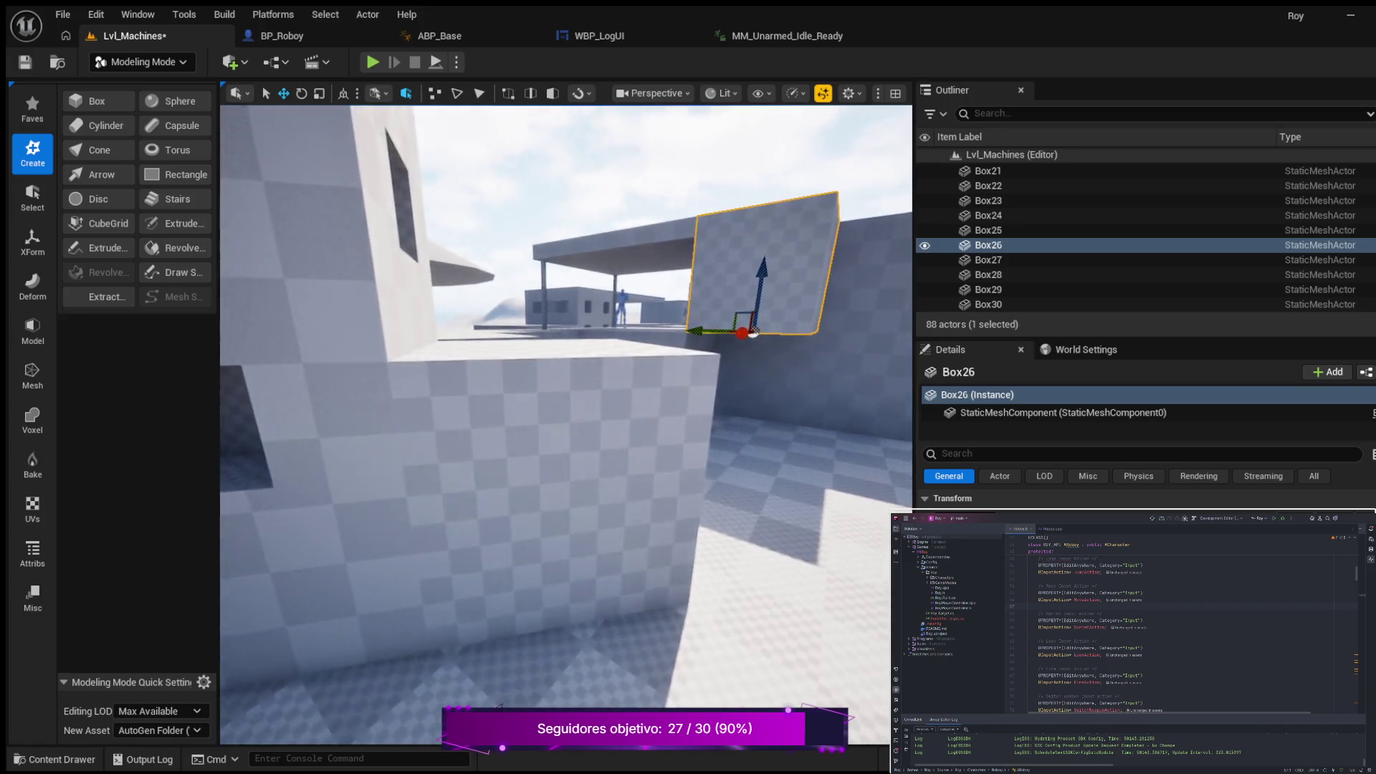
key(w)
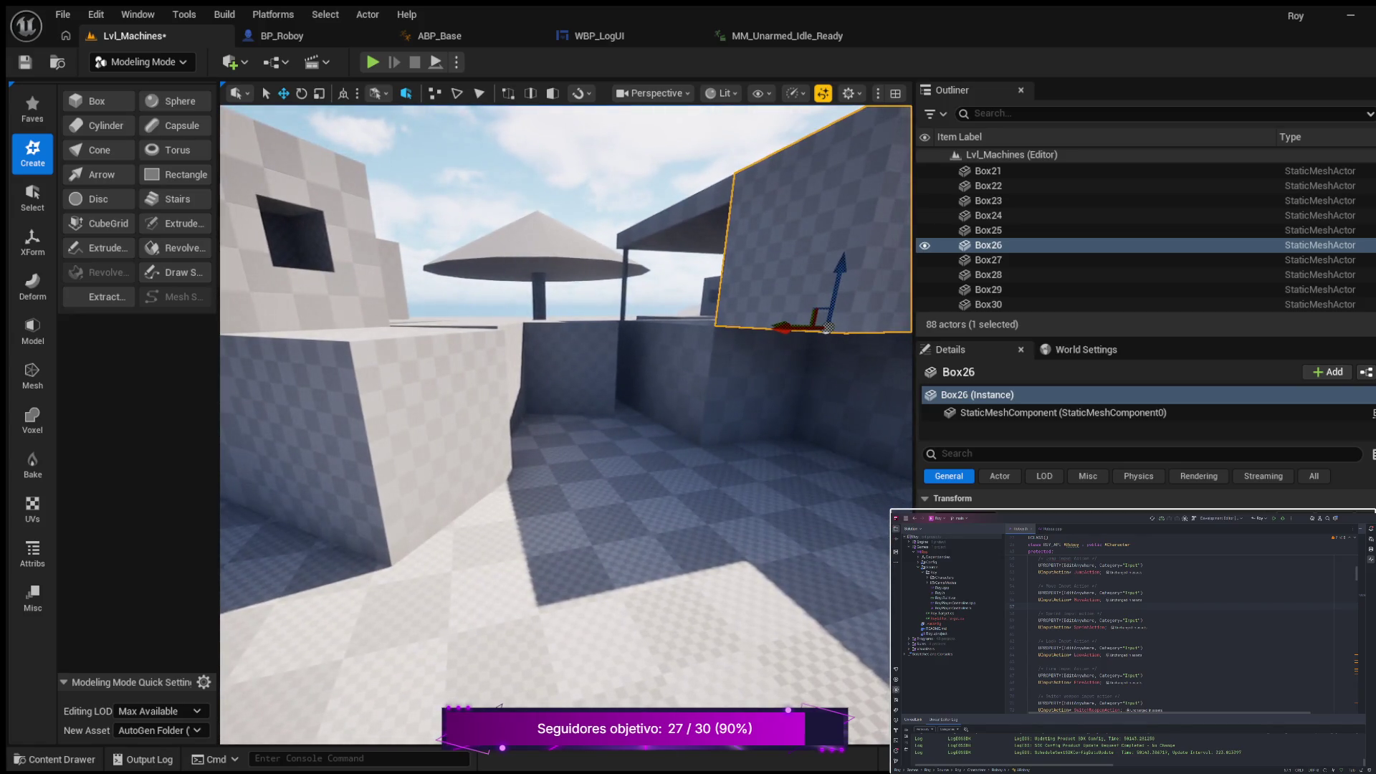
key(w)
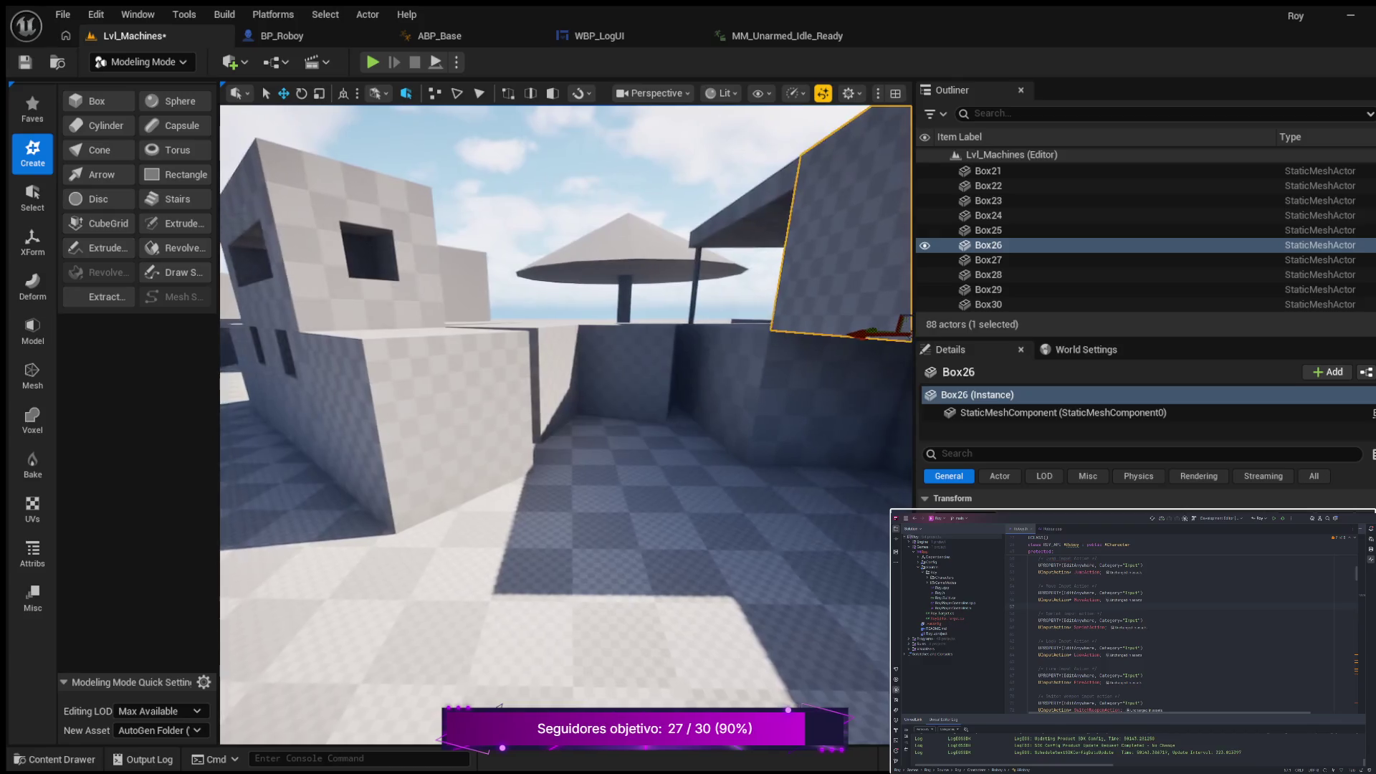
key(d)
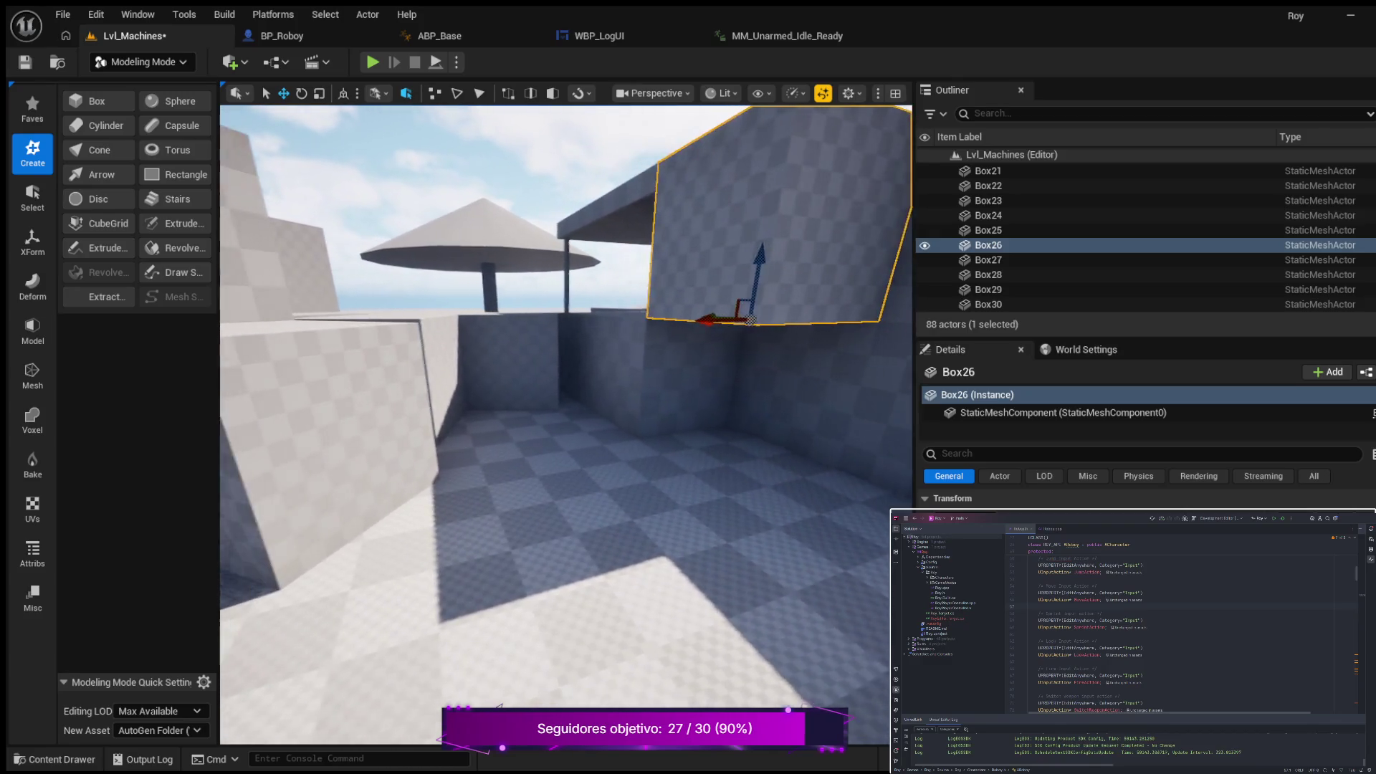
key(a)
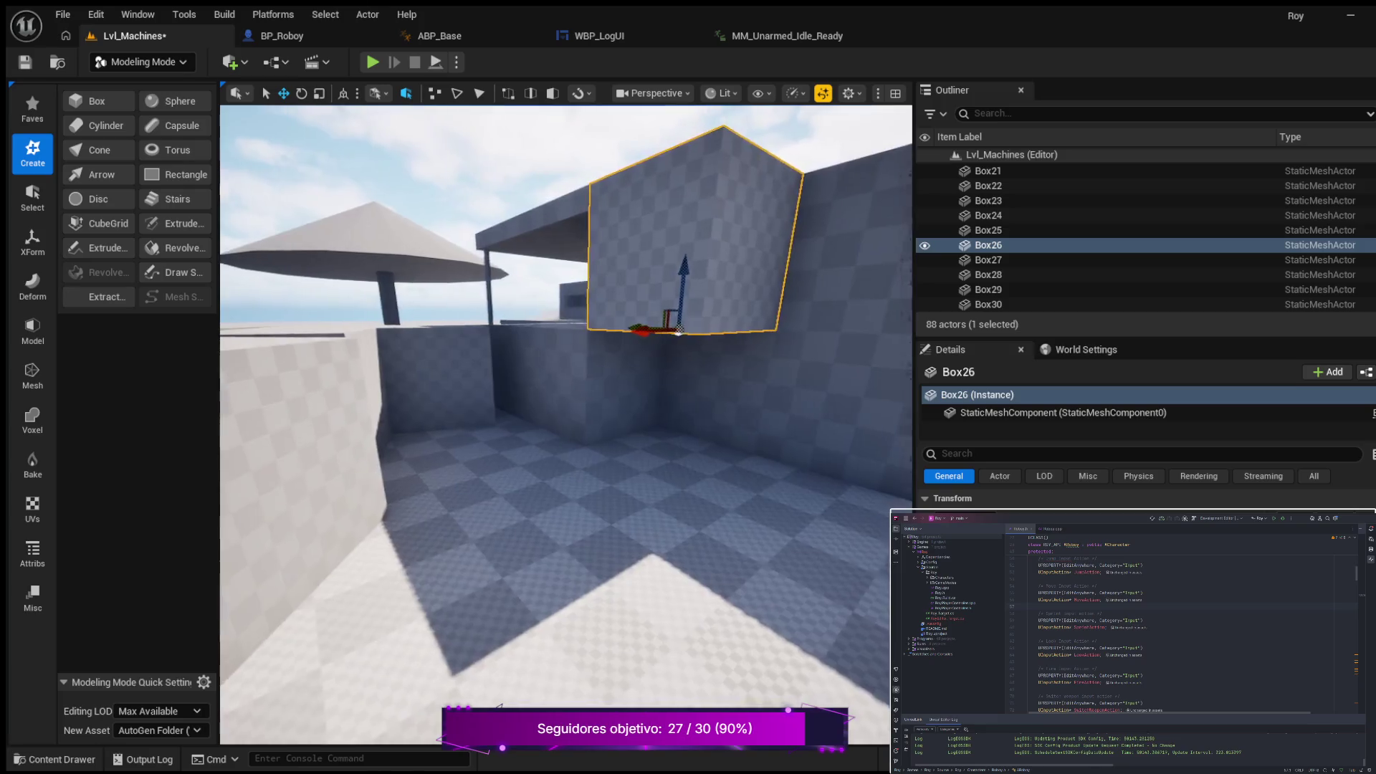
key(a)
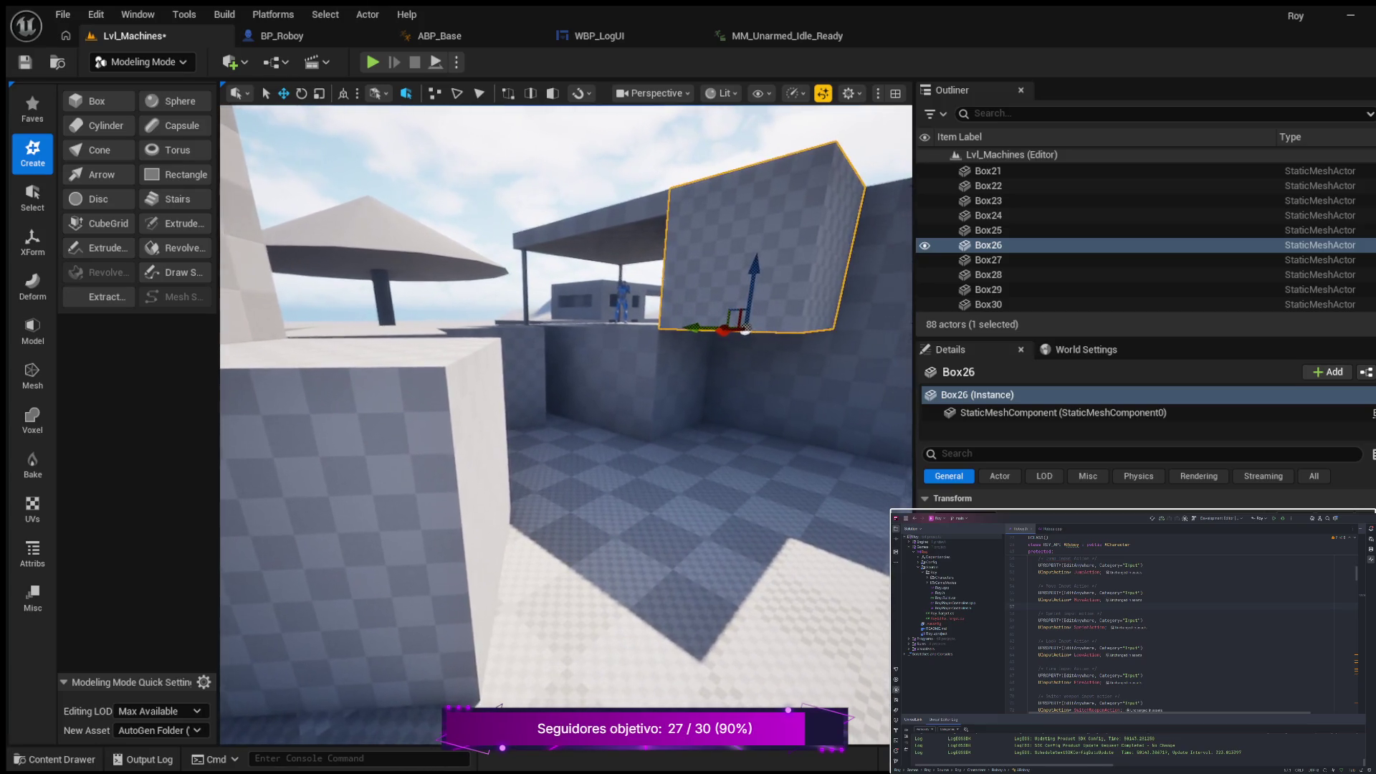
key(a)
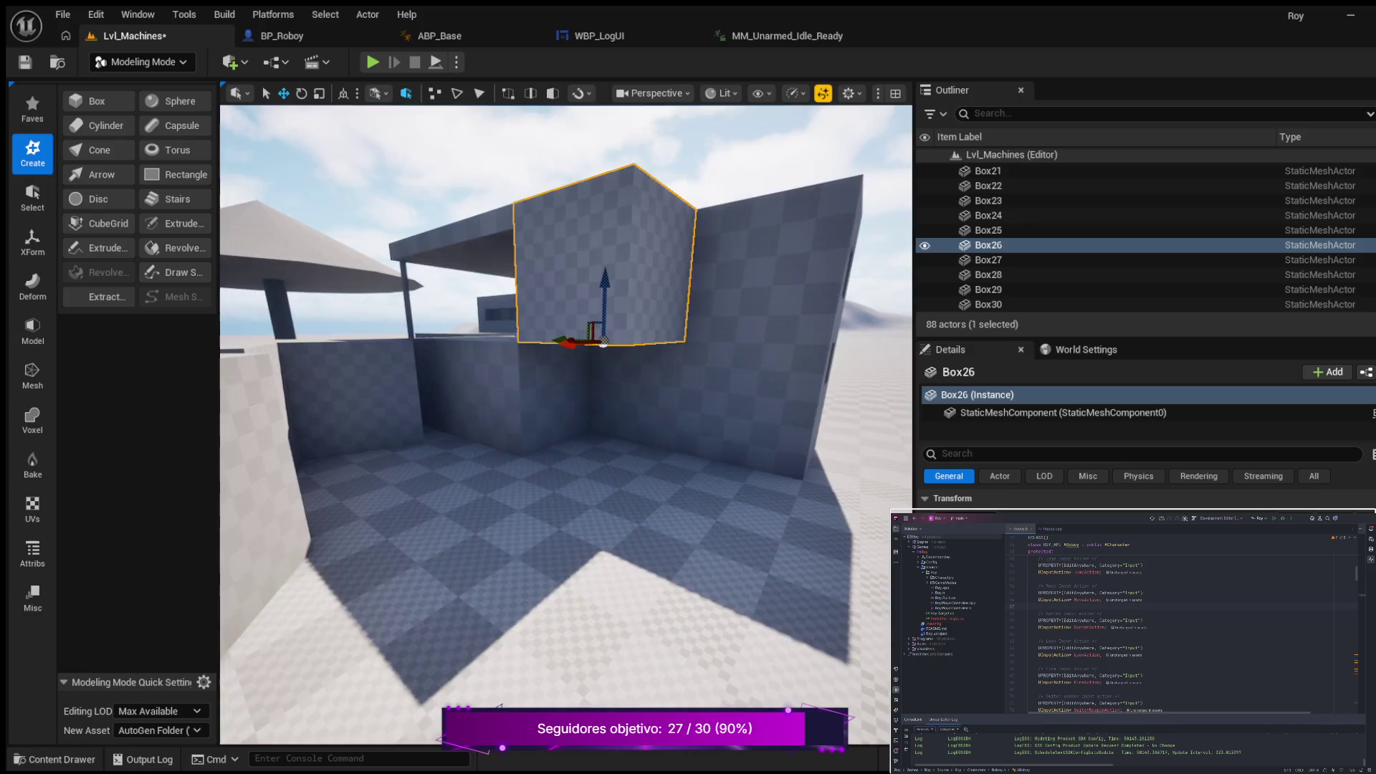
key(a)
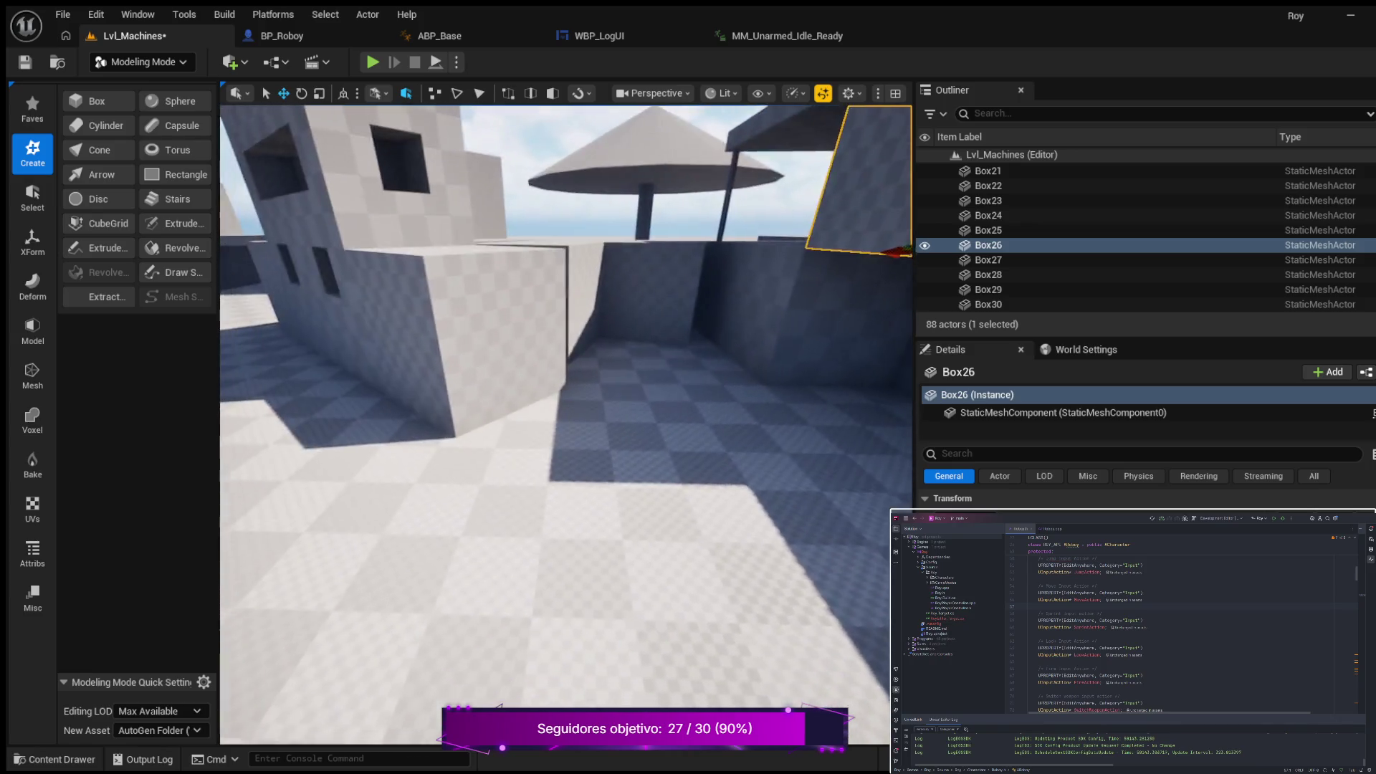
key(s)
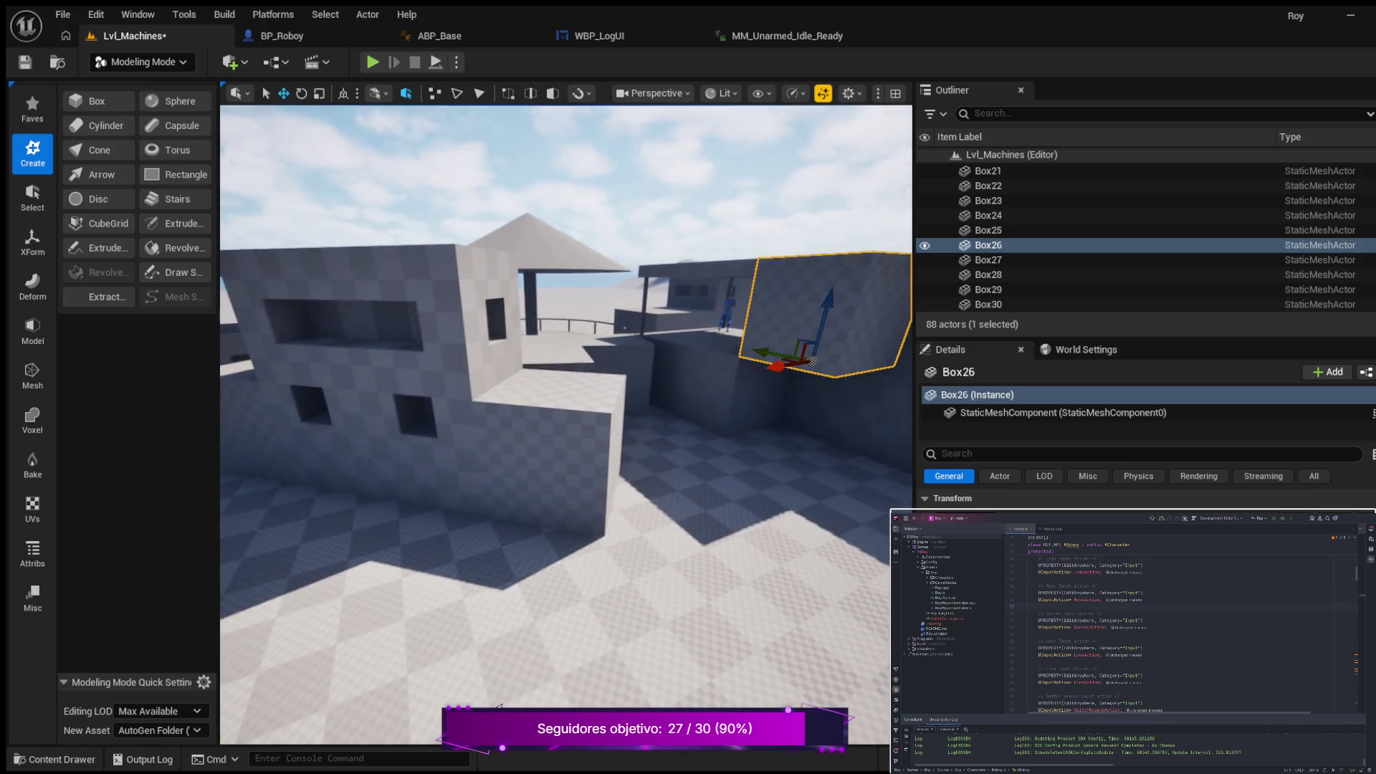
key(d)
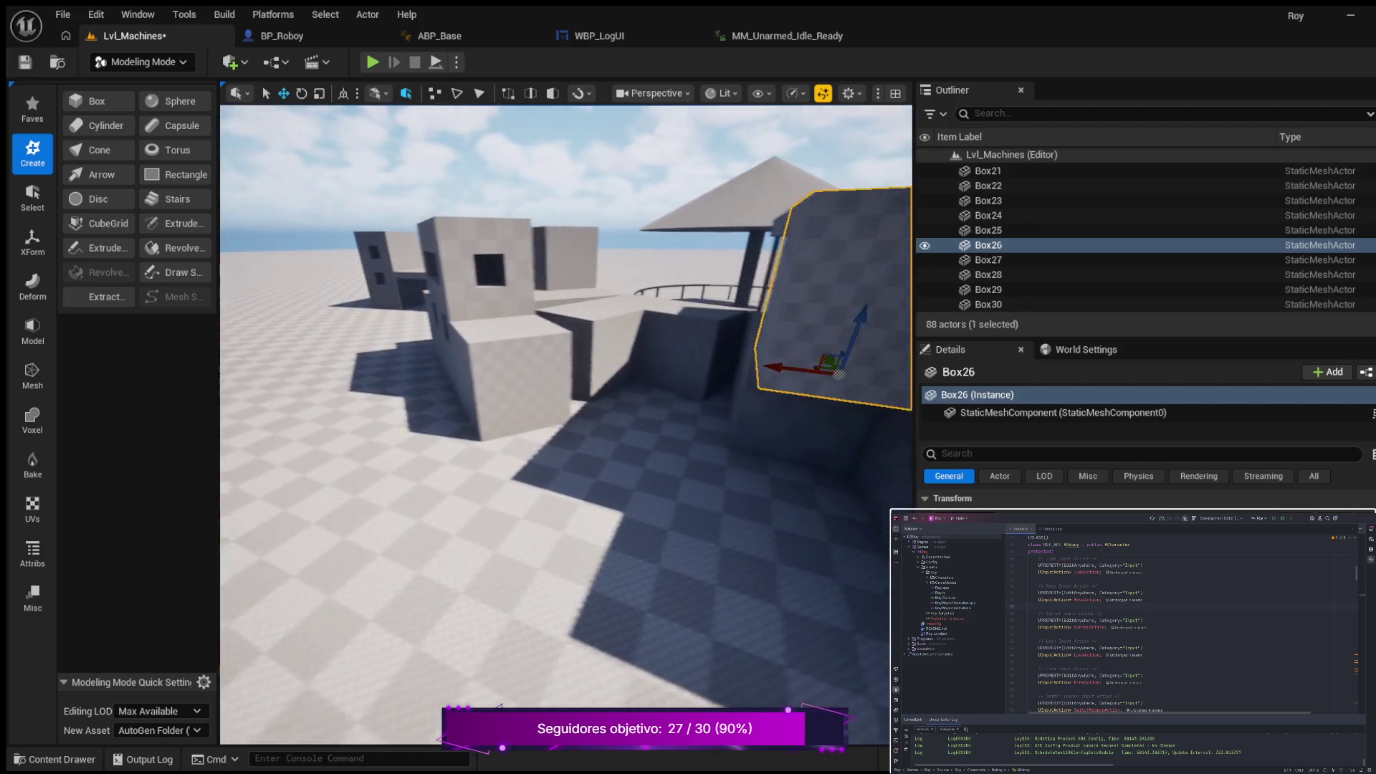
key(a)
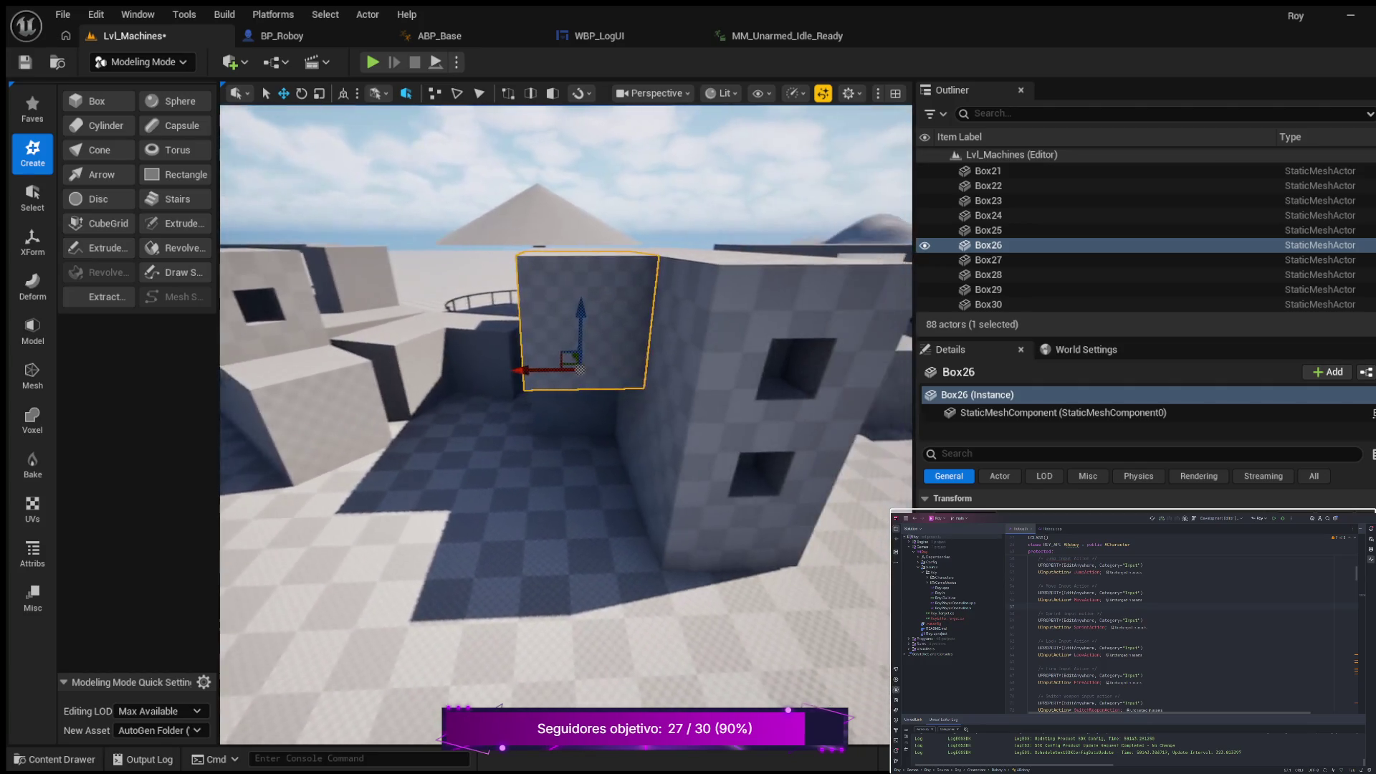
key(a)
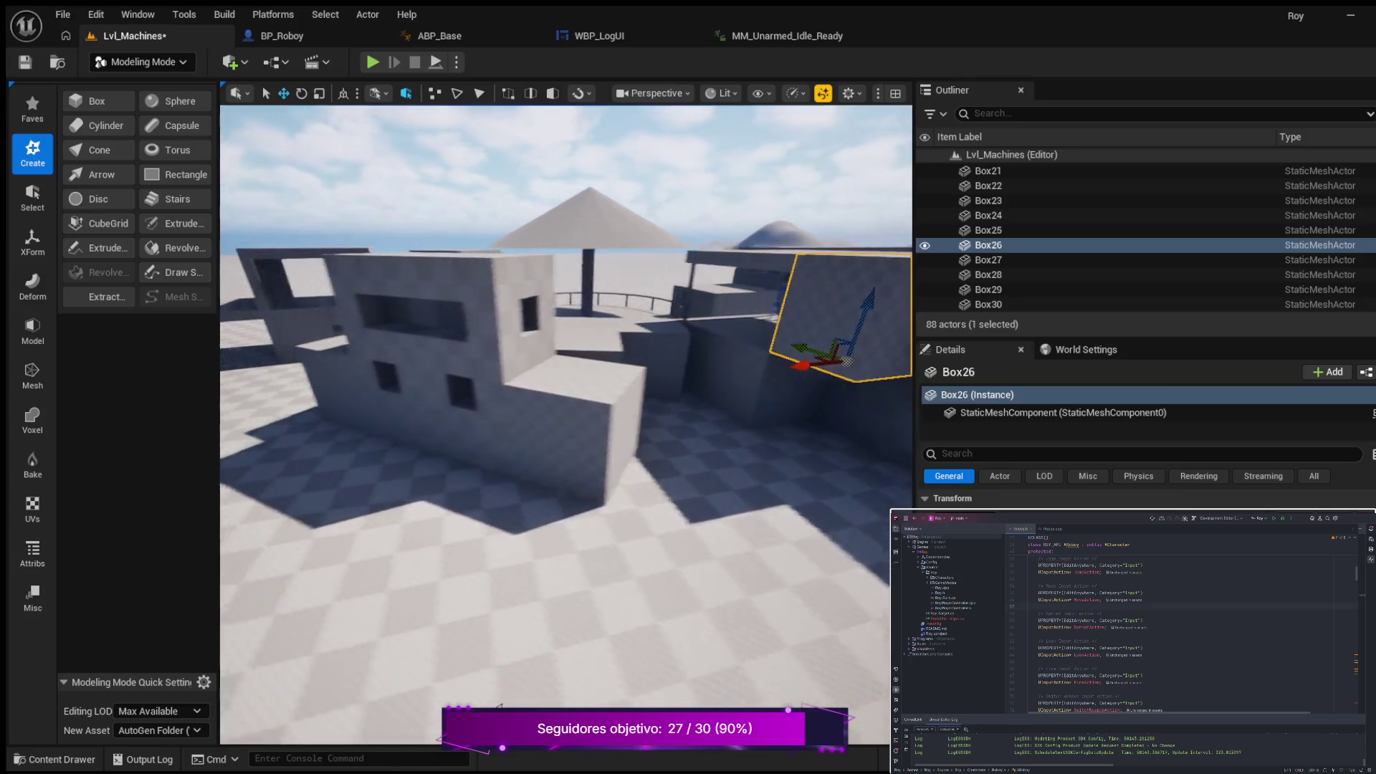
key(d)
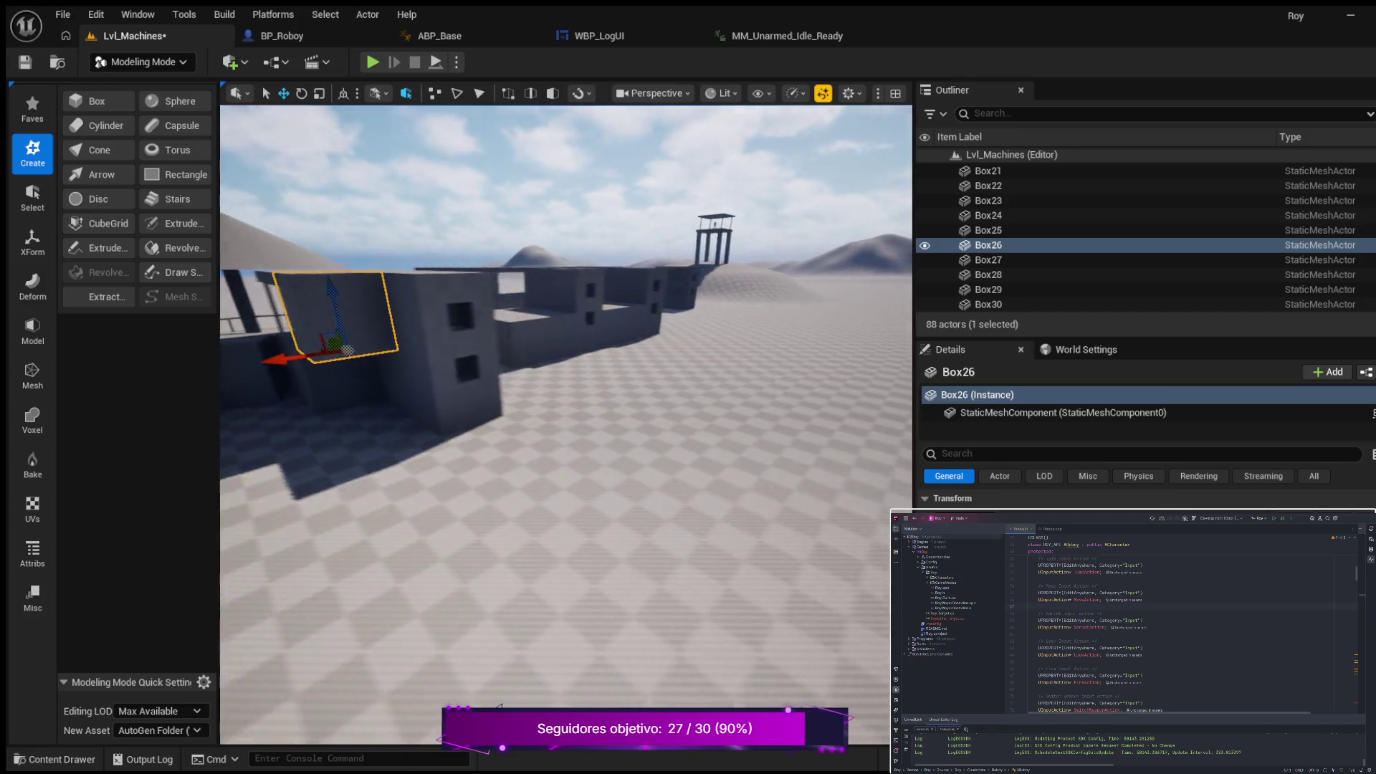
key(d)
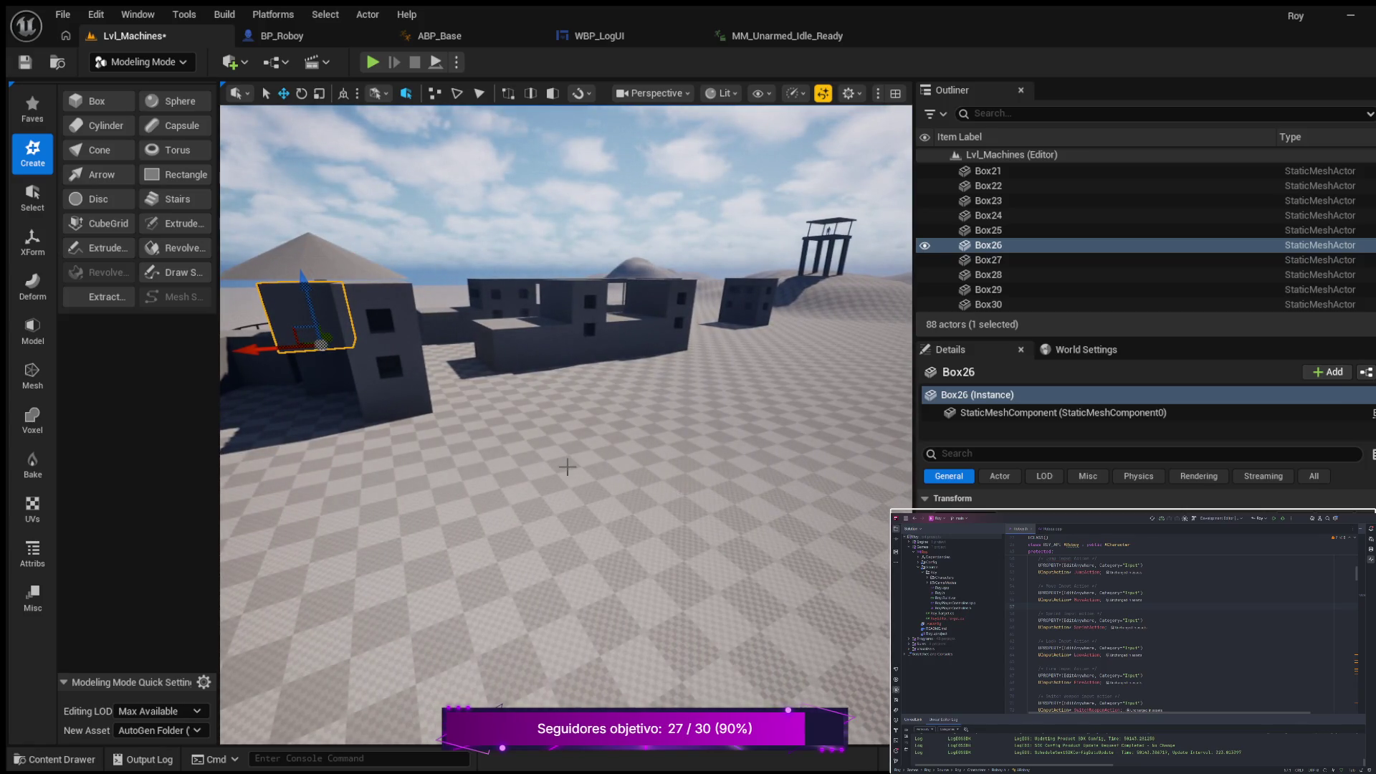
click(522, 341)
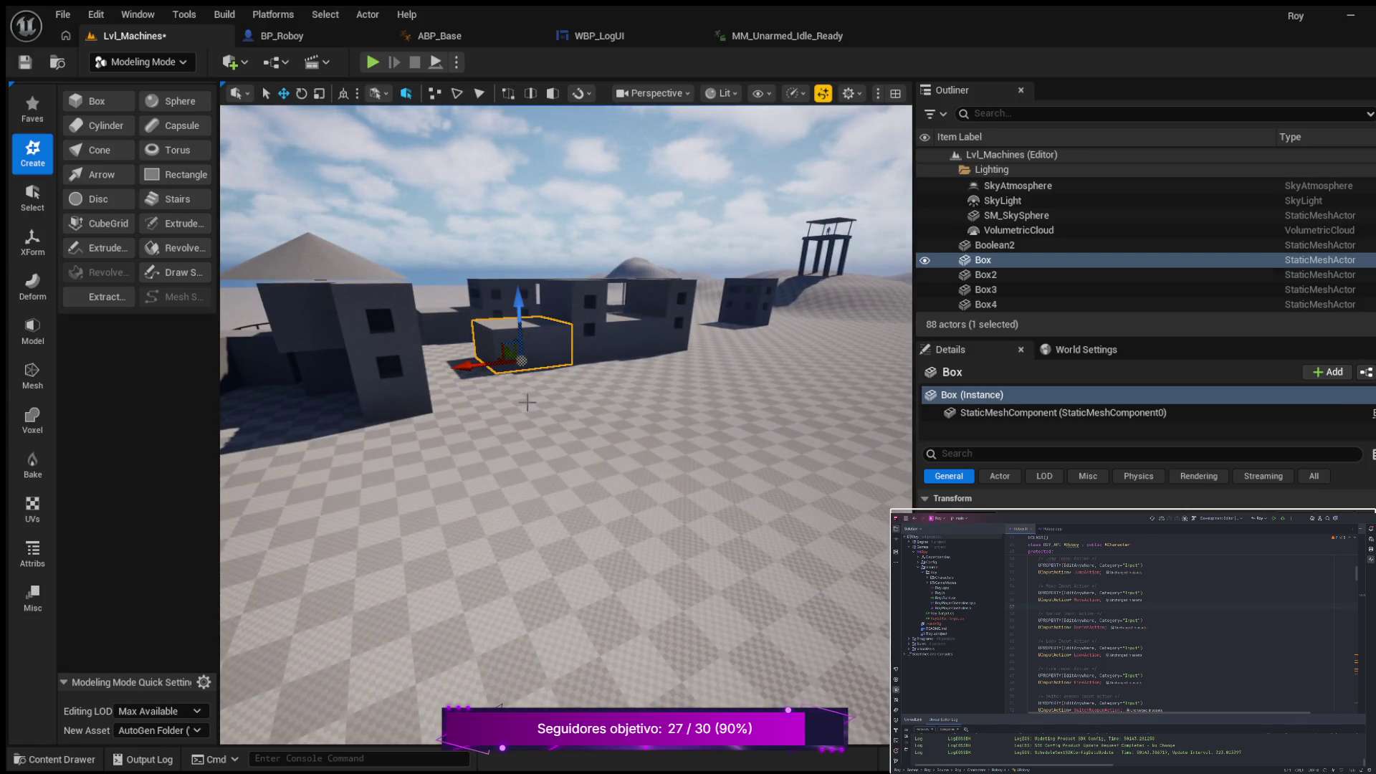
Step: Duplicate the small box, slide the copy left, rotate it to -160° and push it back along Y
key(ctrl+d)
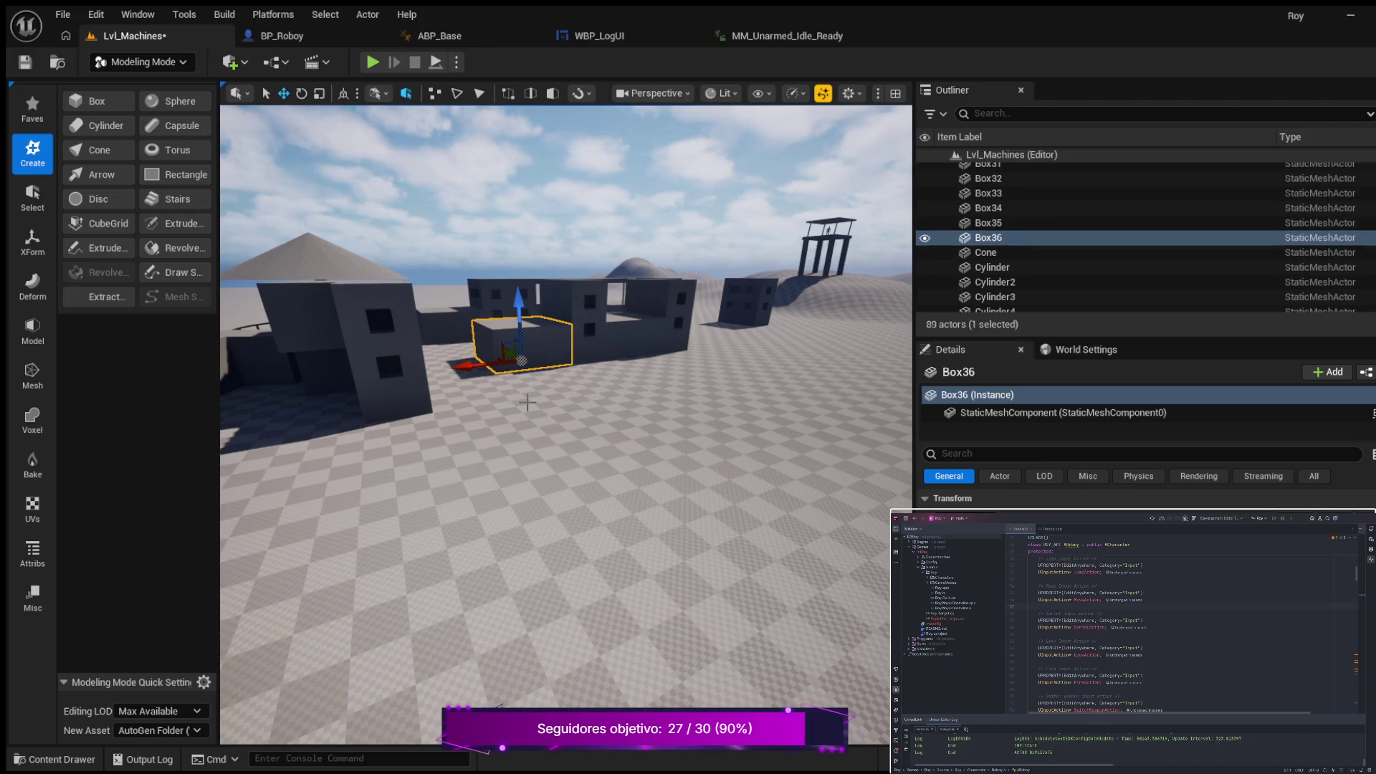
mouse_move(473, 367)
mouse_down()
mouse_move(455, 369)
mouse_move(466, 315)
mouse_move(444, 280)
mouse_up()
drag(792, 485, 615, 479)
key(e)
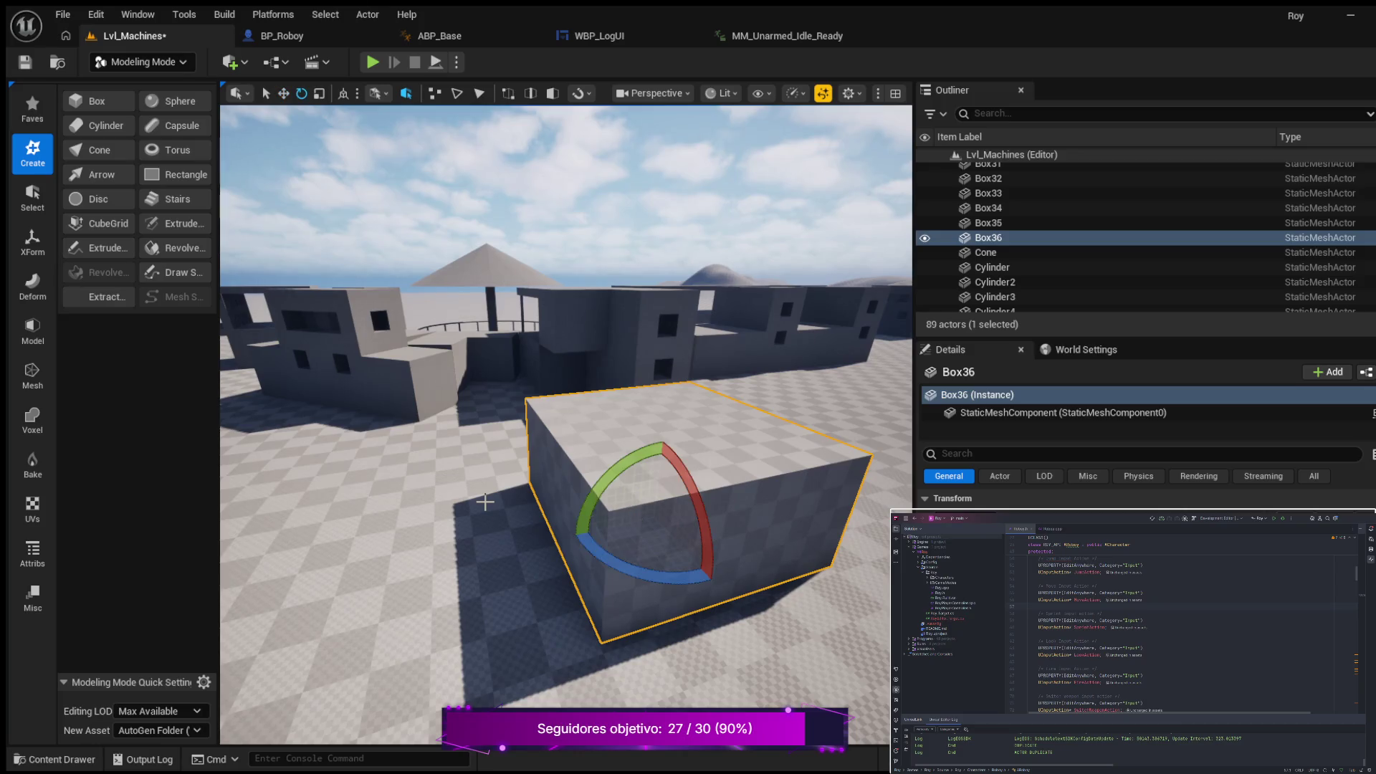
mouse_move(620, 566)
mouse_down()
mouse_move(688, 574)
mouse_move(746, 506)
mouse_move(746, 522)
mouse_move(707, 531)
mouse_move(586, 522)
mouse_up()
key(w)
drag(513, 554, 526, 461)
drag(453, 515, 423, 473)
mouse_move(584, 552)
mouse_down()
mouse_move(581, 520)
mouse_move(585, 551)
mouse_up()
Step: Turn Box36 to 20° and nudge it along X and Y toward the building
drag(670, 556, 633, 534)
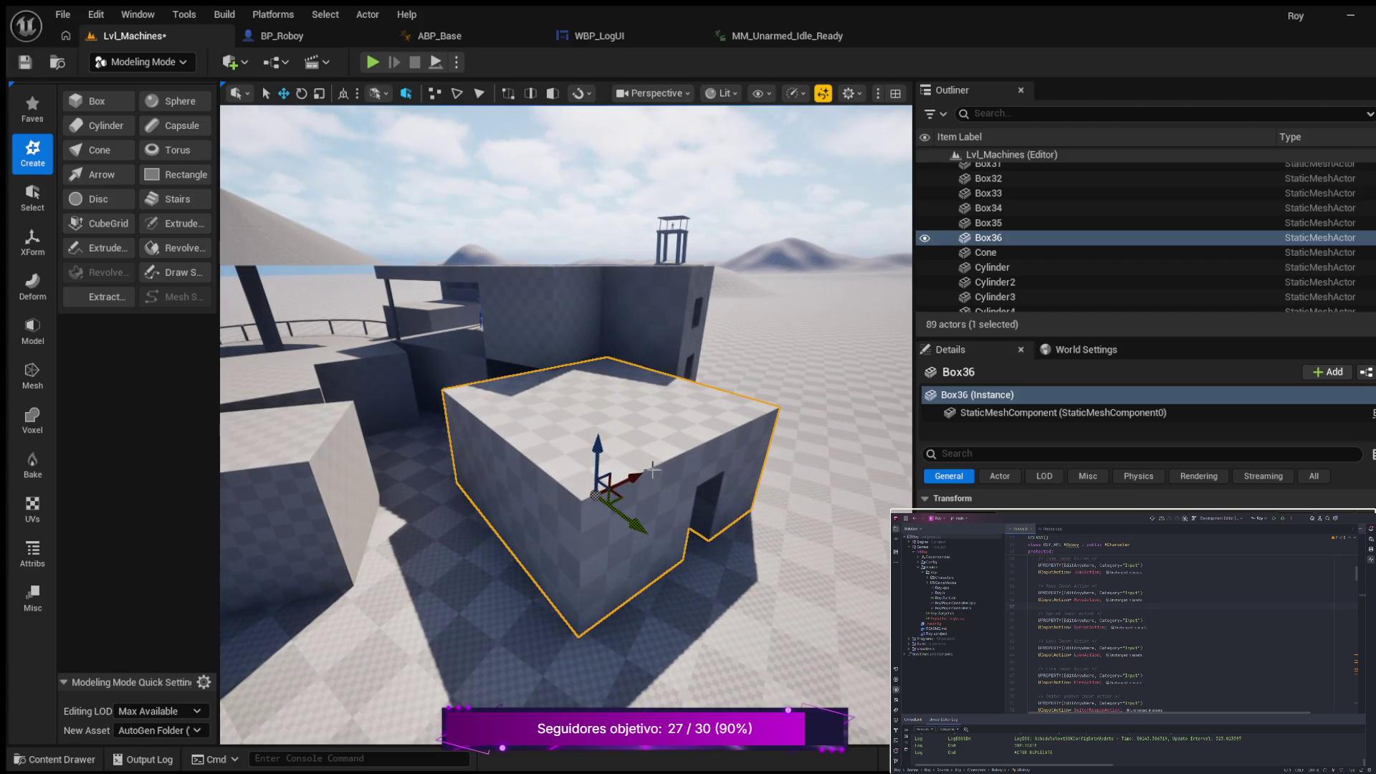
drag(636, 479, 594, 481)
mouse_move(577, 556)
mouse_down()
mouse_move(561, 538)
mouse_move(565, 579)
mouse_move(577, 569)
mouse_move(566, 575)
mouse_move(547, 541)
mouse_up()
key(e)
key(w)
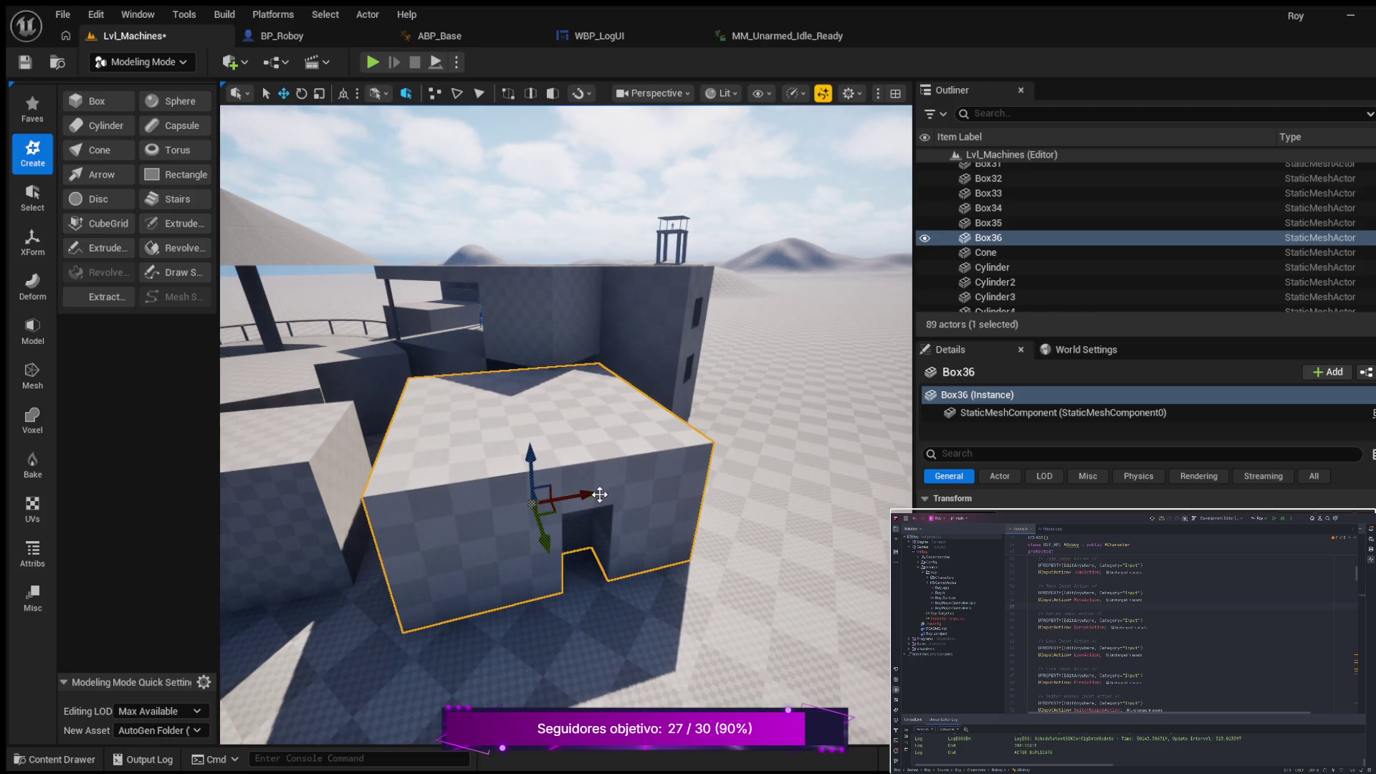
drag(590, 494, 576, 500)
mouse_move(534, 546)
mouse_down()
mouse_move(539, 505)
mouse_move(520, 524)
mouse_up()
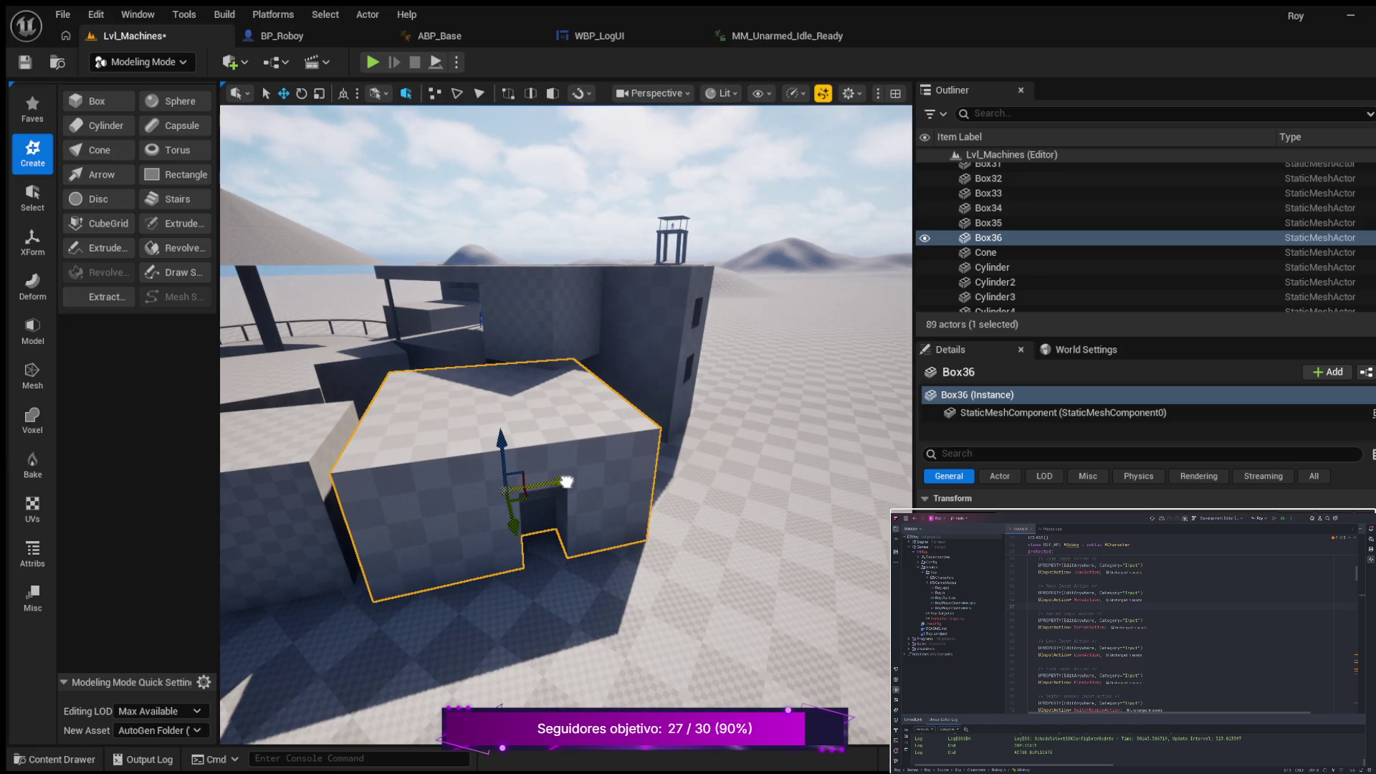
mouse_move(567, 482)
mouse_down()
mouse_move(530, 466)
mouse_move(607, 552)
mouse_move(619, 524)
mouse_up()
drag(619, 466, 612, 470)
drag(614, 524, 606, 511)
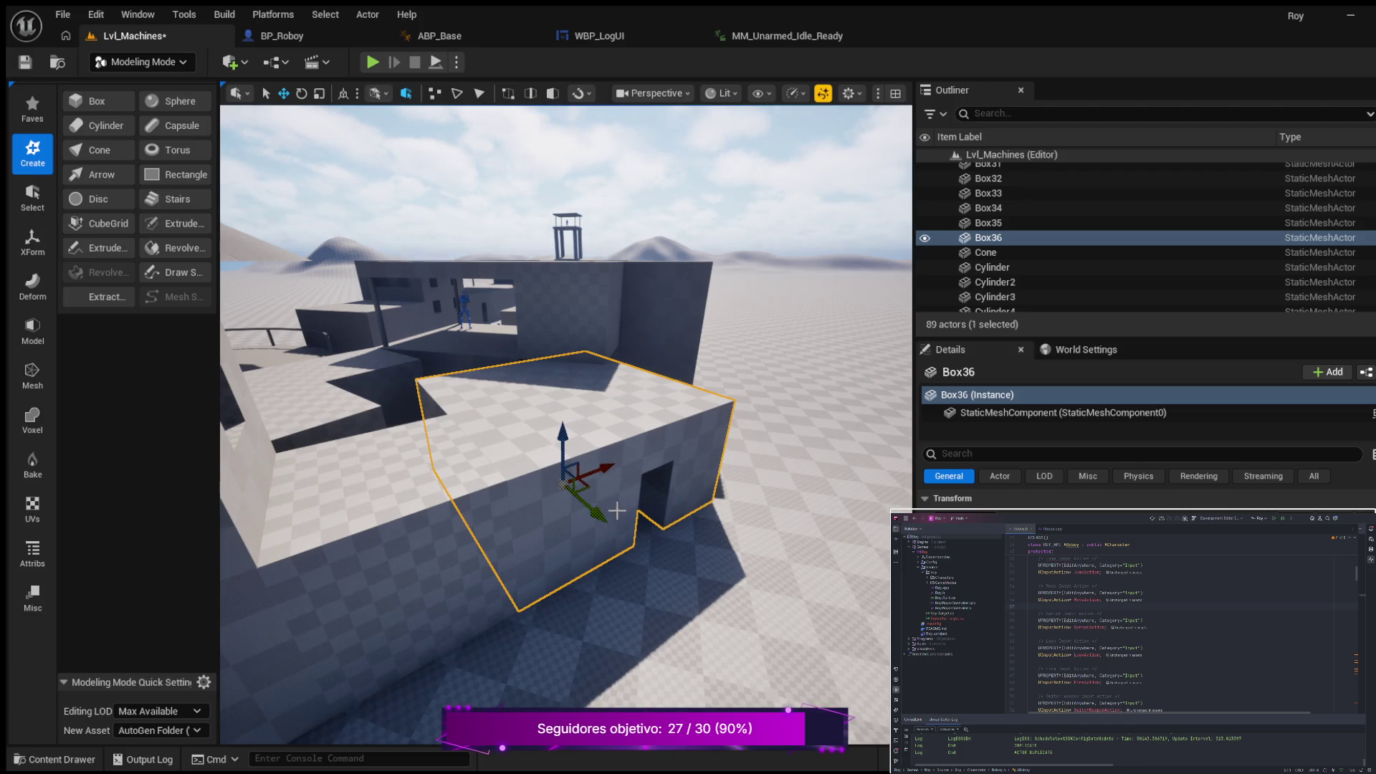
scroll(606, 510, up, 3)
scroll(566, 423, up, 5)
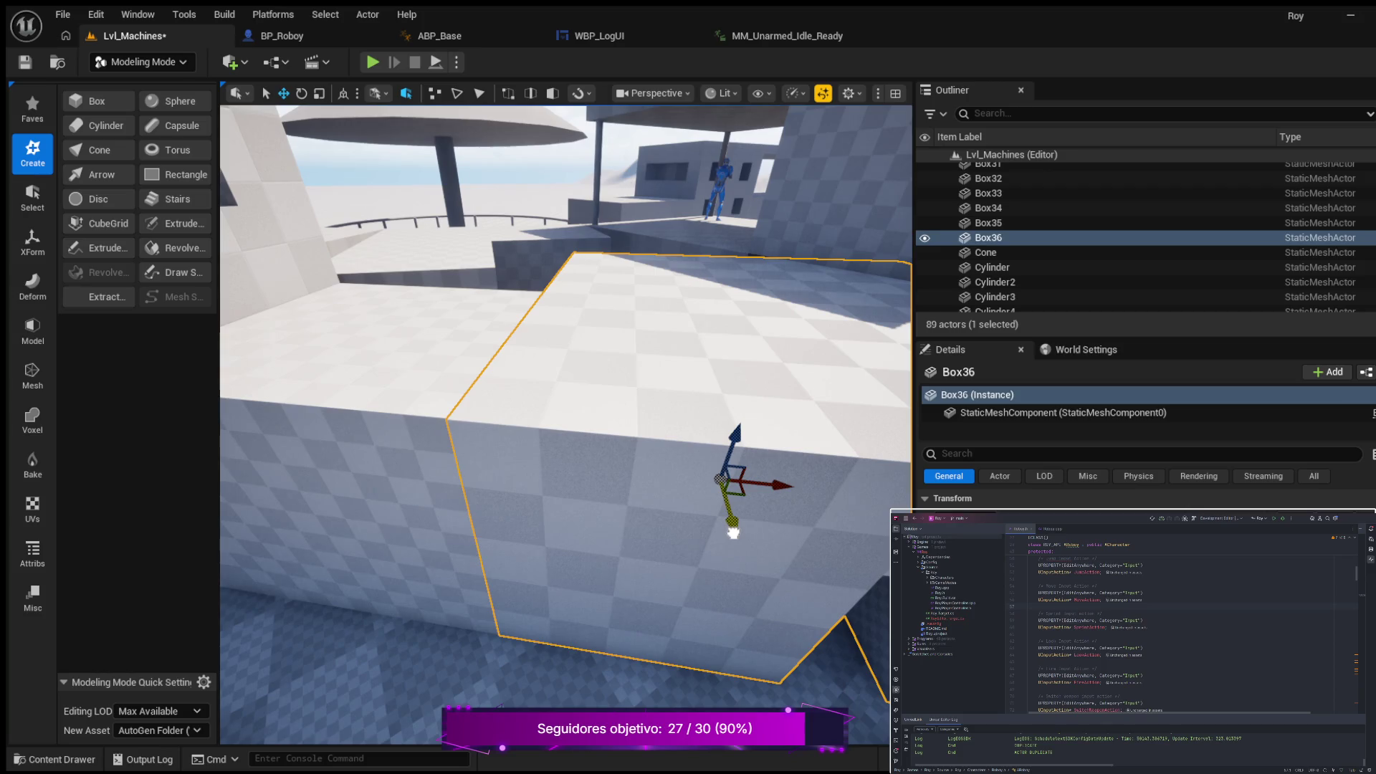
drag(732, 532, 733, 534)
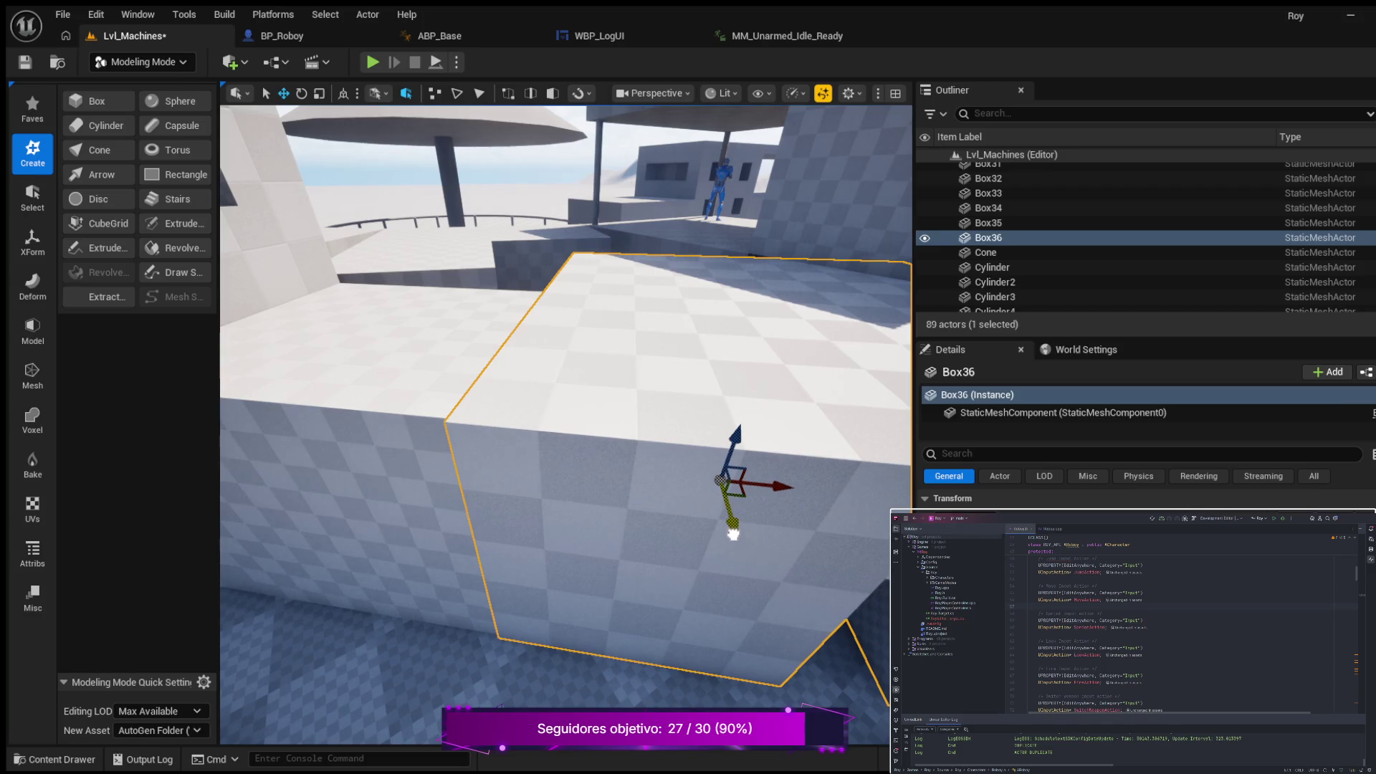
Step: Compare Box36 with Box20, lift it slightly and align it until the front crease disappears
click(469, 279)
mouse_move(440, 512)
mouse_down()
mouse_move(495, 487)
mouse_move(675, 526)
mouse_up()
click(675, 526)
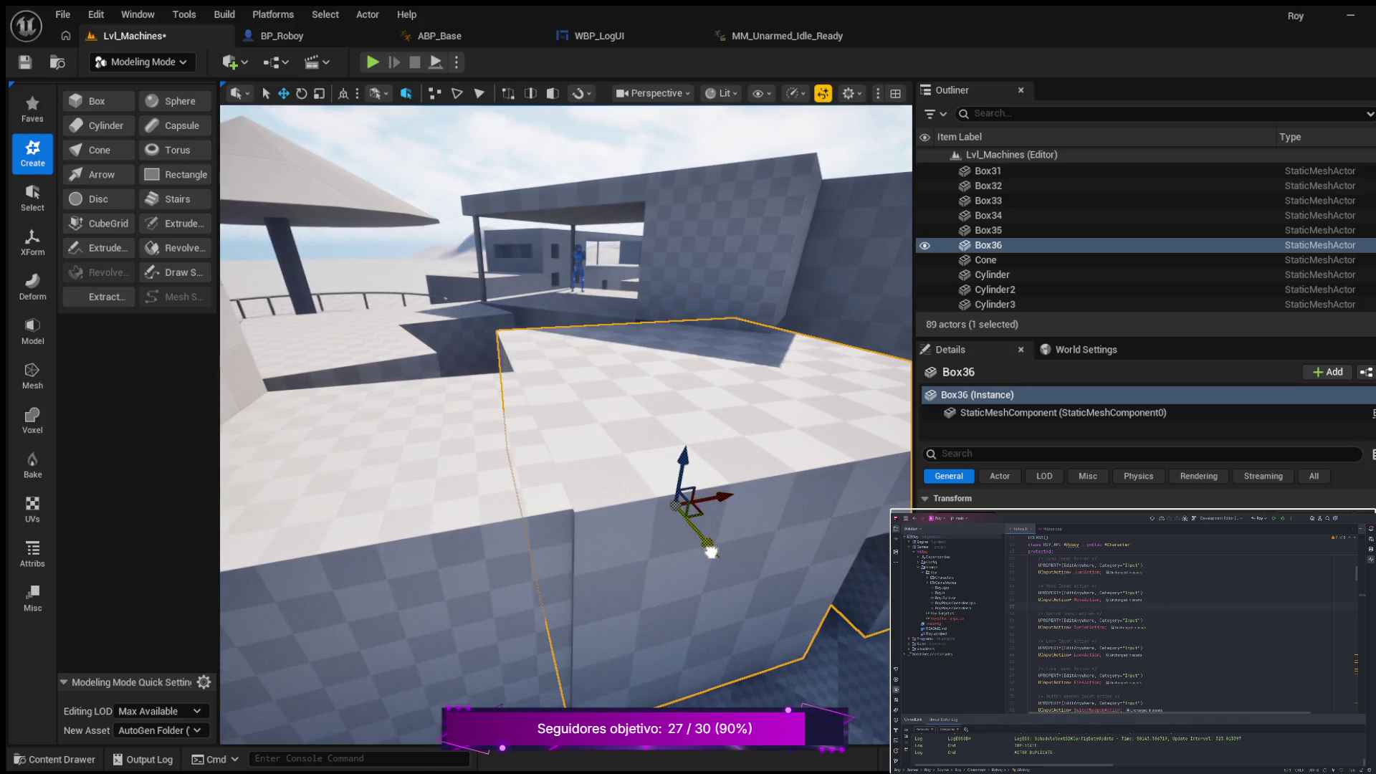
click(401, 350)
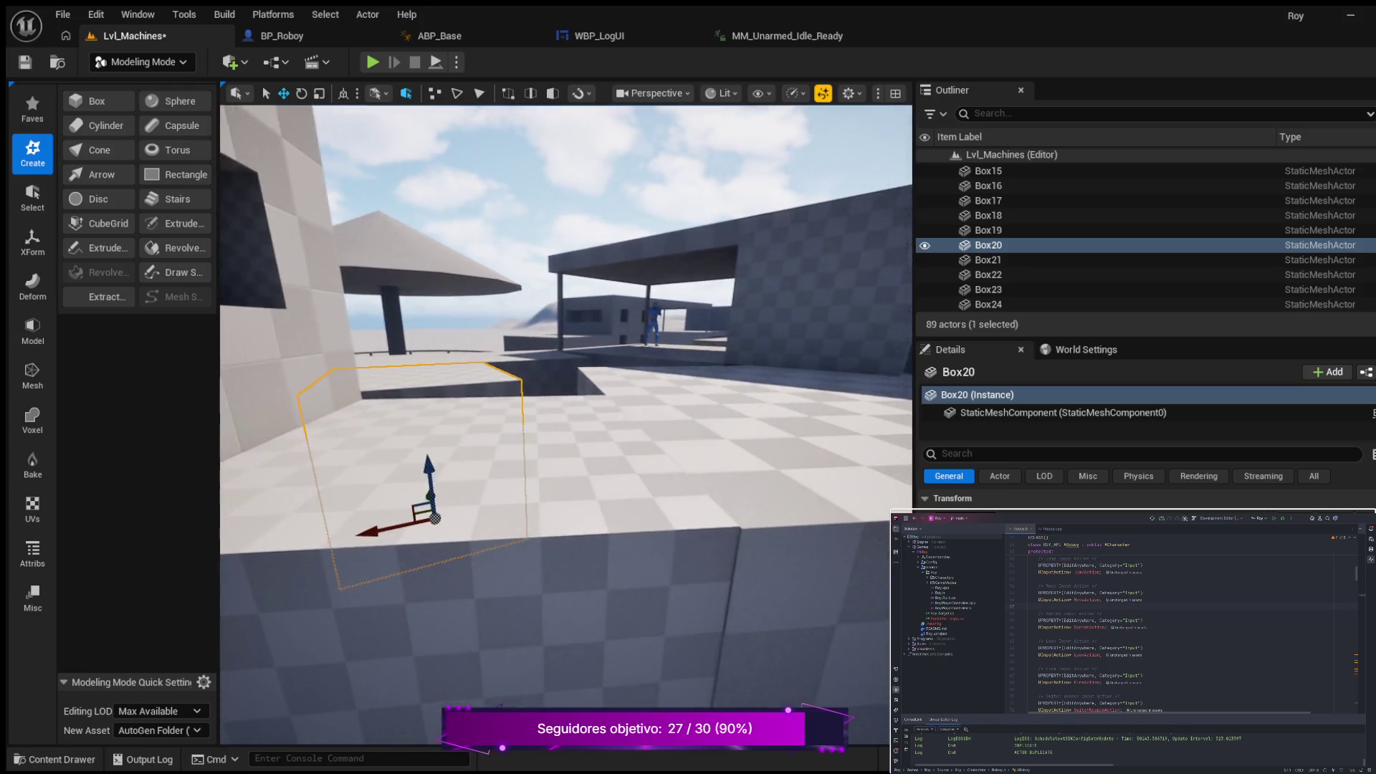
click(657, 465)
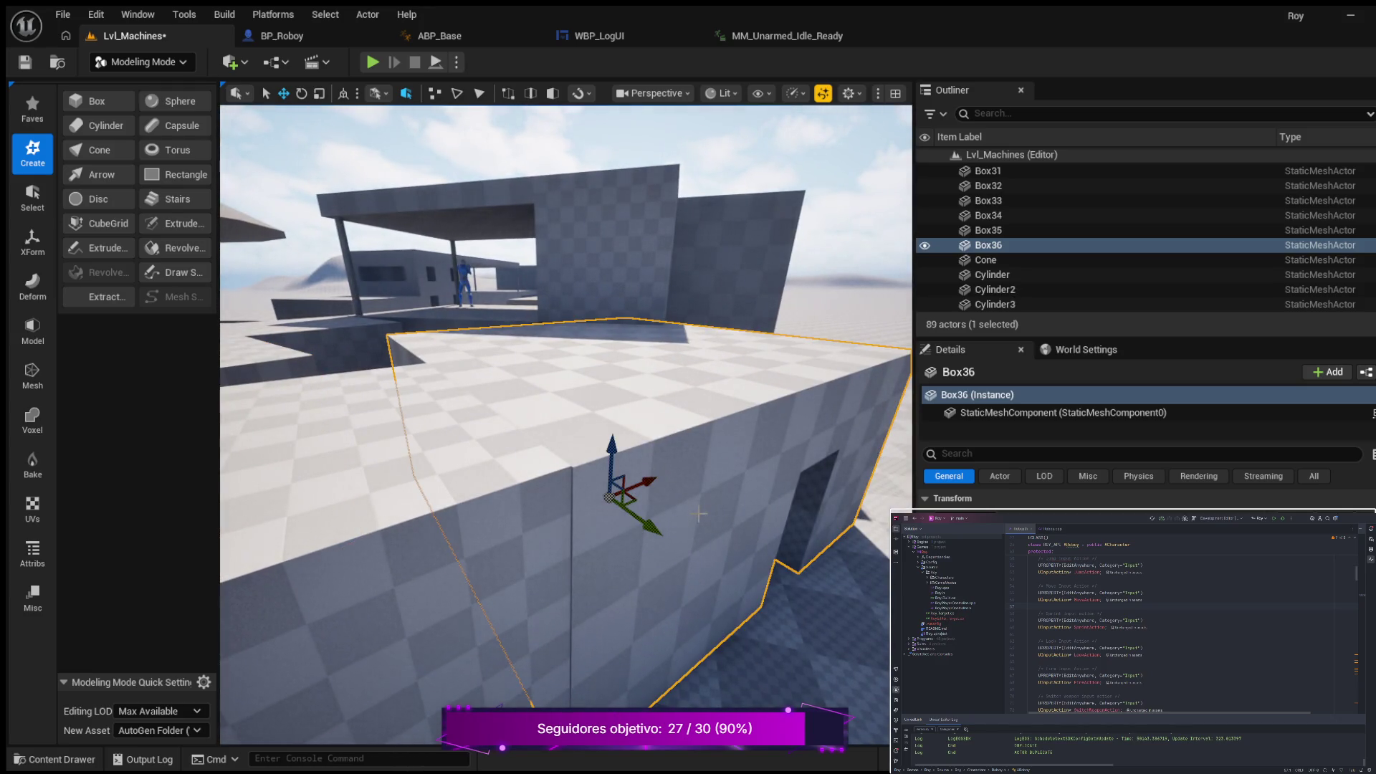
drag(612, 446, 613, 446)
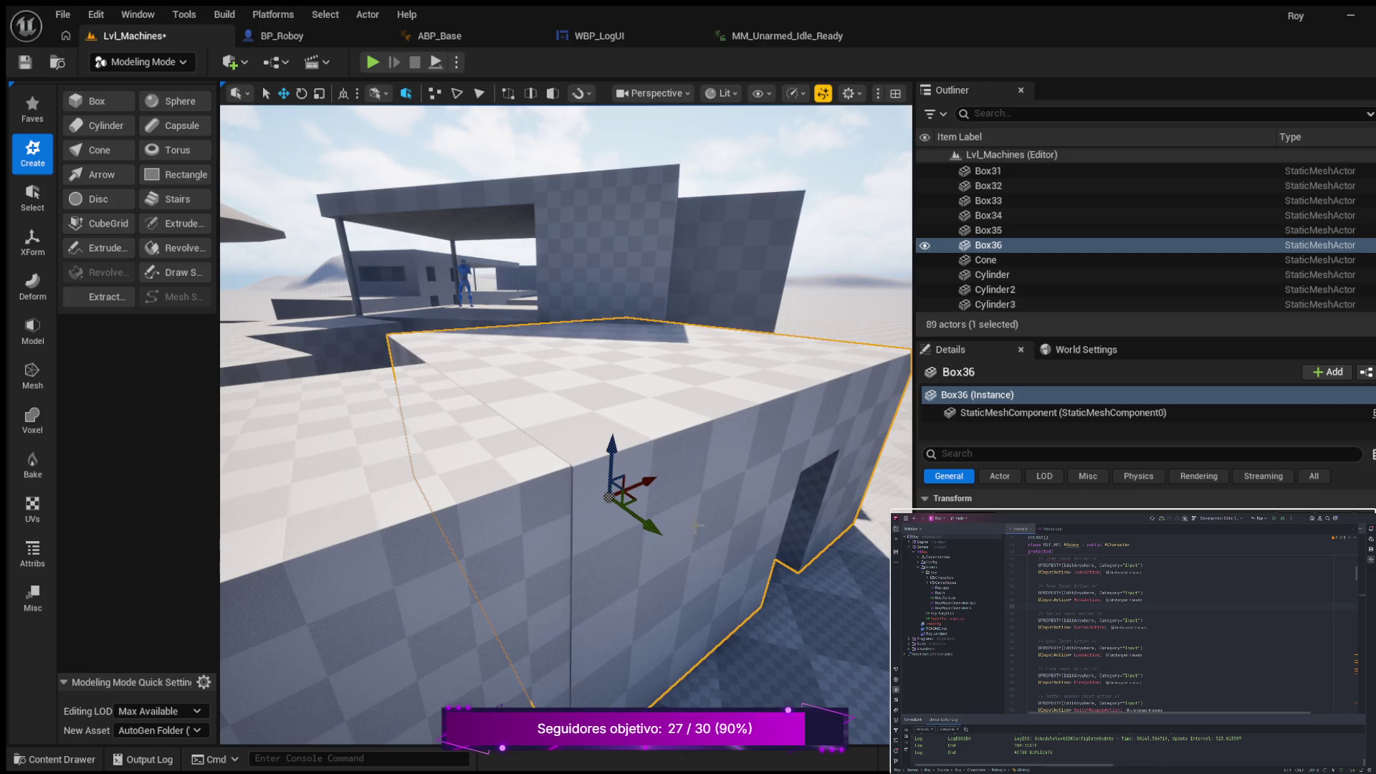
drag(650, 529, 644, 521)
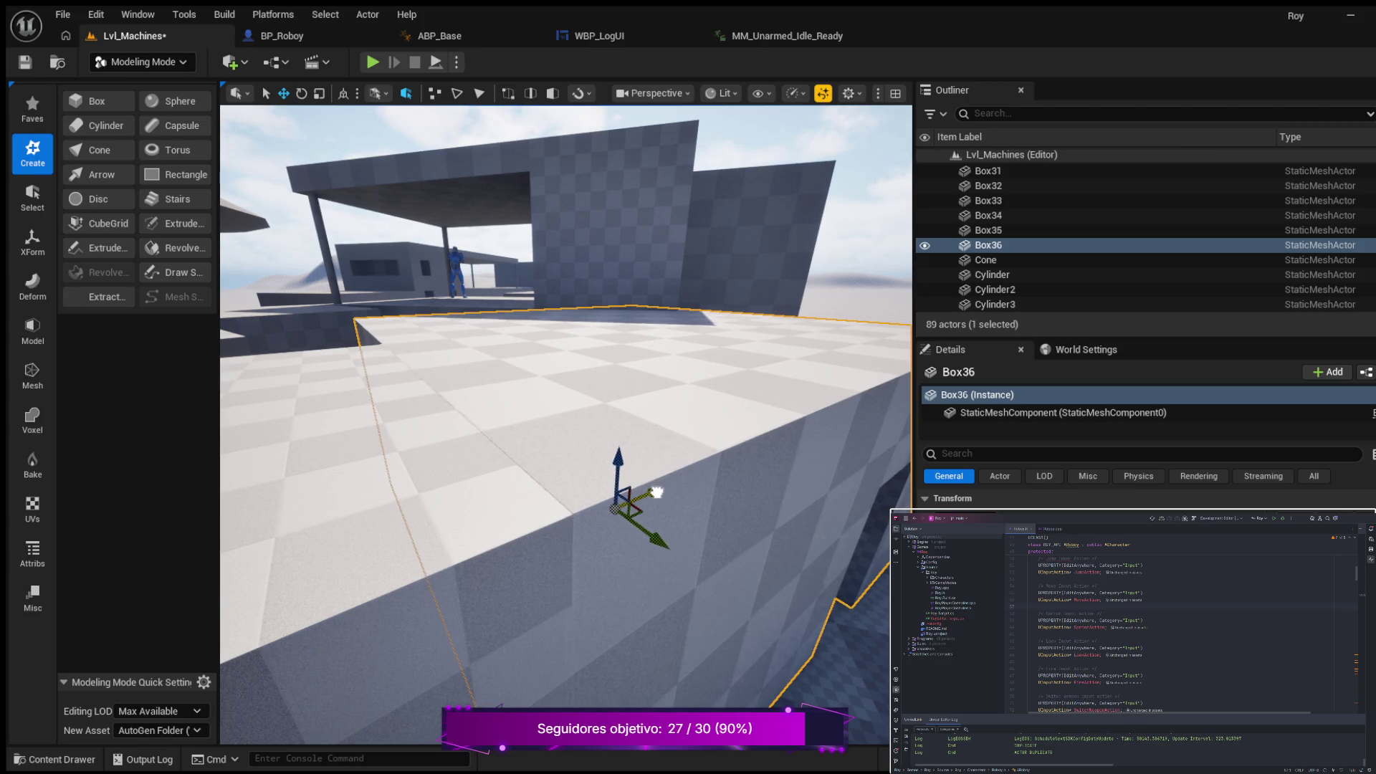
drag(656, 491, 667, 485)
key(f)
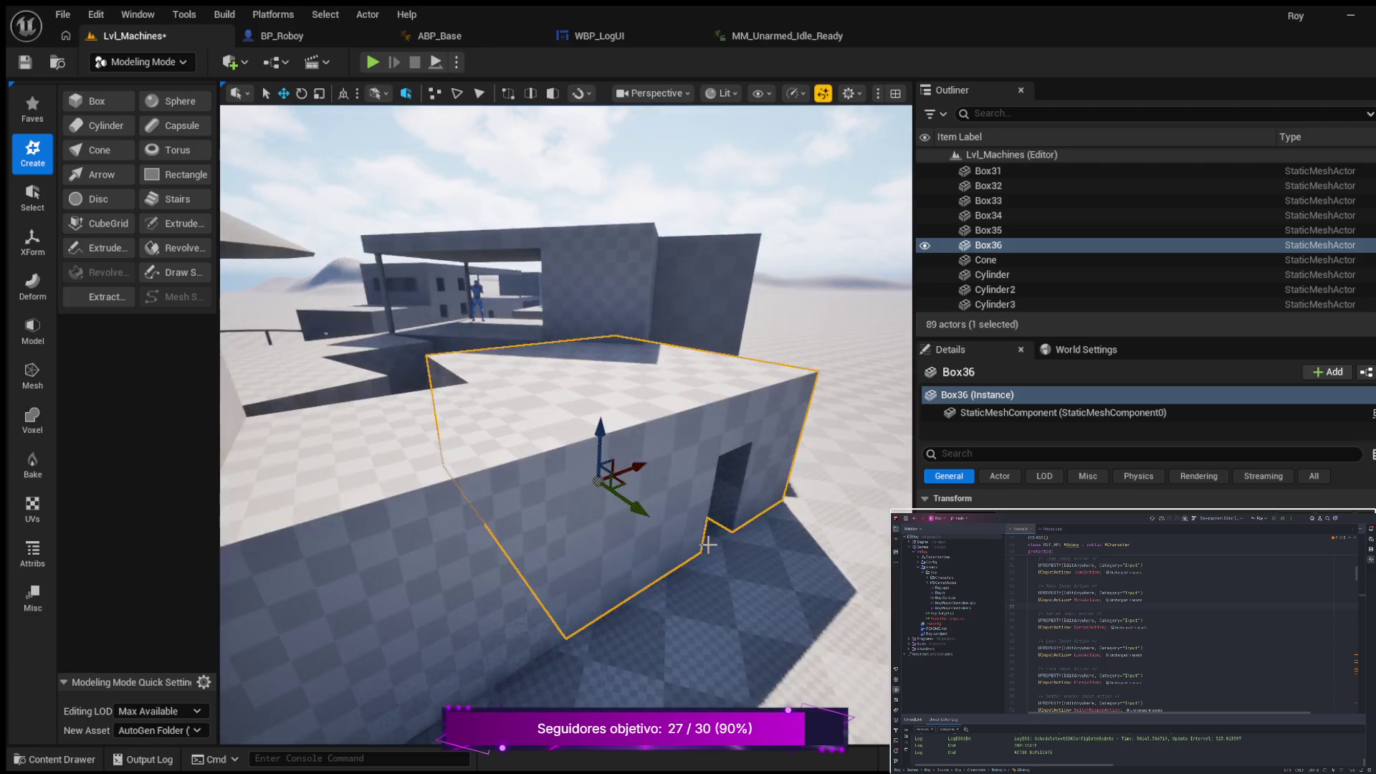
drag(667, 485, 434, 485)
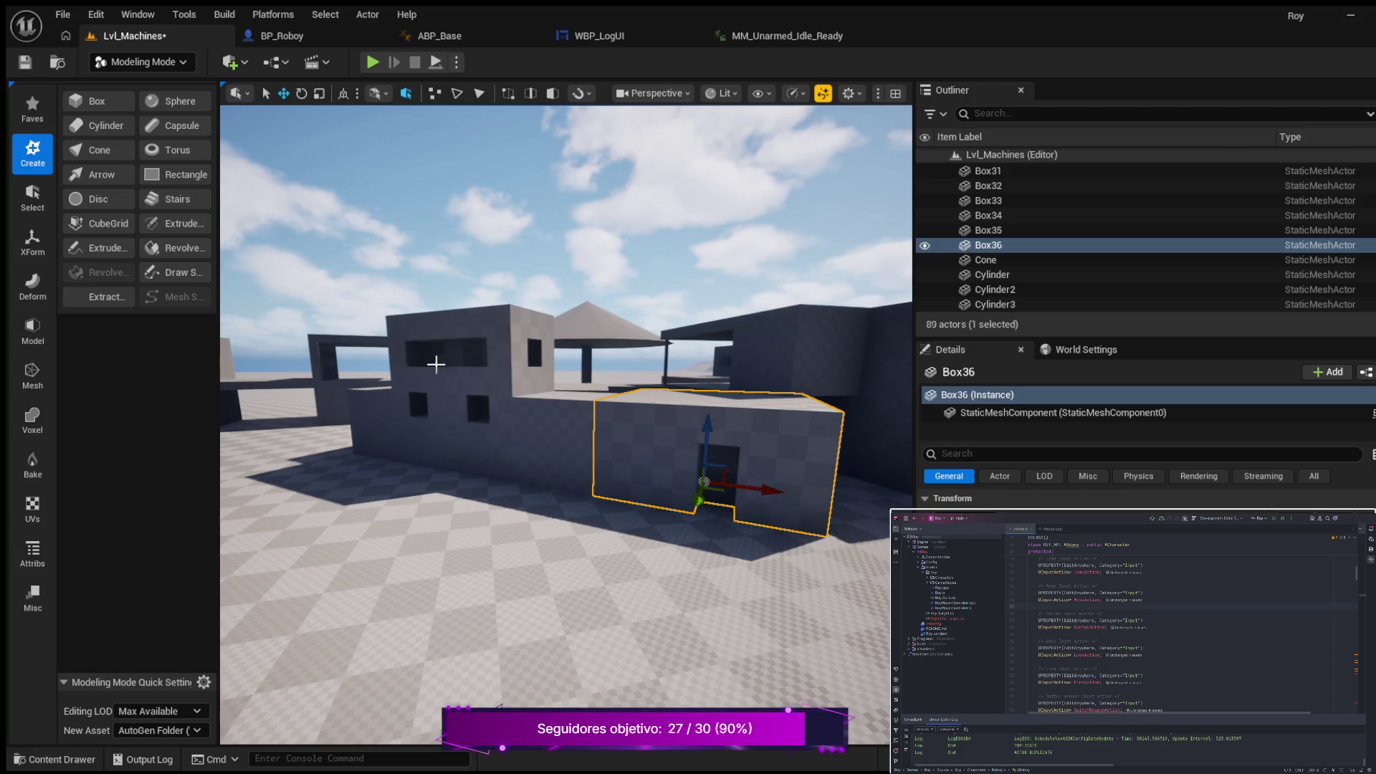
click(341, 460)
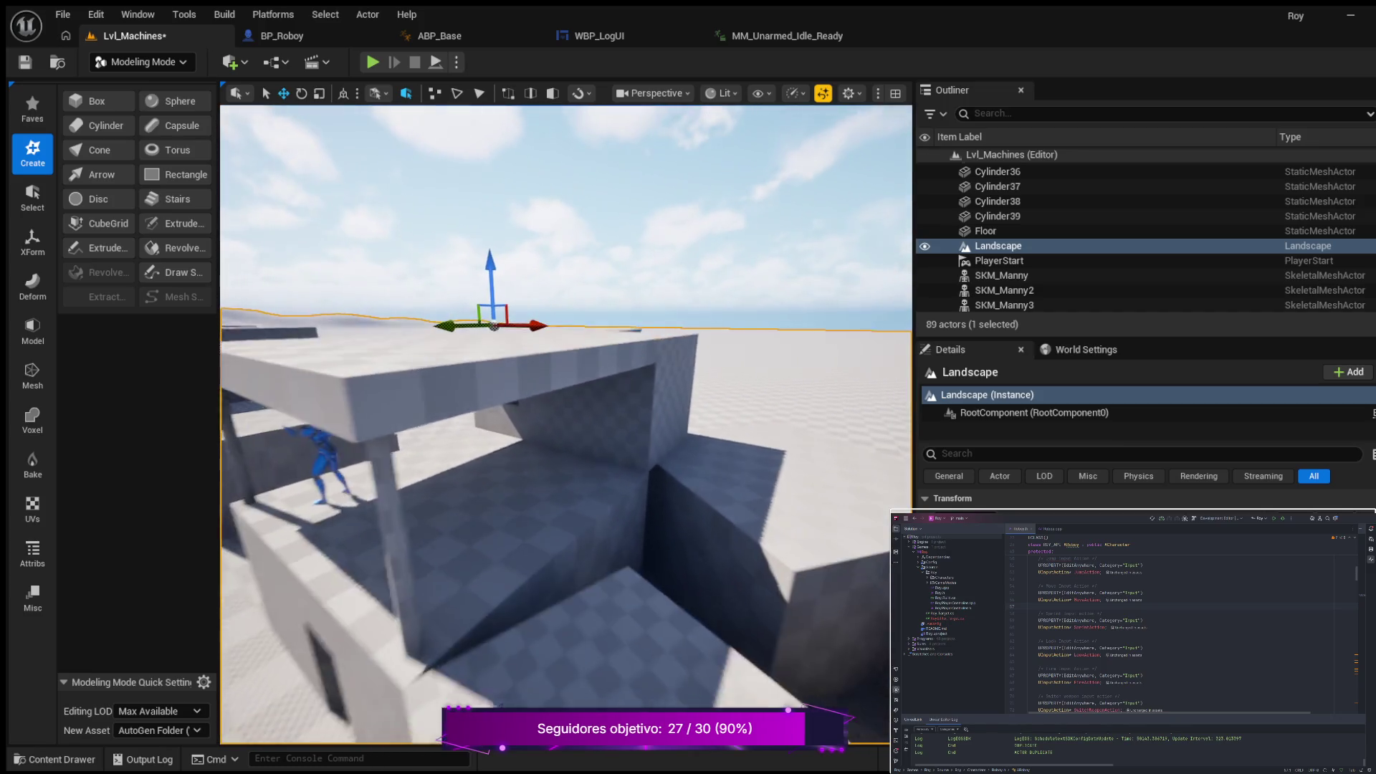
key(w)
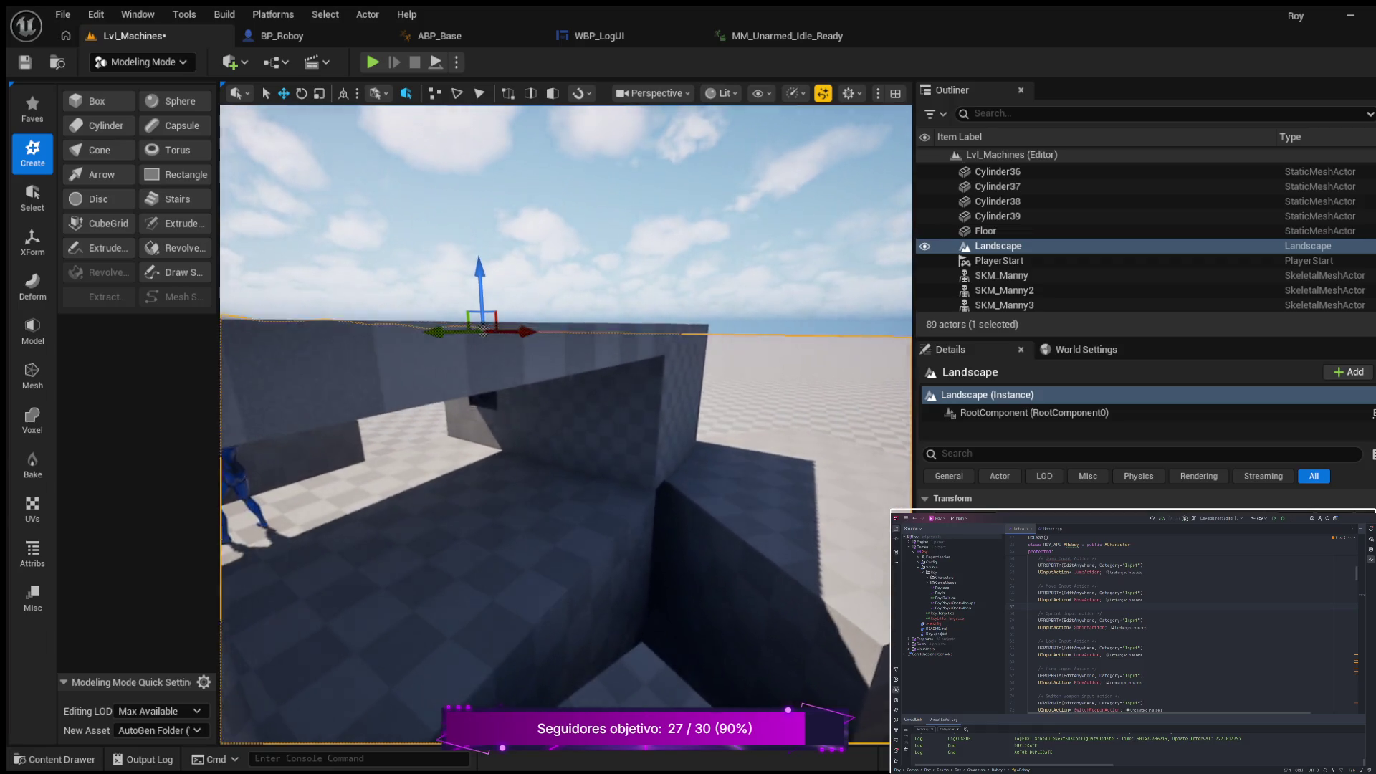
key(w)
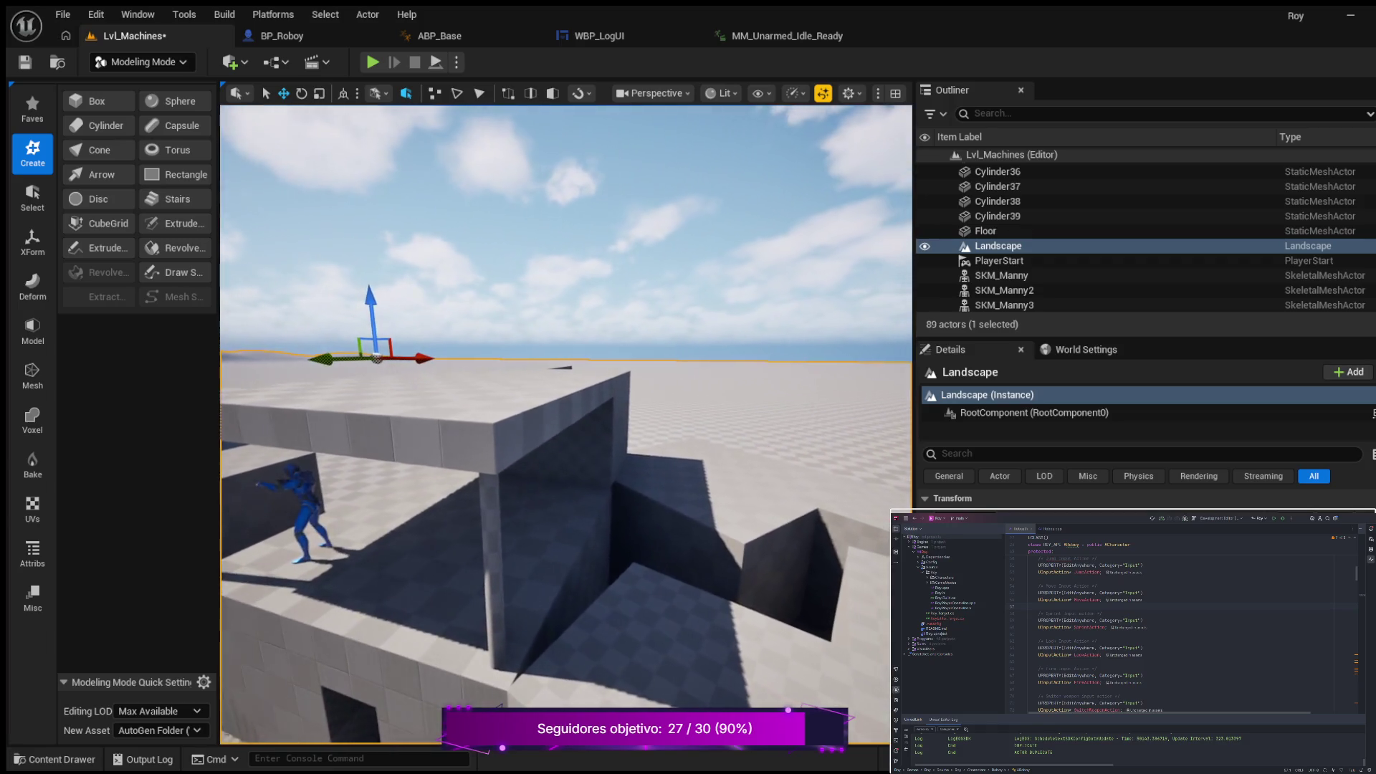
key(w)
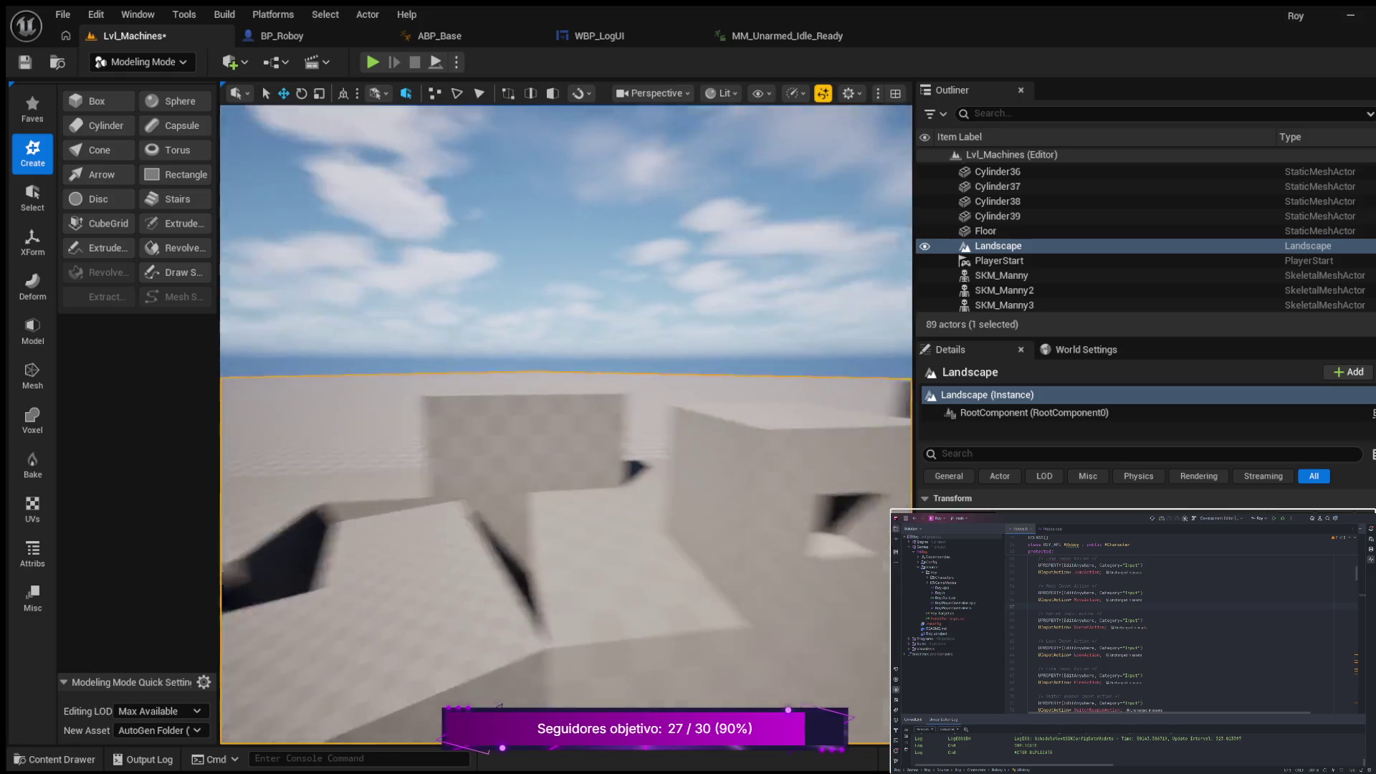
key(w)
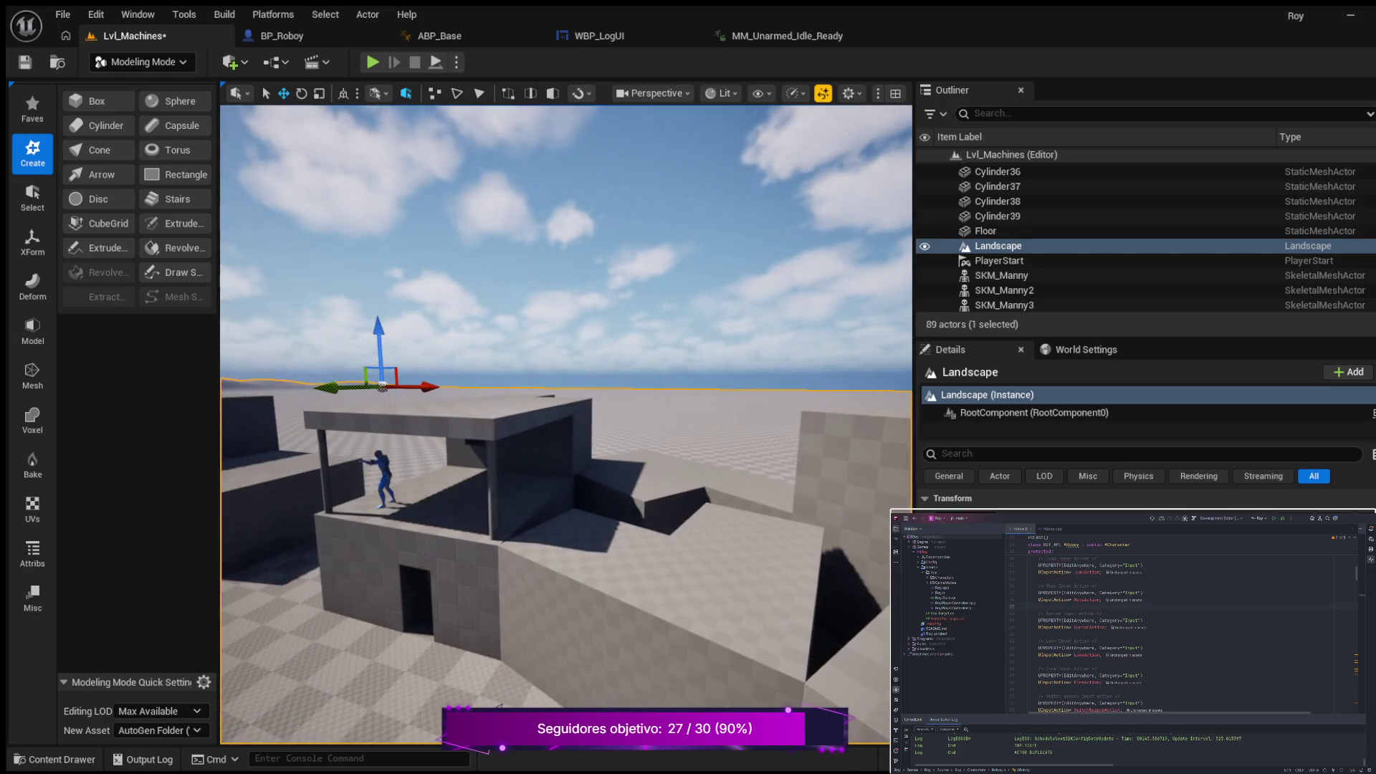
key(w)
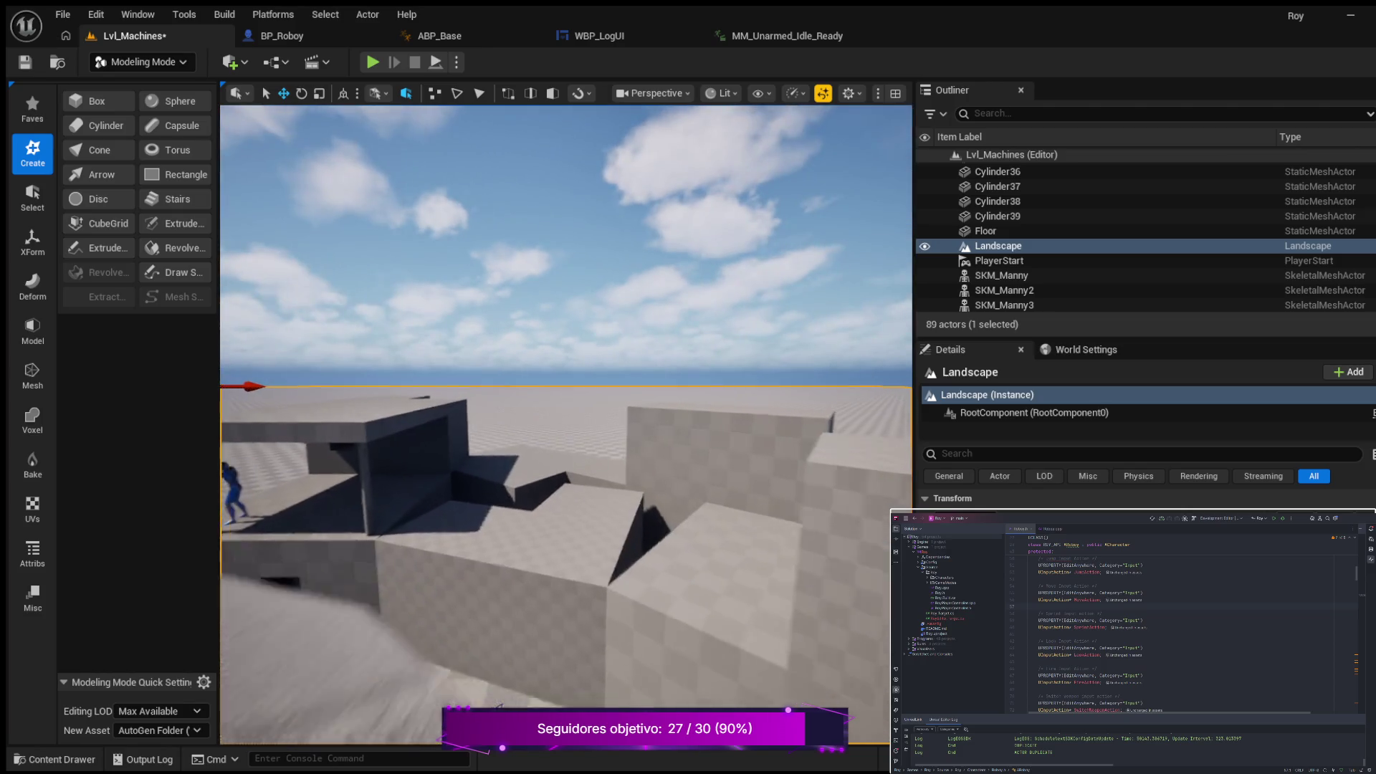
key(w)
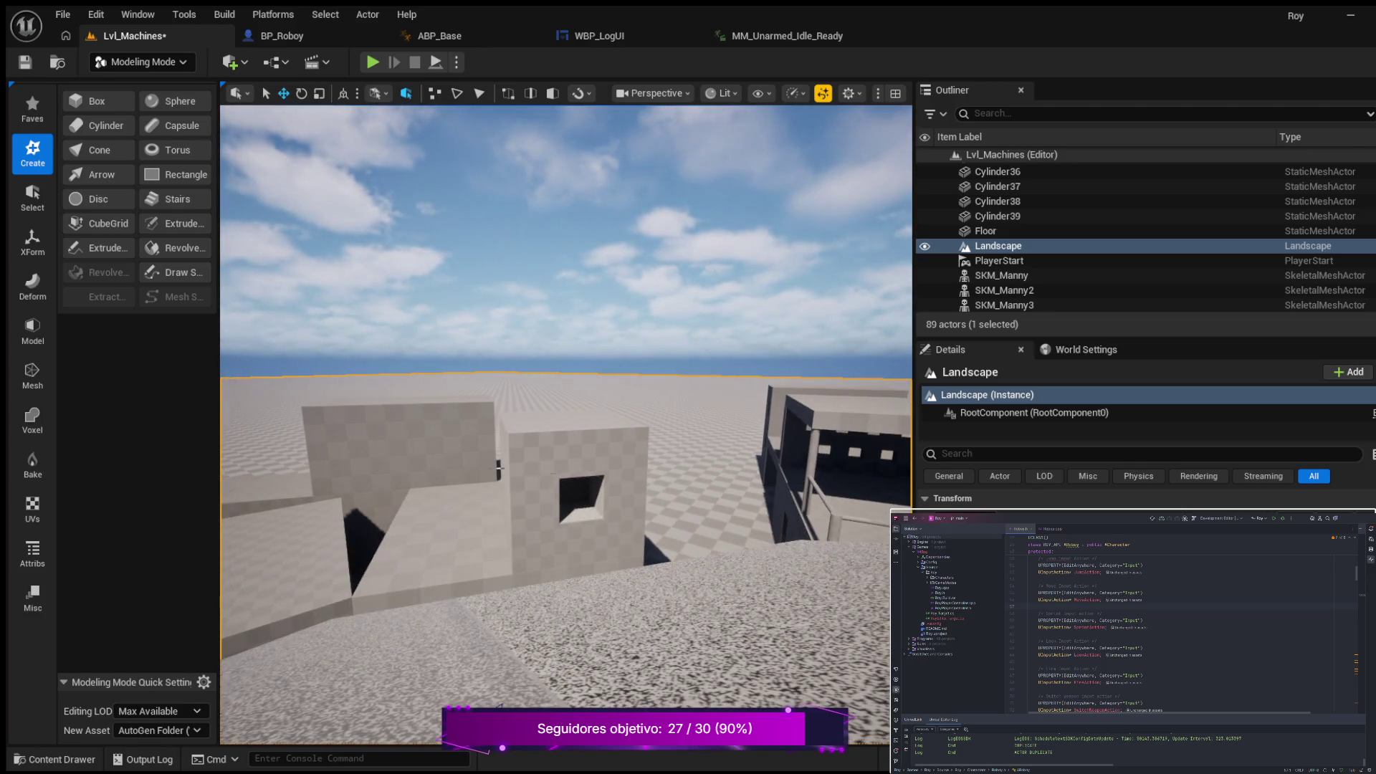
click(839, 452)
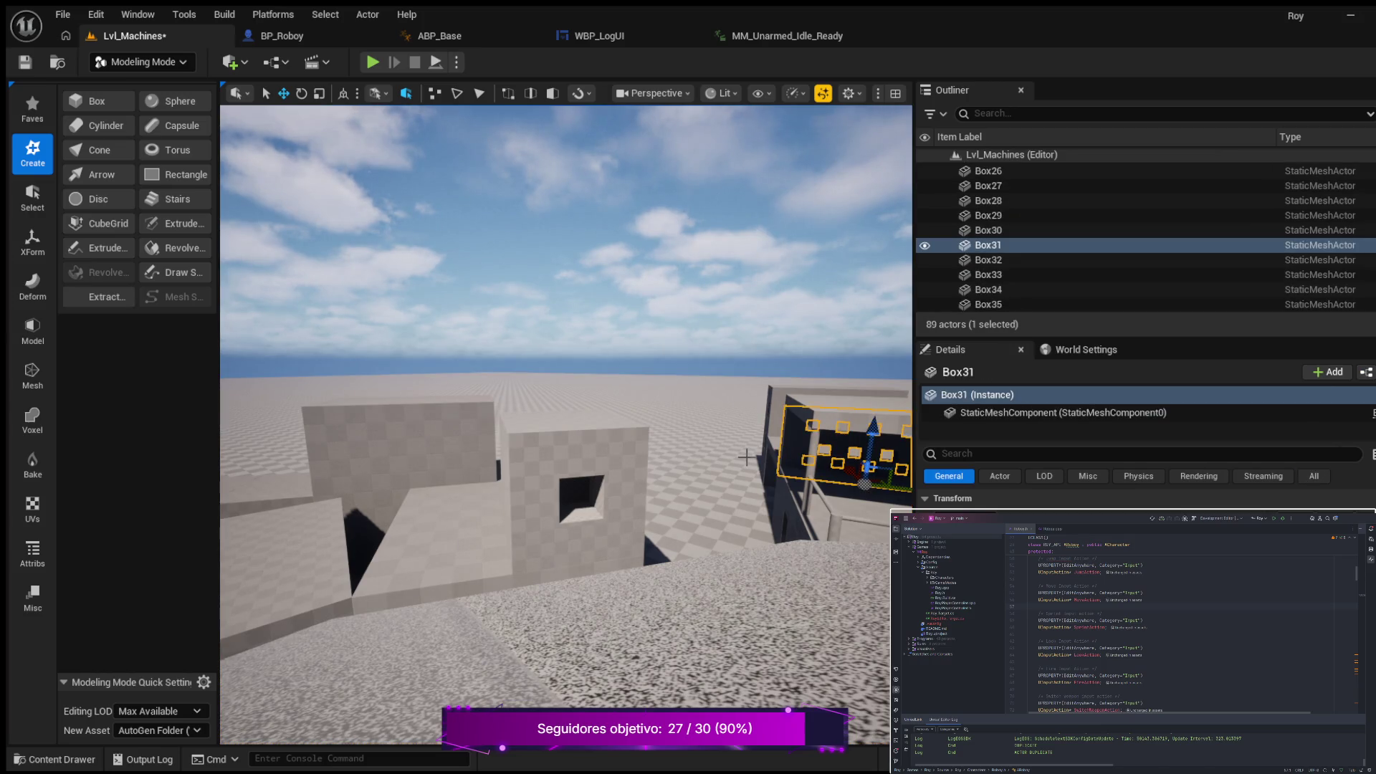
Step: Duplicate the windowed wall panel Box31 and move the copy over to the roofed building
key(ctrl+d)
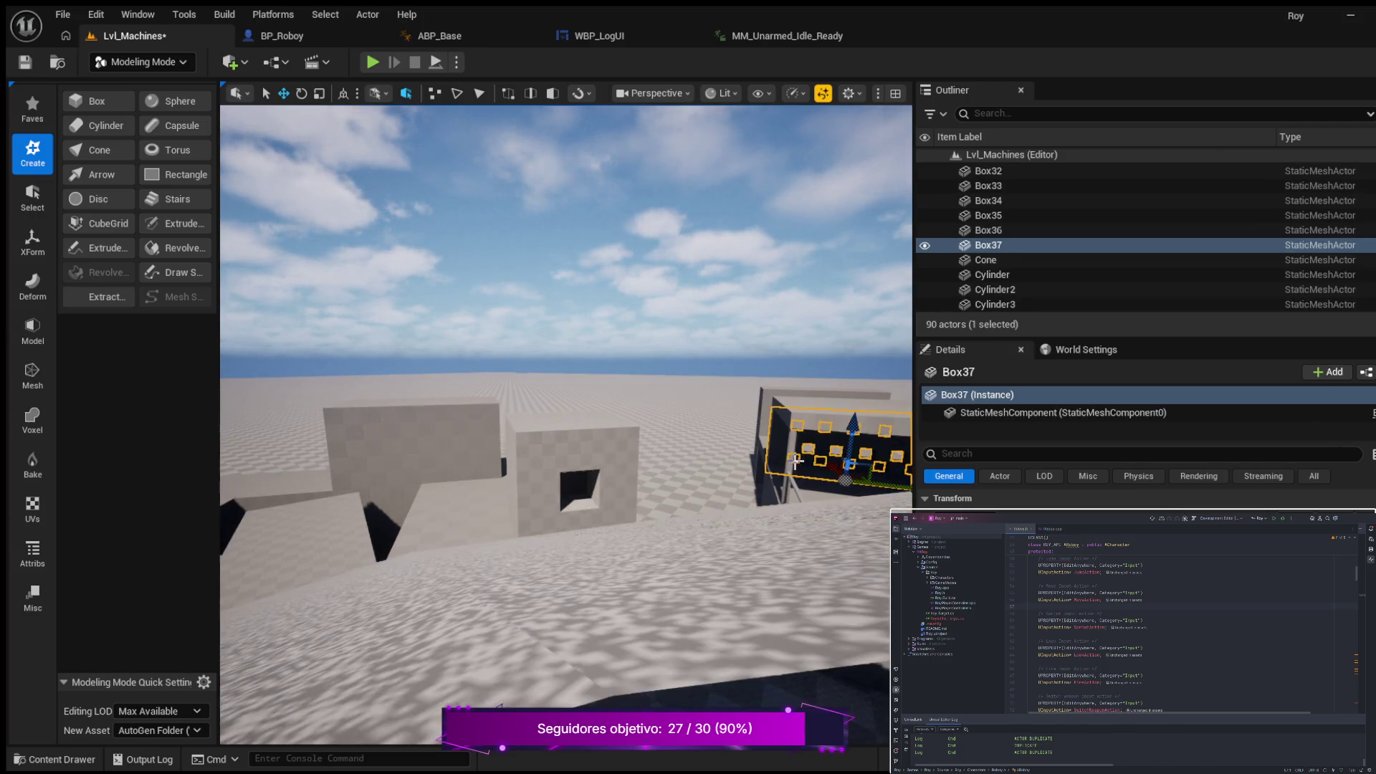
mouse_move(870, 473)
mouse_down()
mouse_move(724, 466)
mouse_move(583, 487)
mouse_up()
mouse_move(552, 444)
mouse_down()
mouse_move(523, 430)
mouse_move(552, 415)
mouse_up()
drag(418, 499, 419, 498)
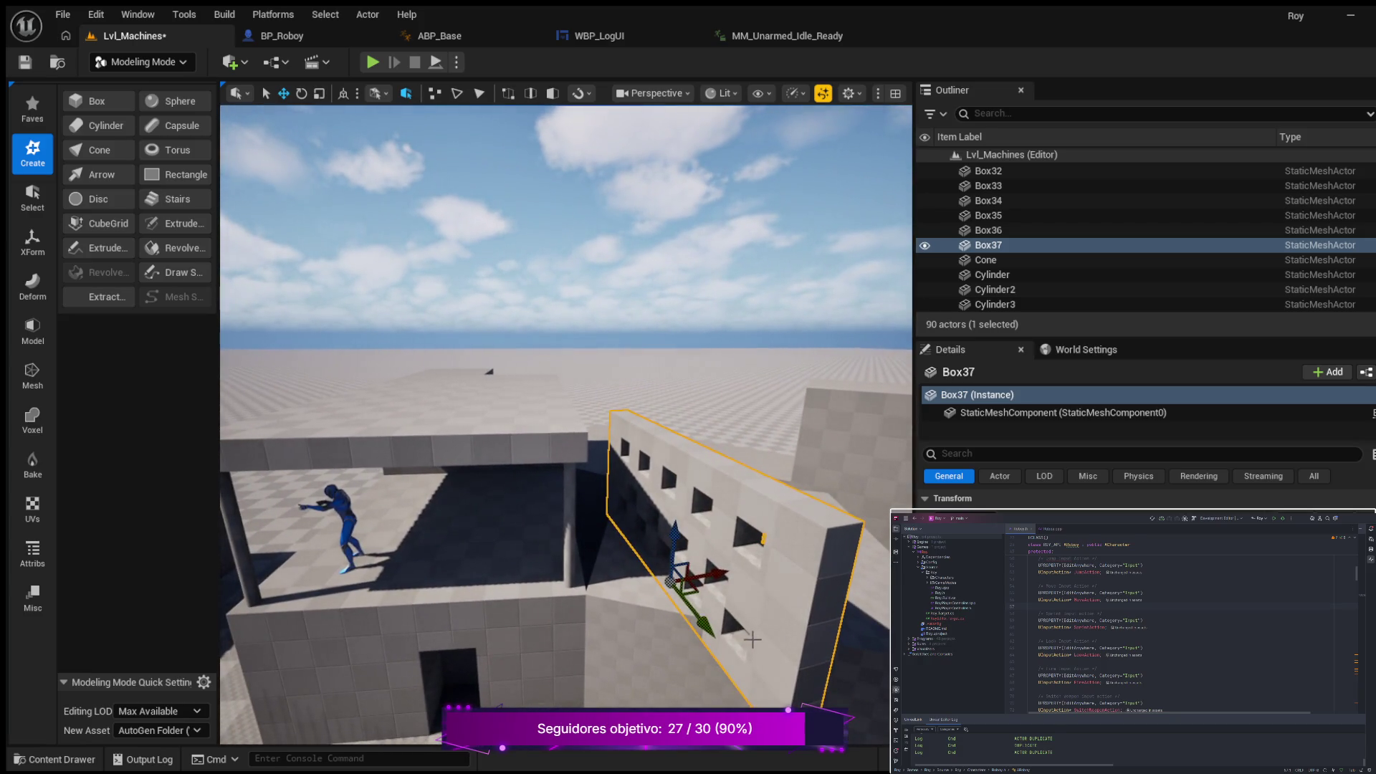
mouse_move(710, 630)
mouse_down()
mouse_move(660, 592)
mouse_move(595, 617)
mouse_move(486, 604)
mouse_move(520, 594)
mouse_move(488, 590)
mouse_move(534, 597)
mouse_up()
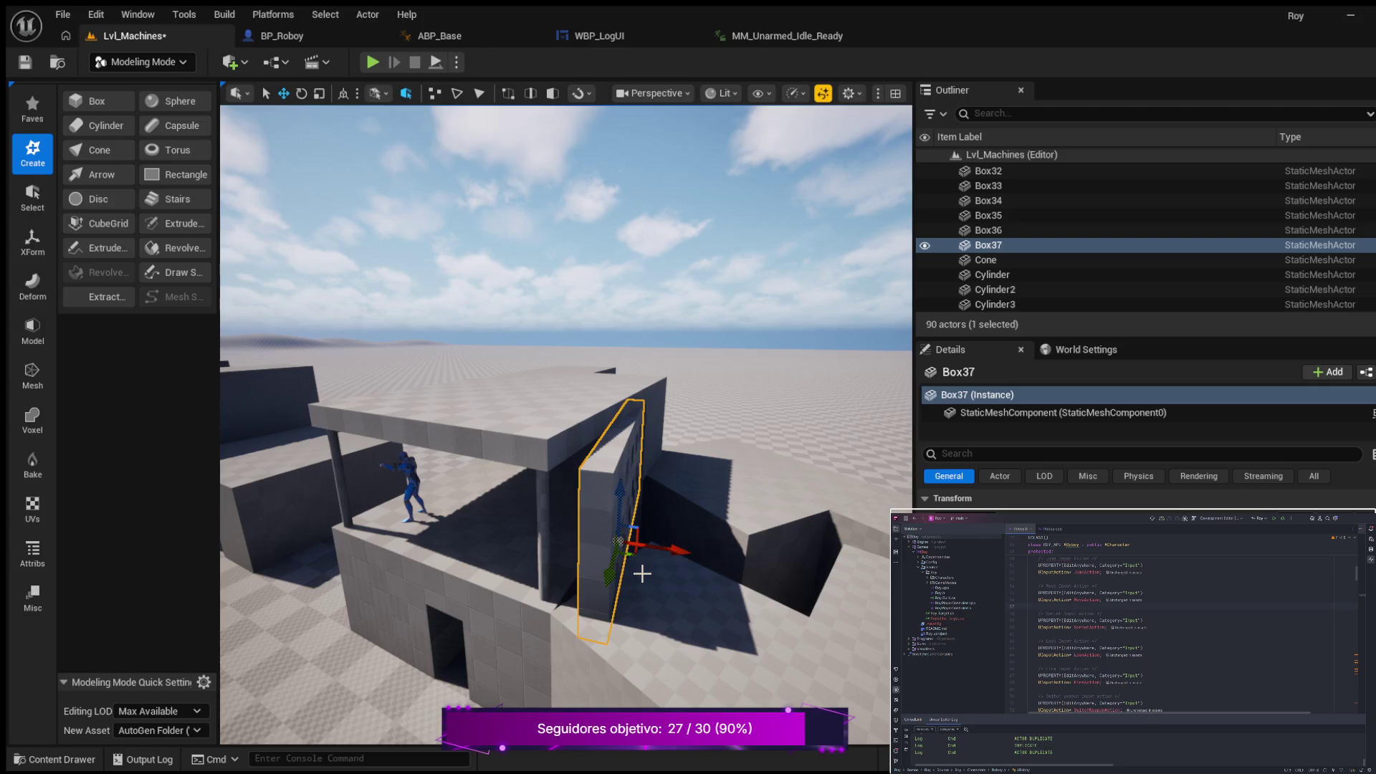
Step: Rotate Box37 to line up with the building's open side and nudge it into place
key(e)
drag(642, 574, 692, 573)
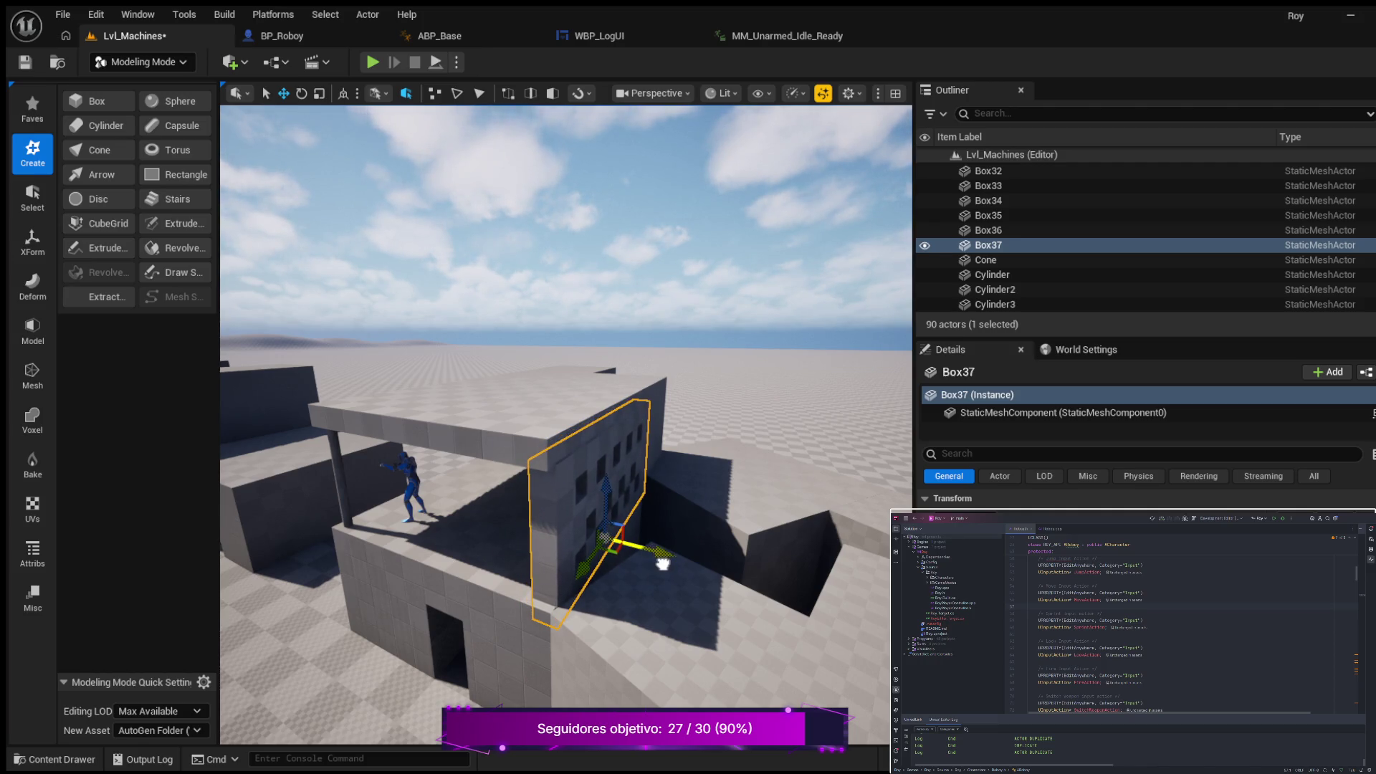
mouse_move(662, 563)
mouse_down()
mouse_move(641, 501)
mouse_move(555, 489)
mouse_up()
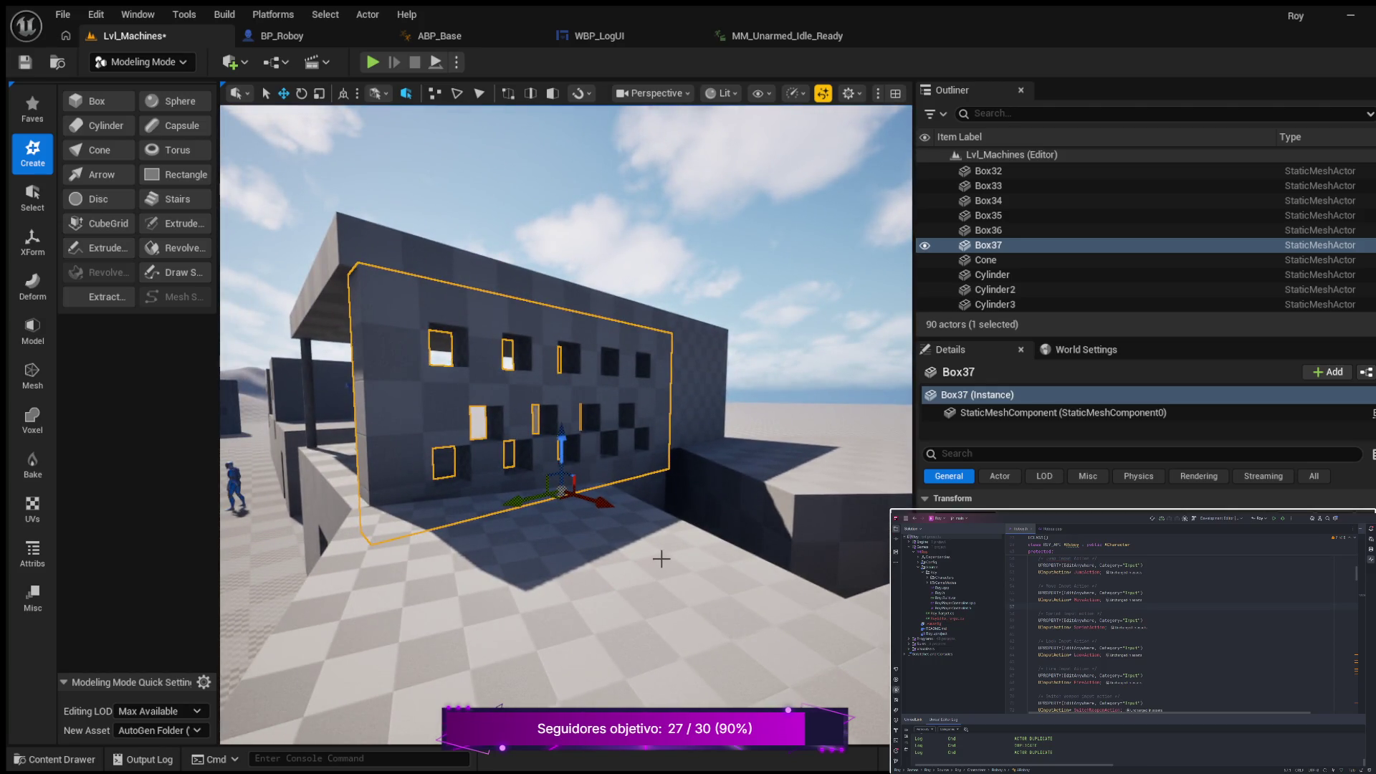
drag(555, 489, 548, 488)
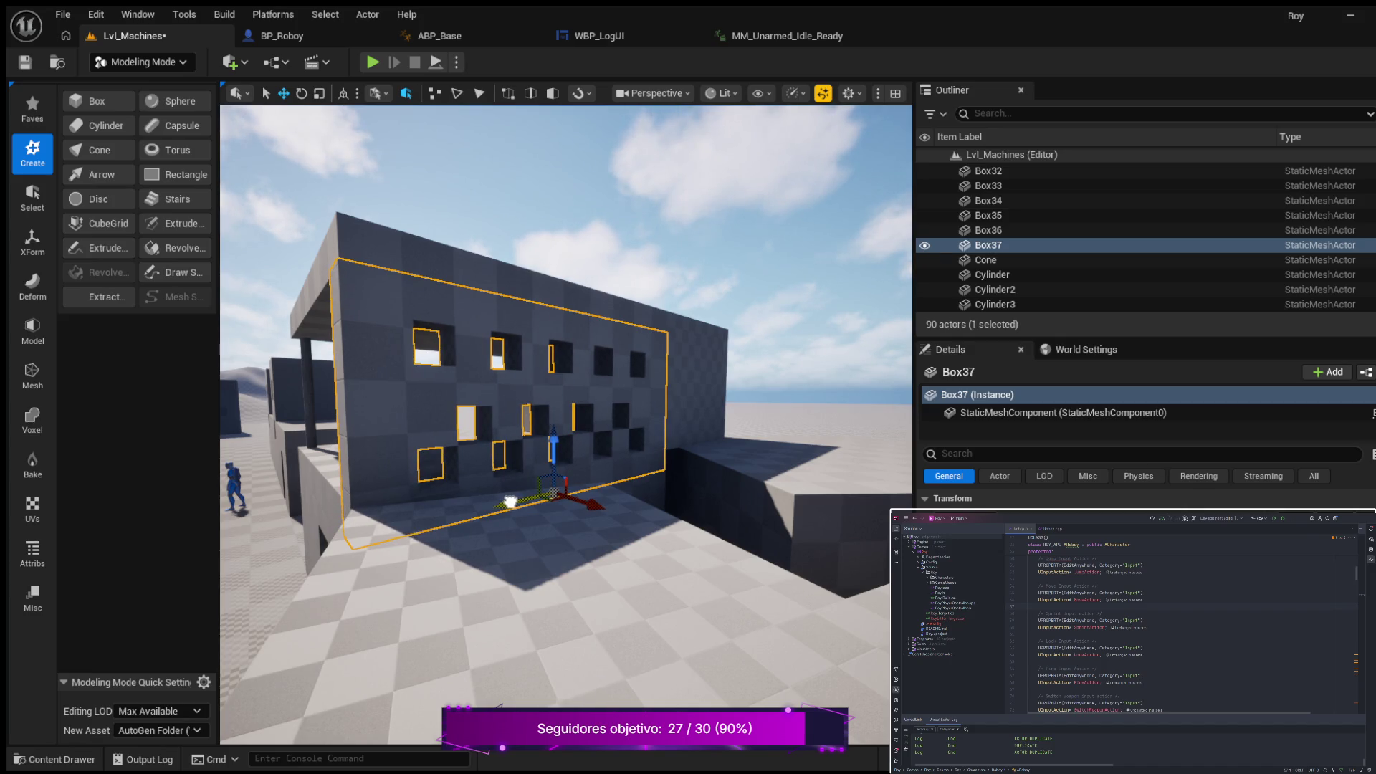
mouse_move(487, 524)
mouse_down()
mouse_move(502, 466)
mouse_move(660, 459)
mouse_move(567, 500)
mouse_up()
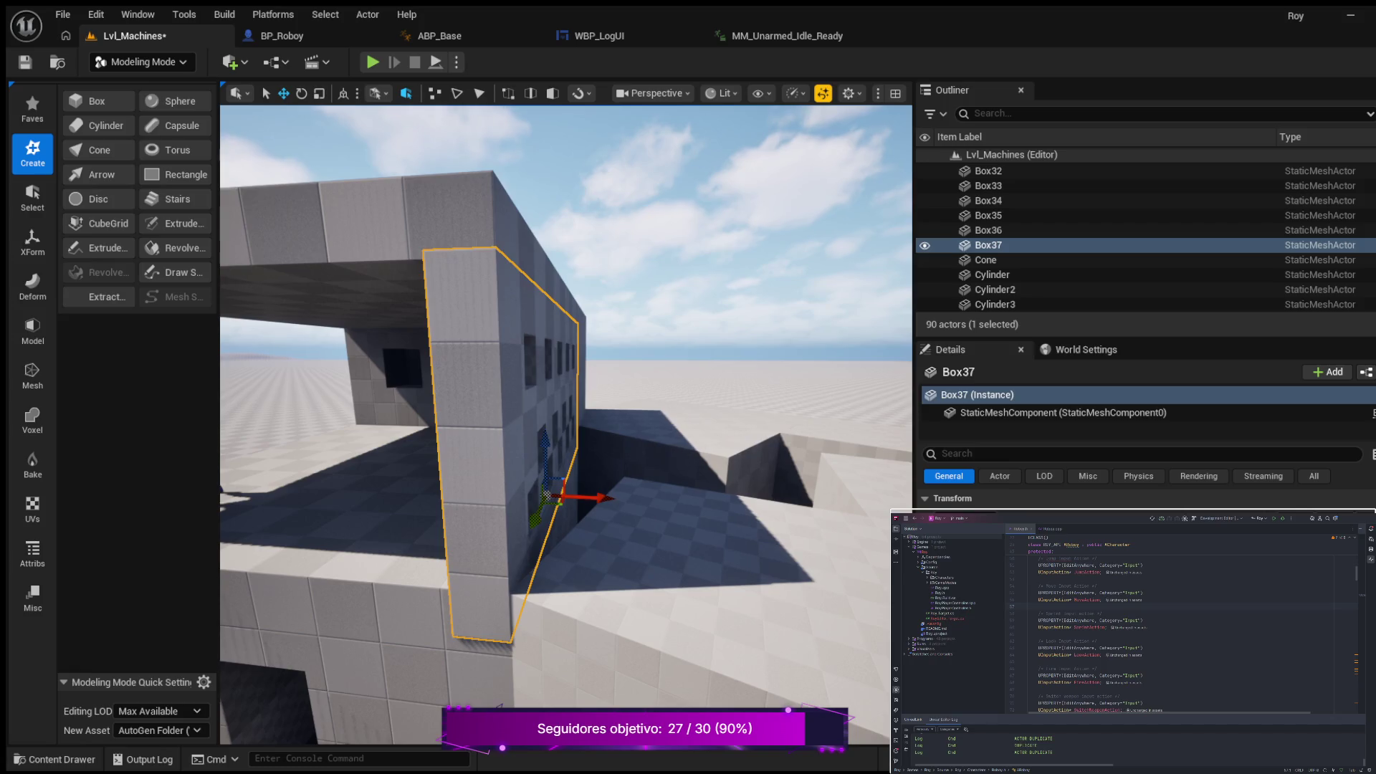
click(566, 500)
key(f)
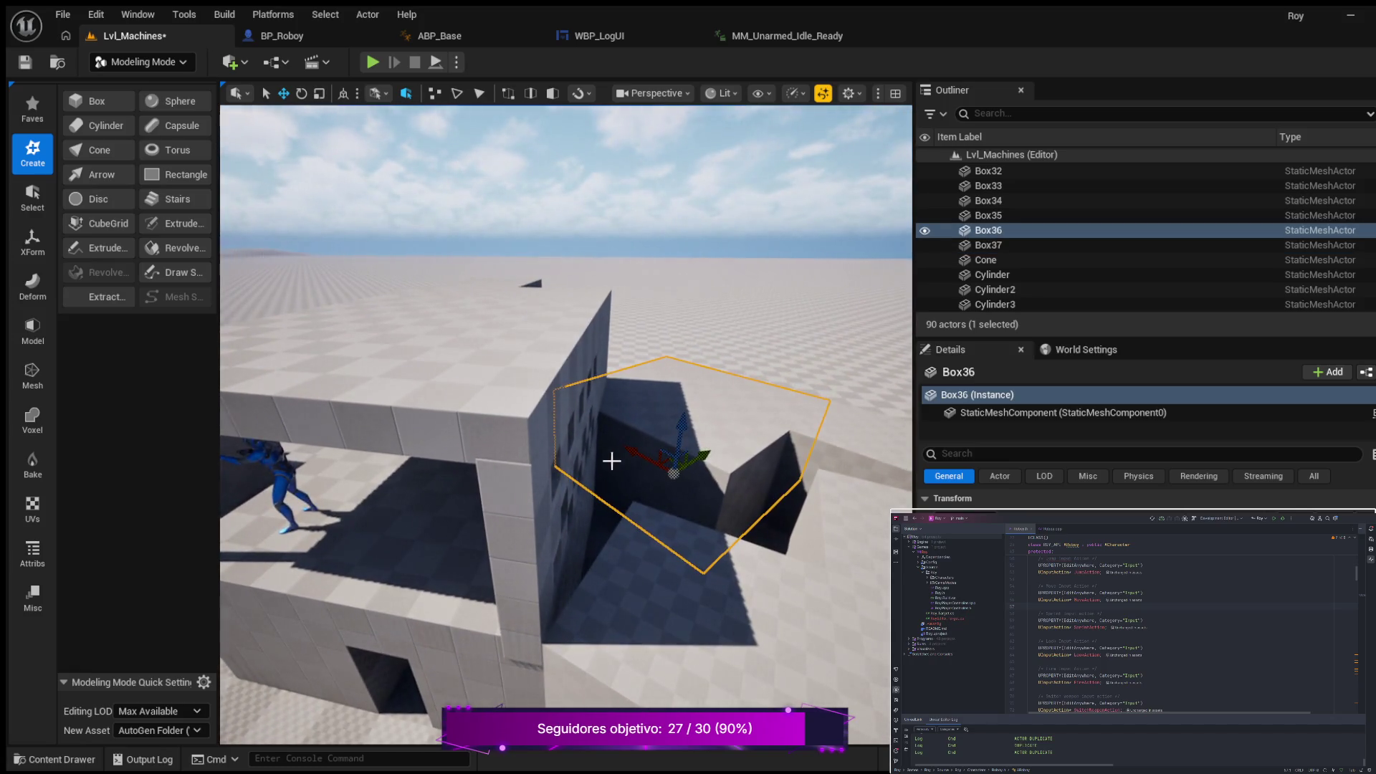
drag(617, 547, 564, 524)
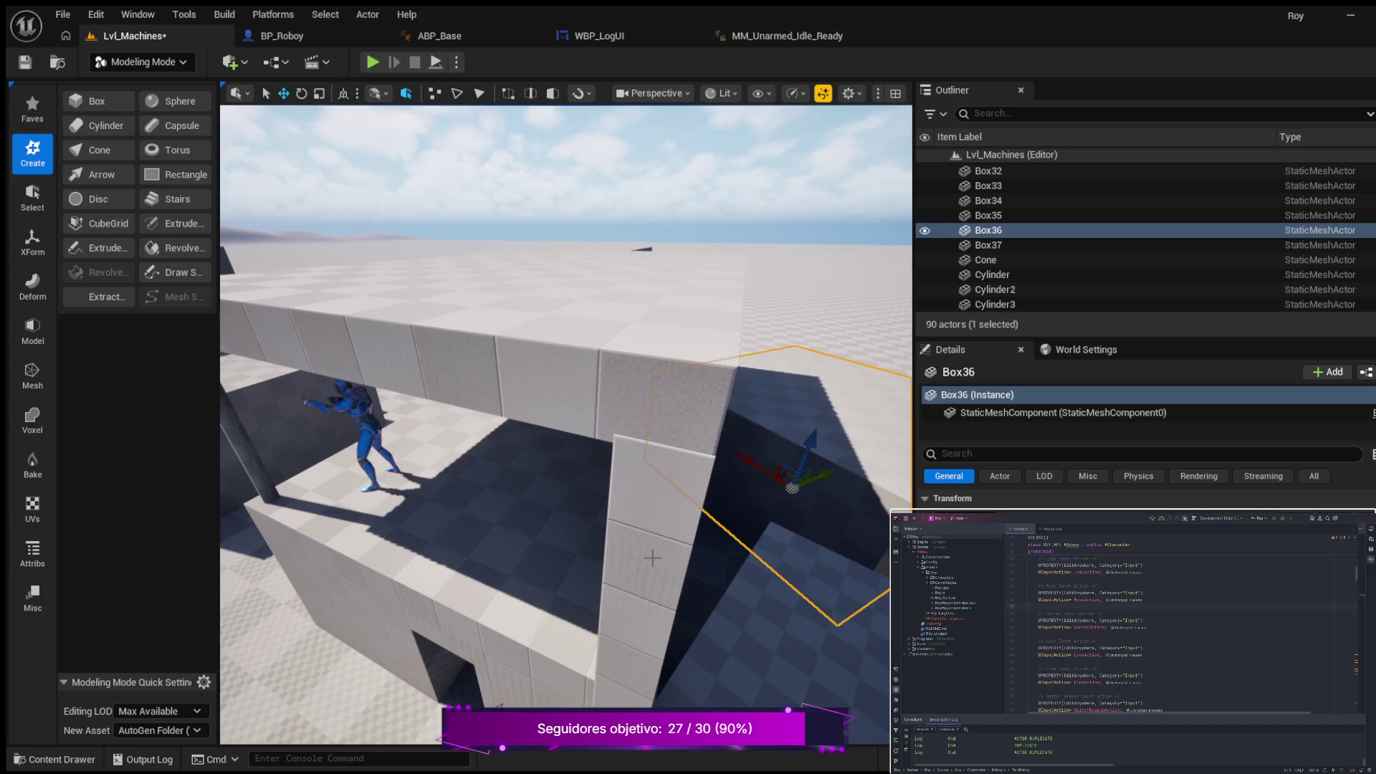
drag(654, 553, 589, 529)
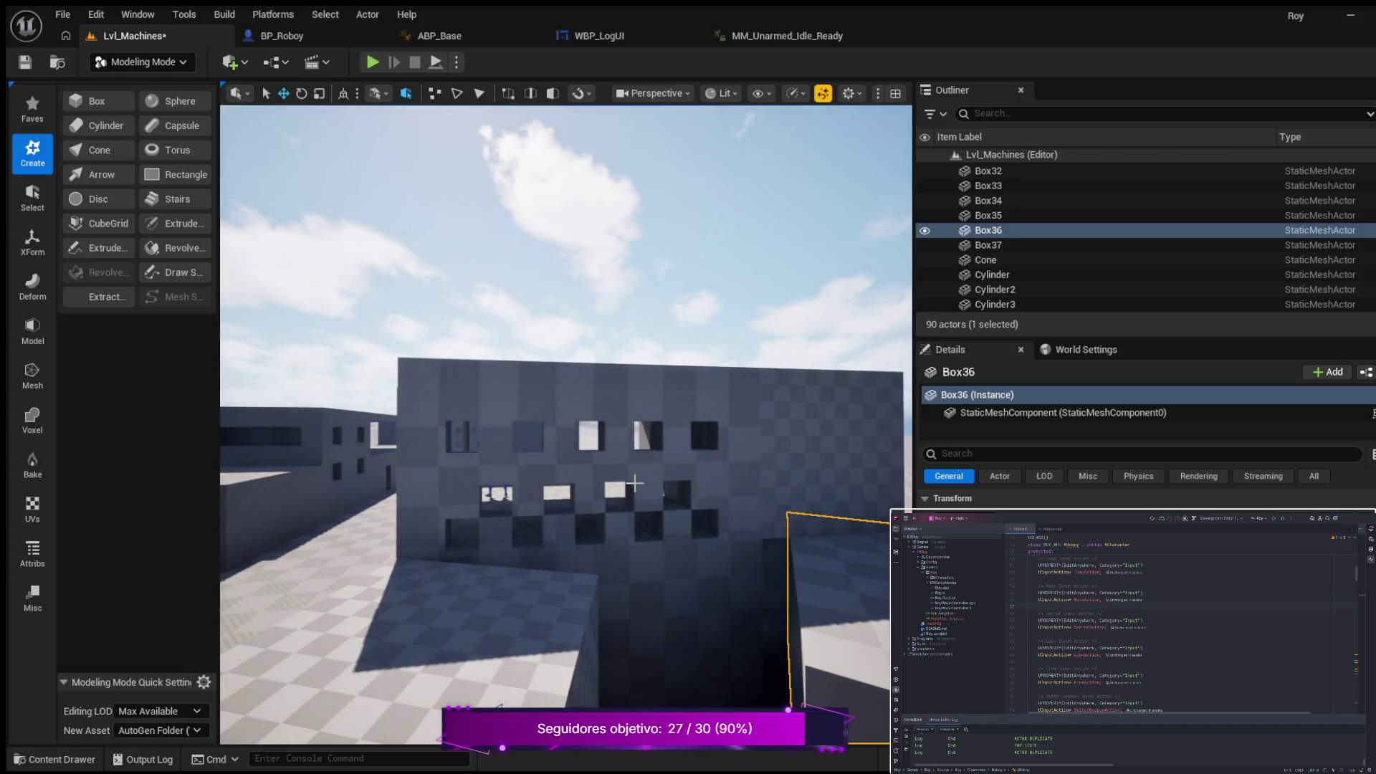
click(631, 468)
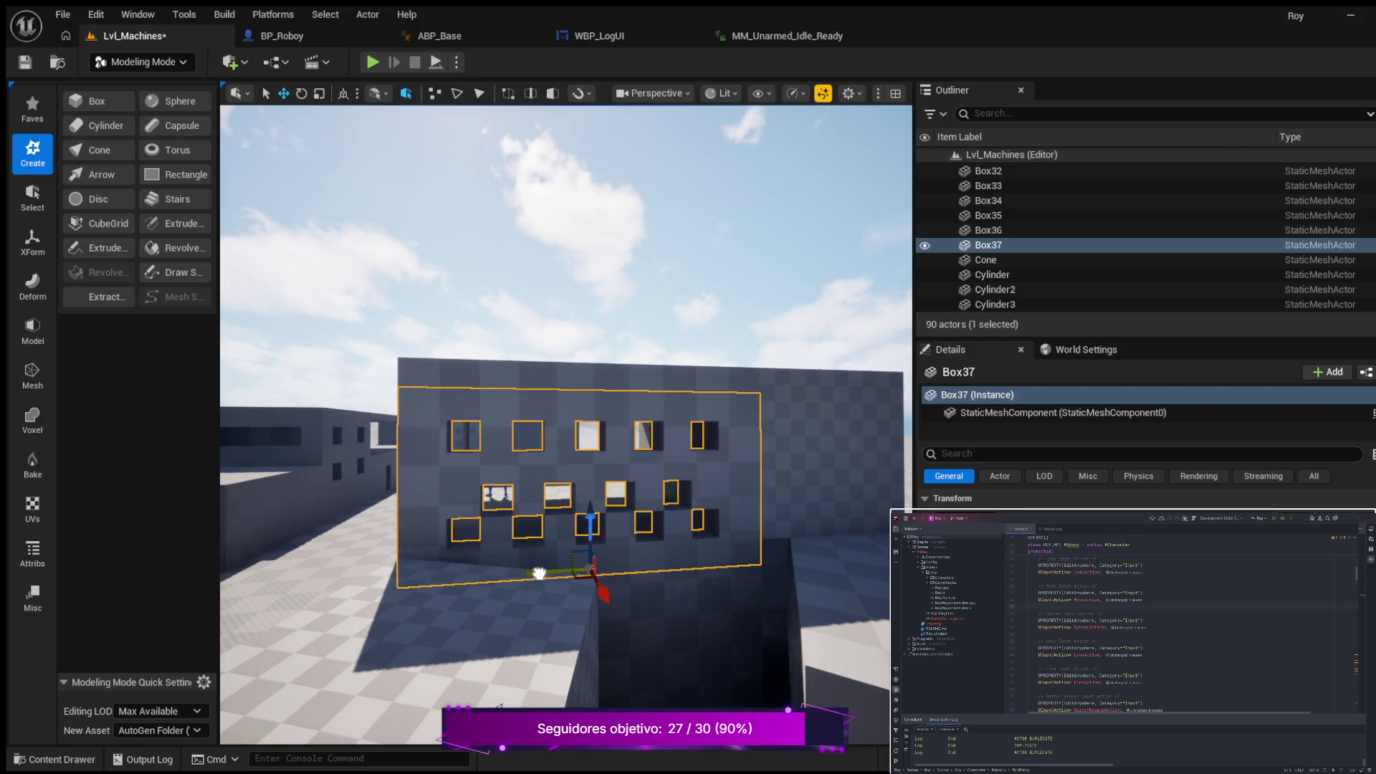
drag(492, 579, 502, 543)
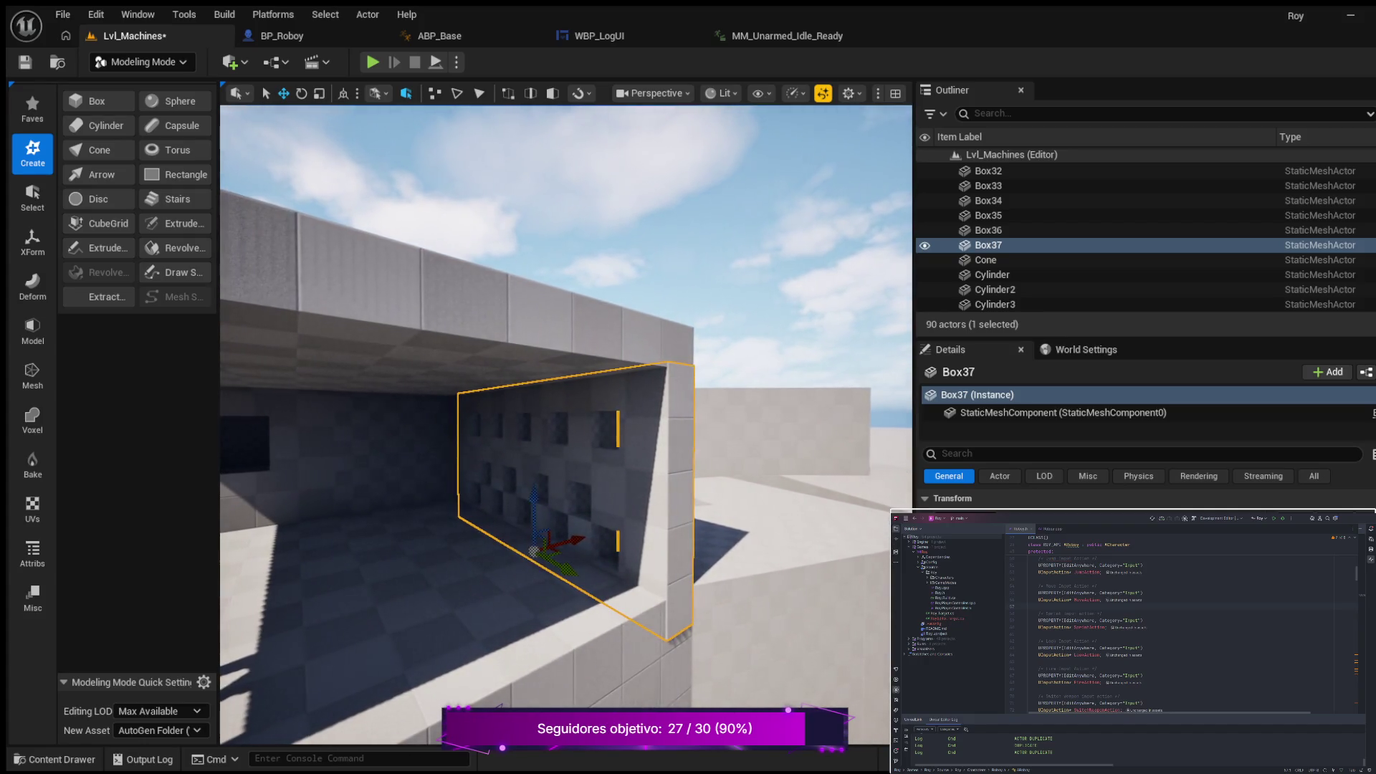
click(573, 577)
drag(584, 586, 584, 585)
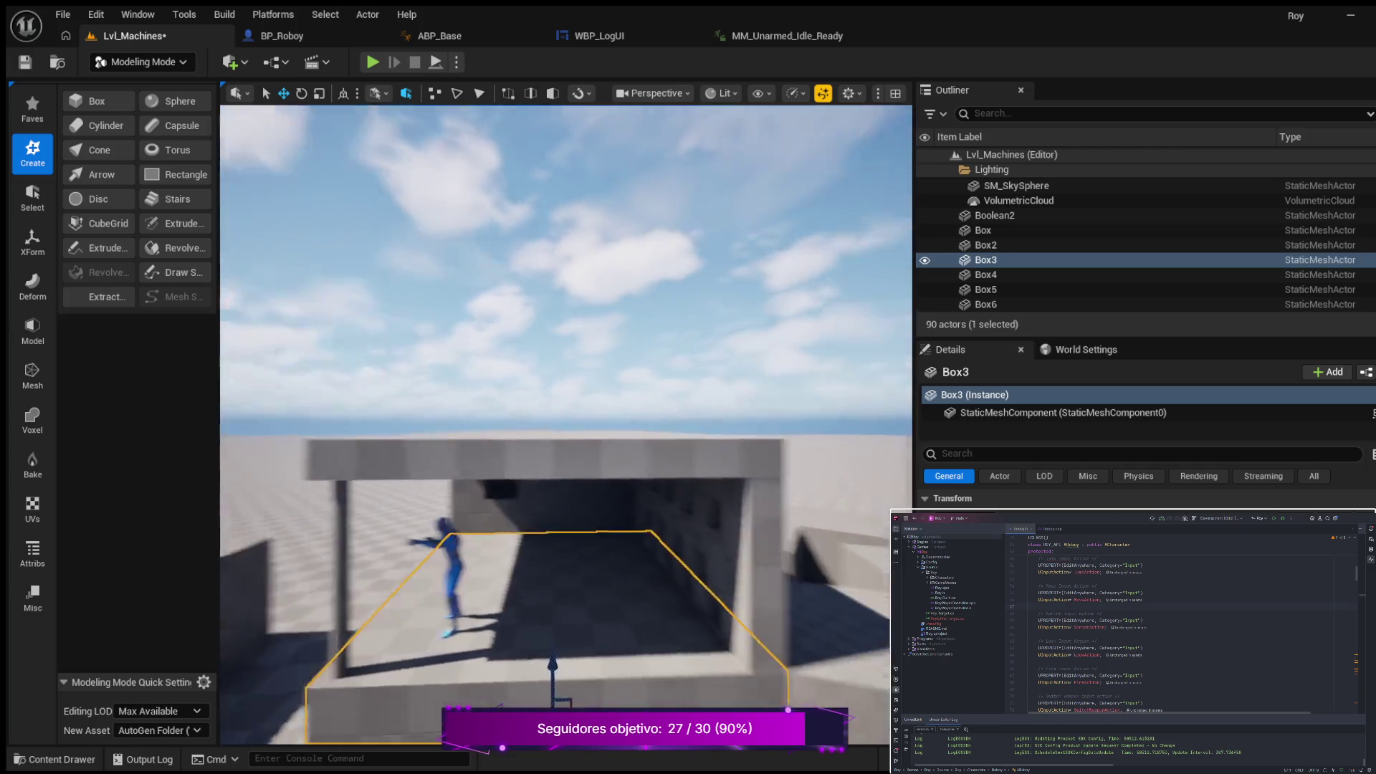
Step: Hide the windowed wall panel Box37 to expose the pillar behind it
drag(660, 556, 661, 556)
click(682, 544)
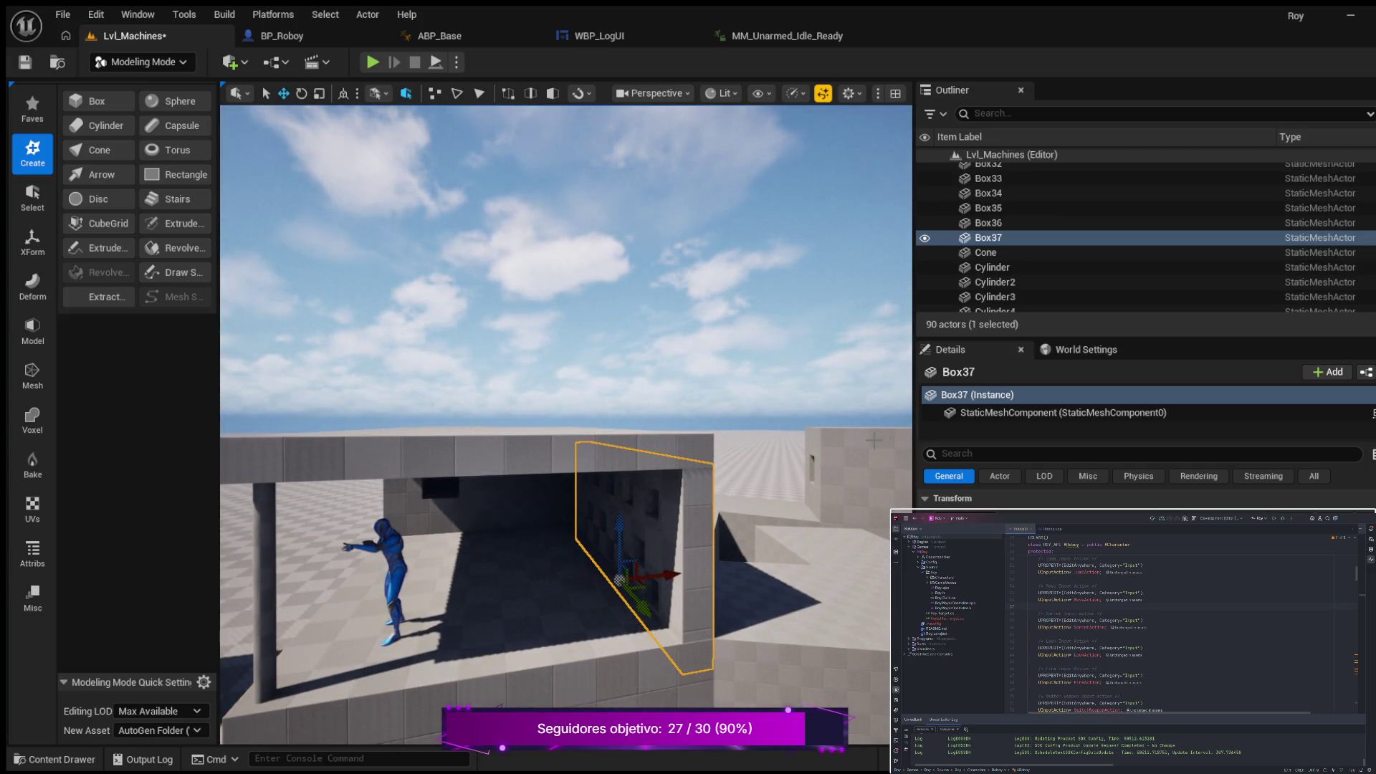
click(924, 237)
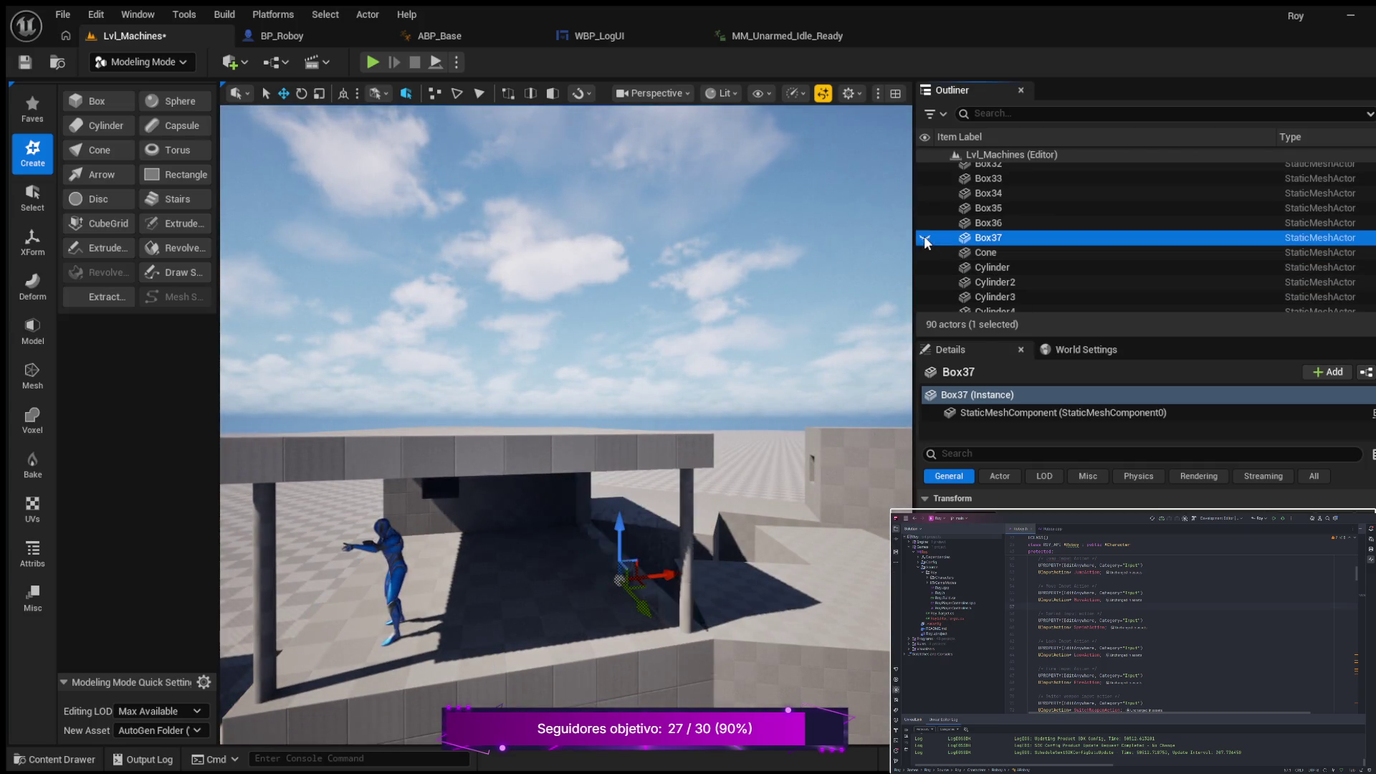
Step: Select the support pillar Cylinder29 and slide it rightward along the wall
click(688, 521)
drag(731, 620, 867, 602)
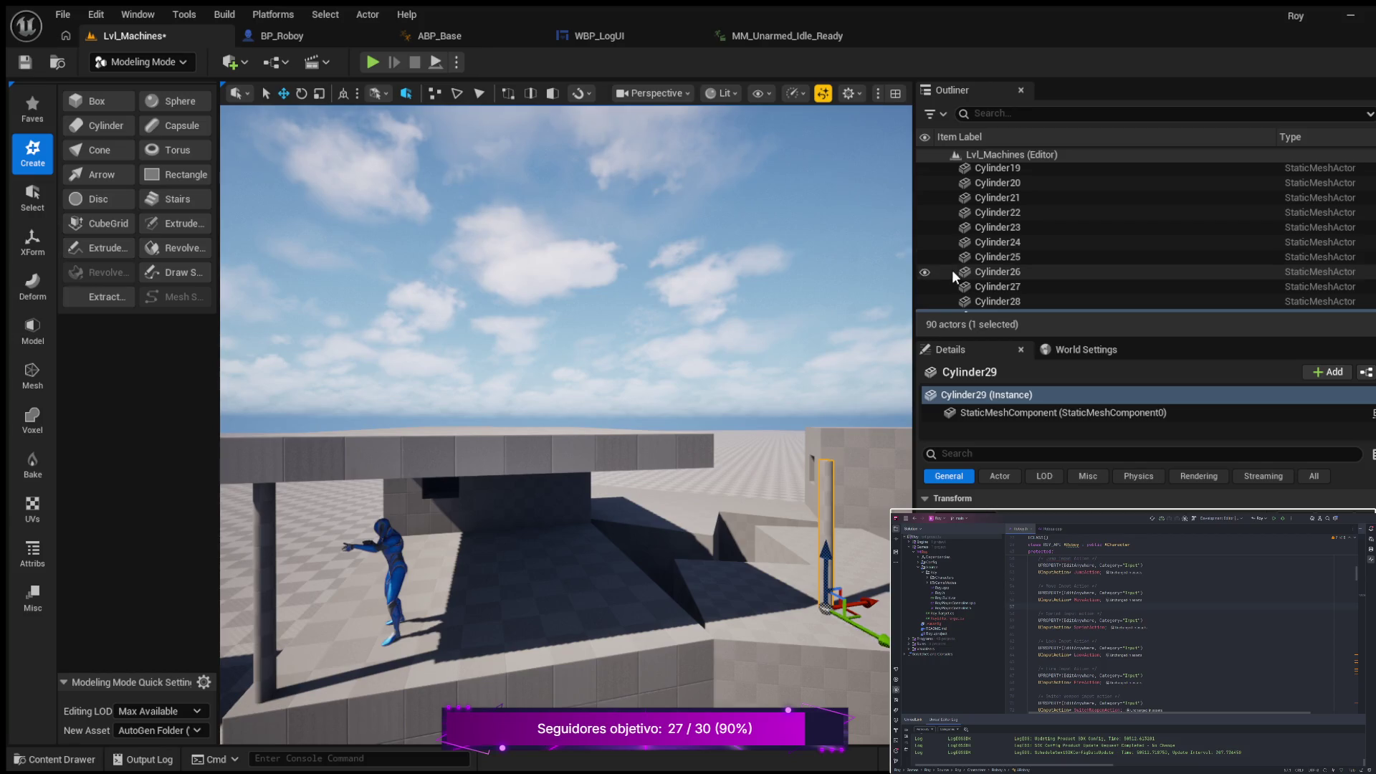
scroll(953, 271, up, 8)
scroll(953, 274, down, 8)
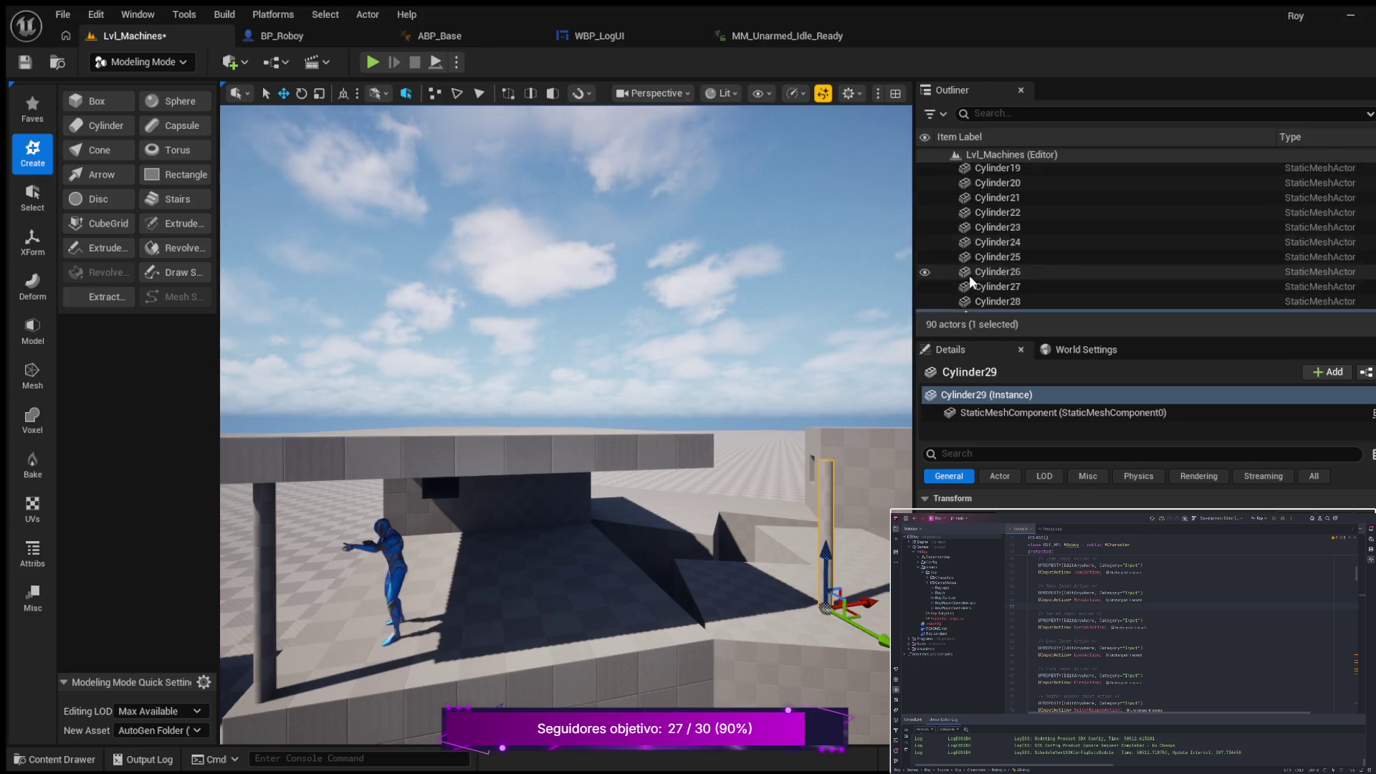
scroll(972, 274, down, 5)
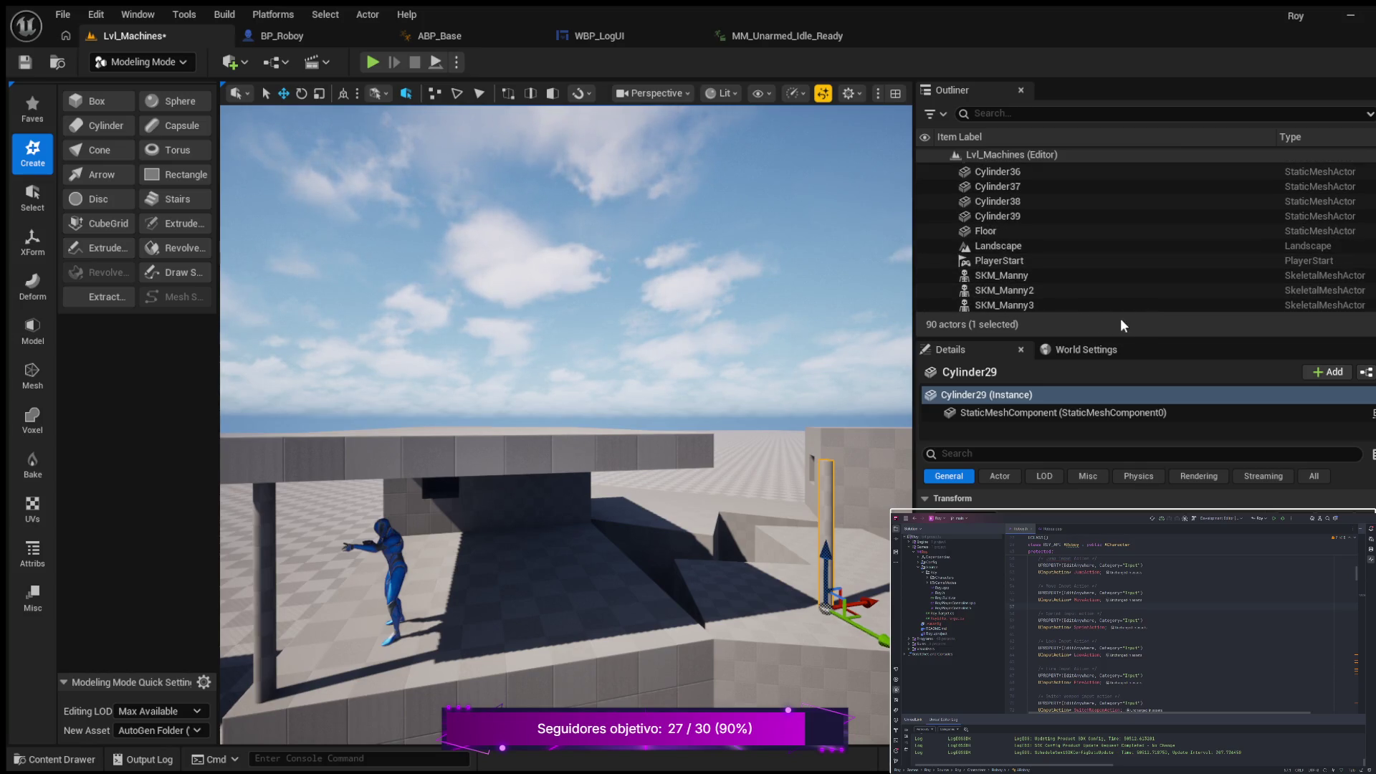
scroll(993, 263, up, 2)
scroll(994, 260, up, 3)
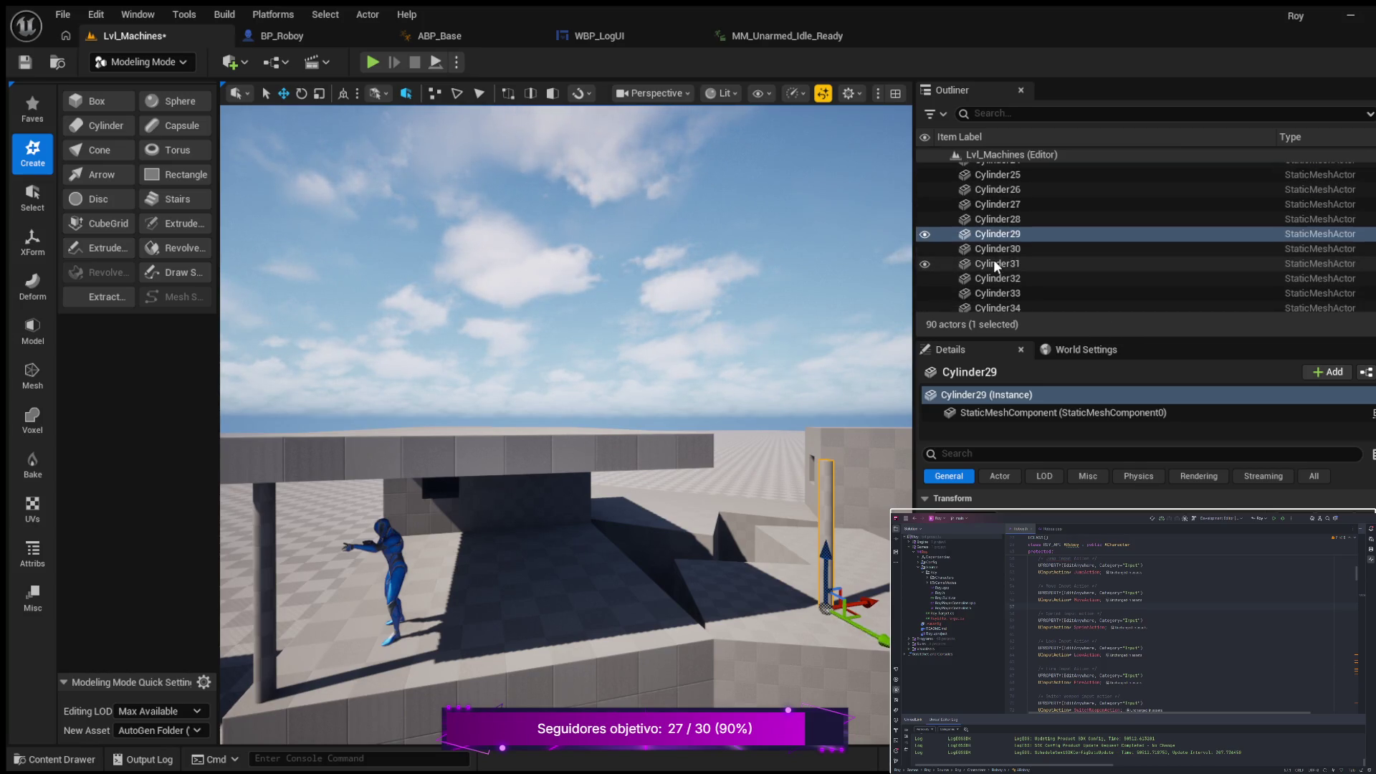
Step: Make Box37 visible again, fly up over the rooftops and start a play-test
click(925, 233)
click(924, 234)
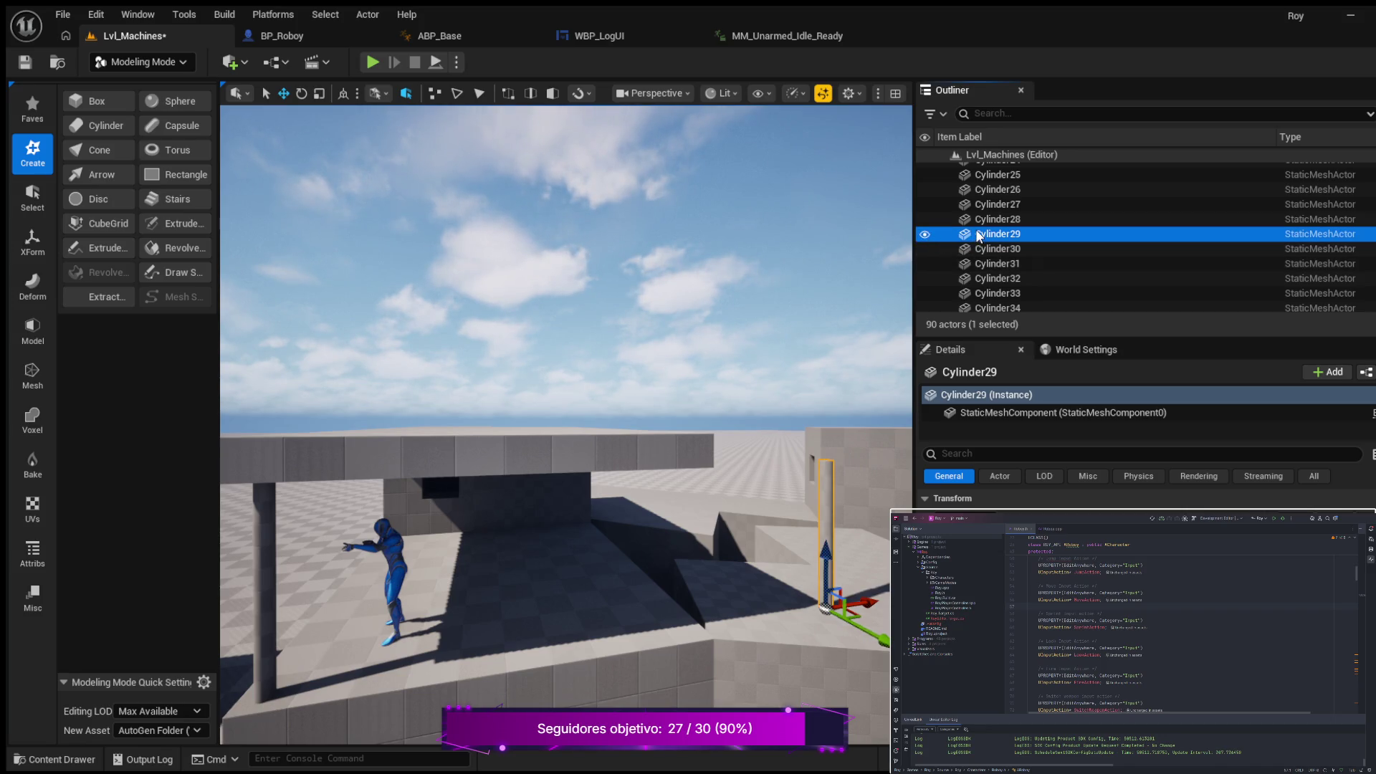
scroll(978, 229, up, 2)
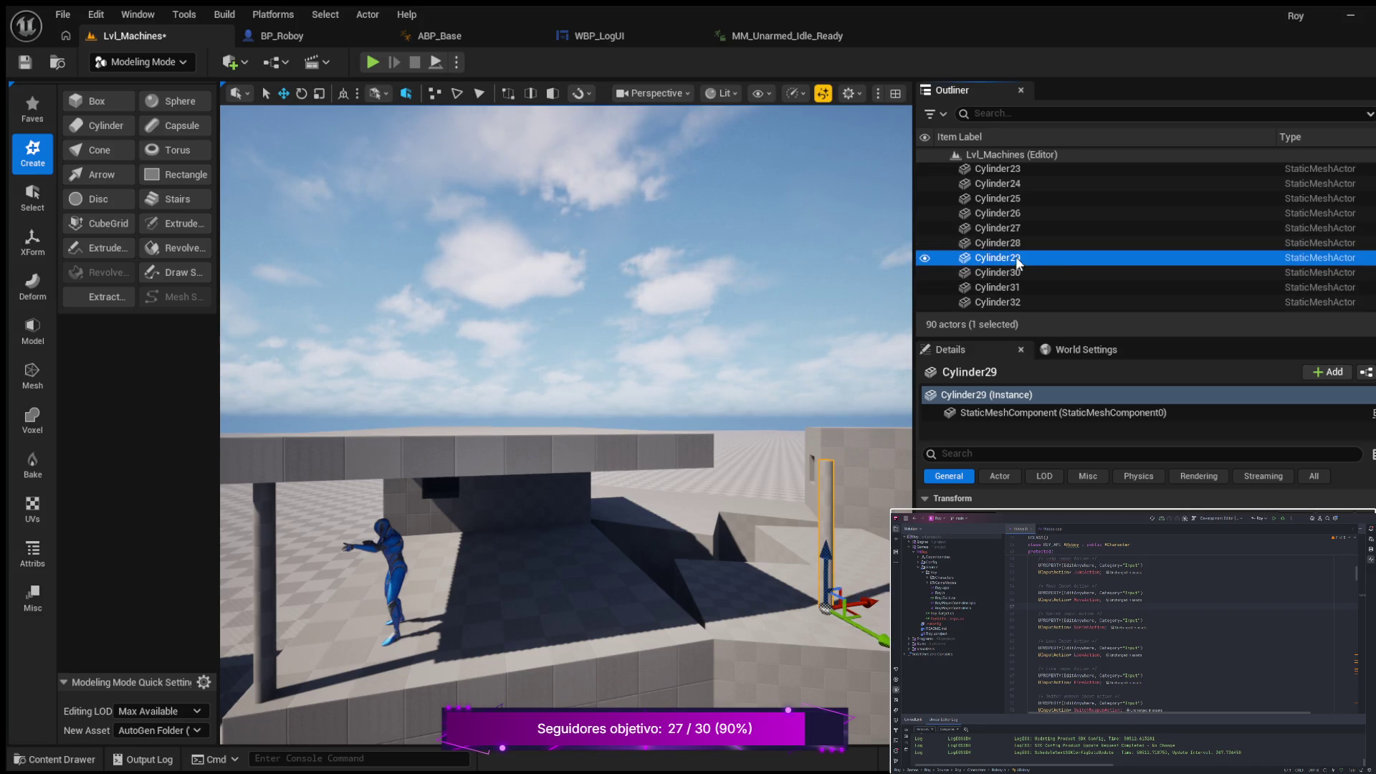
scroll(1104, 245, up, 2)
scroll(1128, 248, up, 10)
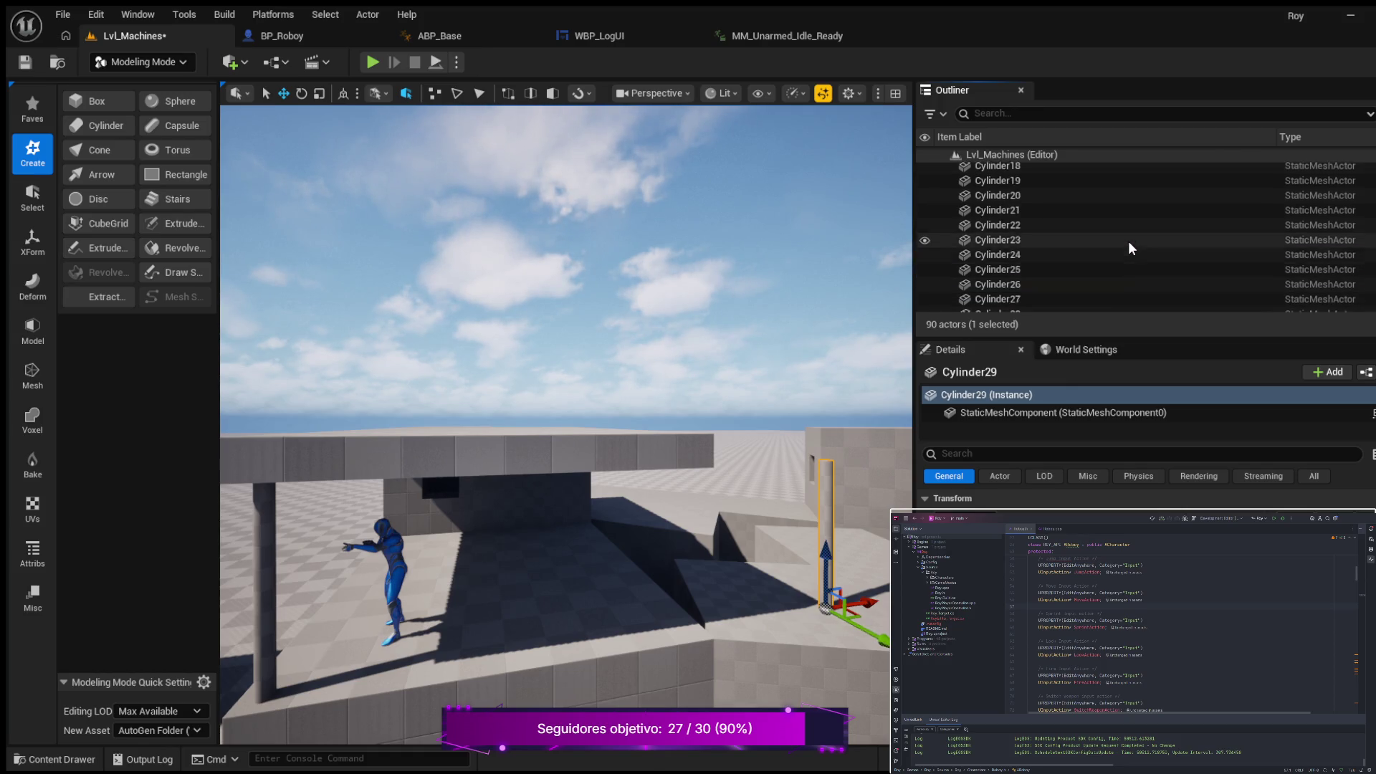
scroll(1134, 247, up, 3)
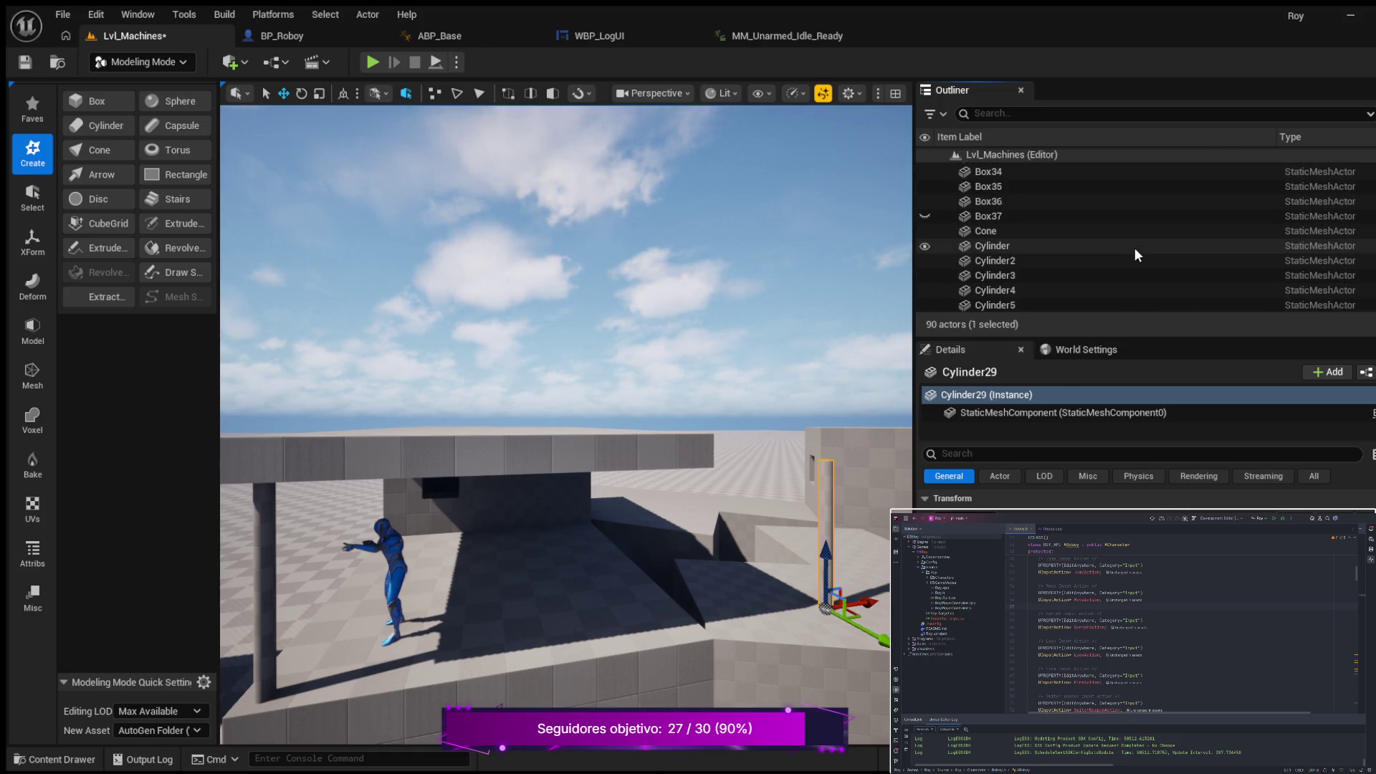
click(926, 217)
mouse_move(883, 267)
mouse_down()
mouse_move(860, 288)
mouse_move(860, 258)
mouse_up()
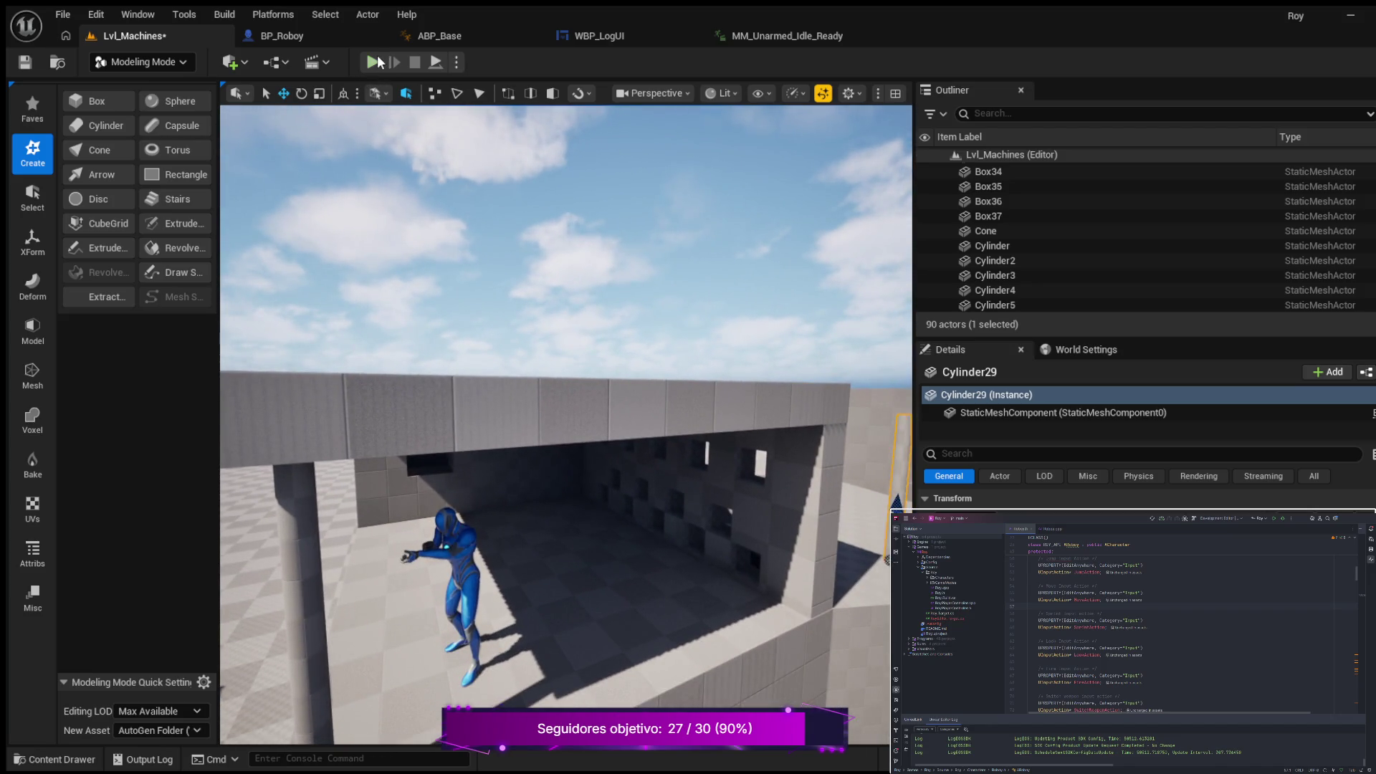
click(372, 62)
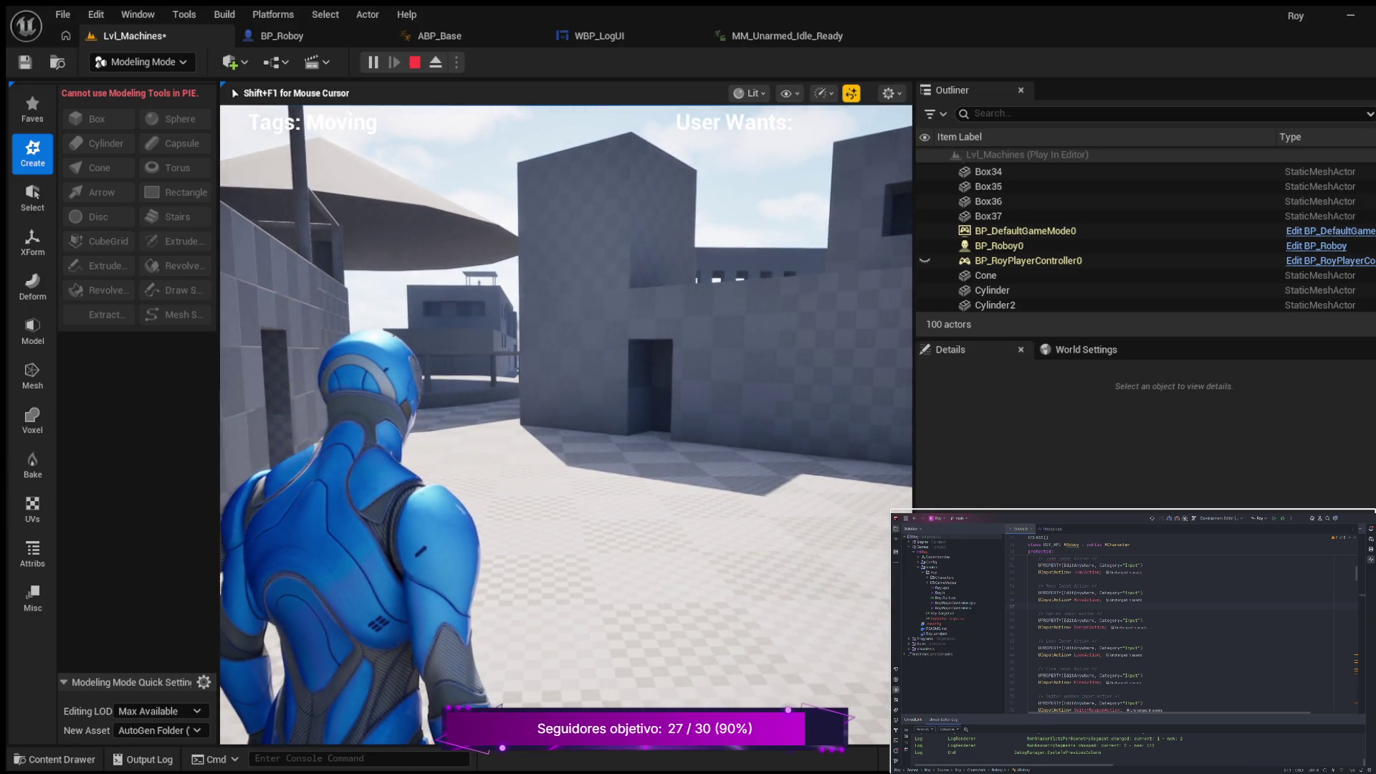
Step: Walk the character around the blockout buildings, then stop the play session with Esc
key(Escape)
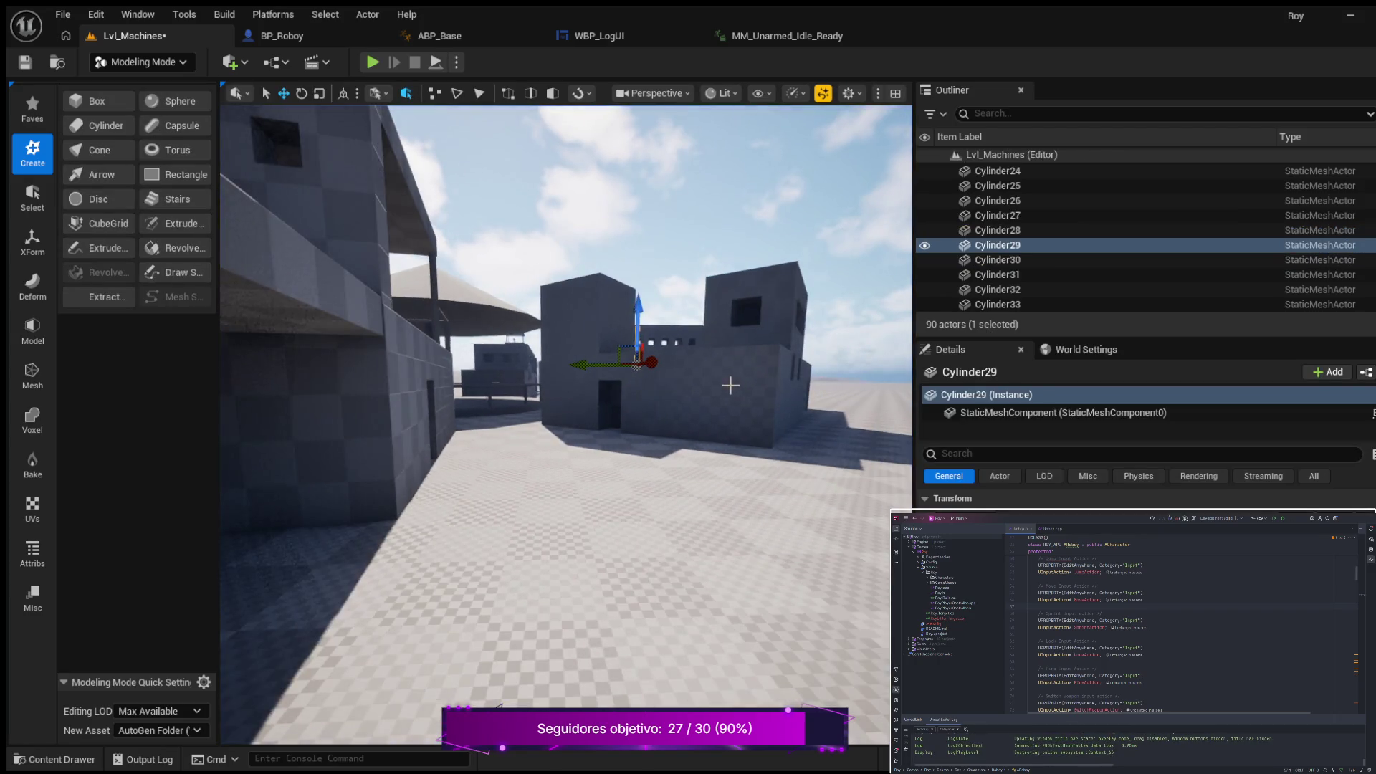
Step: Fly the camera back over the rooftops and select the small rooftop box Box20
mouse_move(693, 383)
mouse_down()
mouse_move(500, 418)
mouse_move(535, 400)
mouse_move(463, 403)
mouse_up()
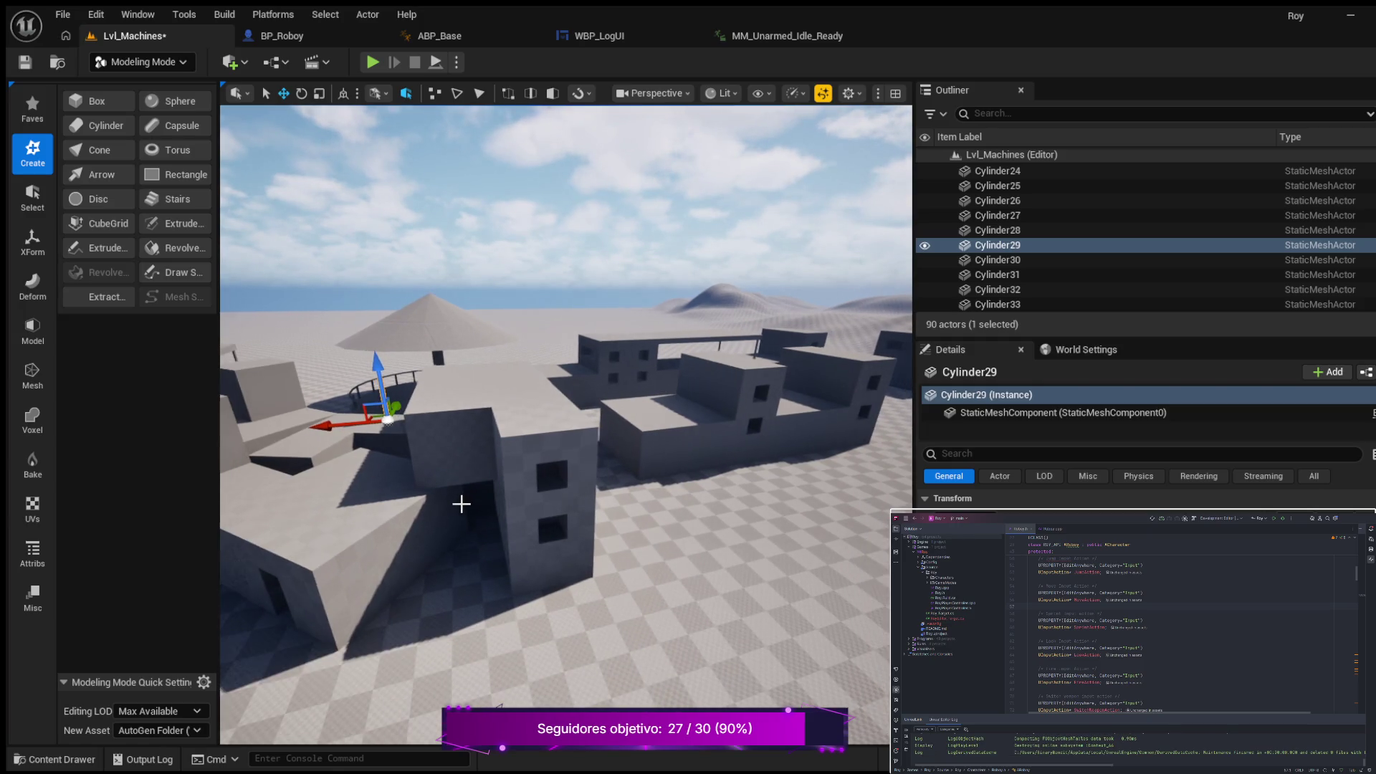
mouse_move(448, 492)
mouse_down()
mouse_move(398, 488)
mouse_move(438, 488)
mouse_move(450, 456)
mouse_up()
click(450, 457)
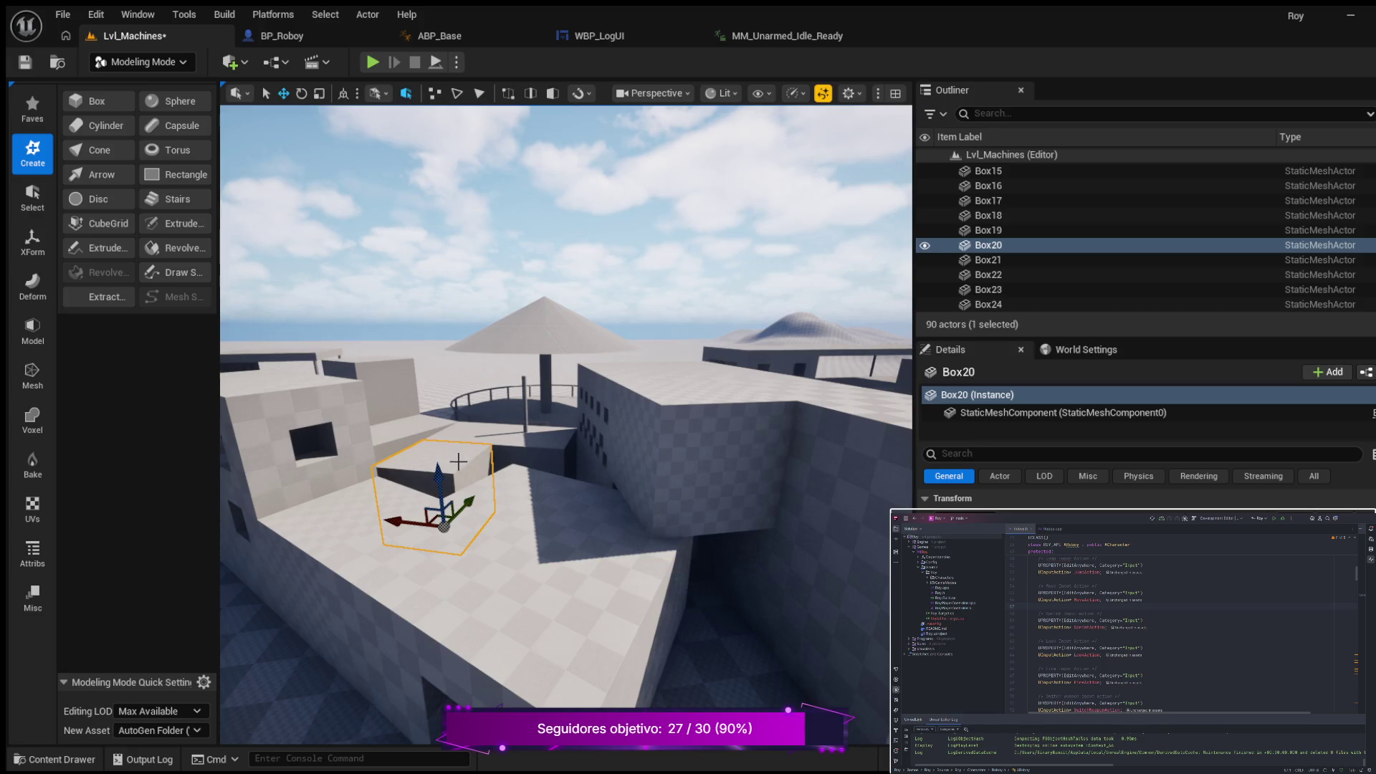
Step: Duplicate the rooftop box into Box38 and move it down-left toward the camera
key(ctrl+d)
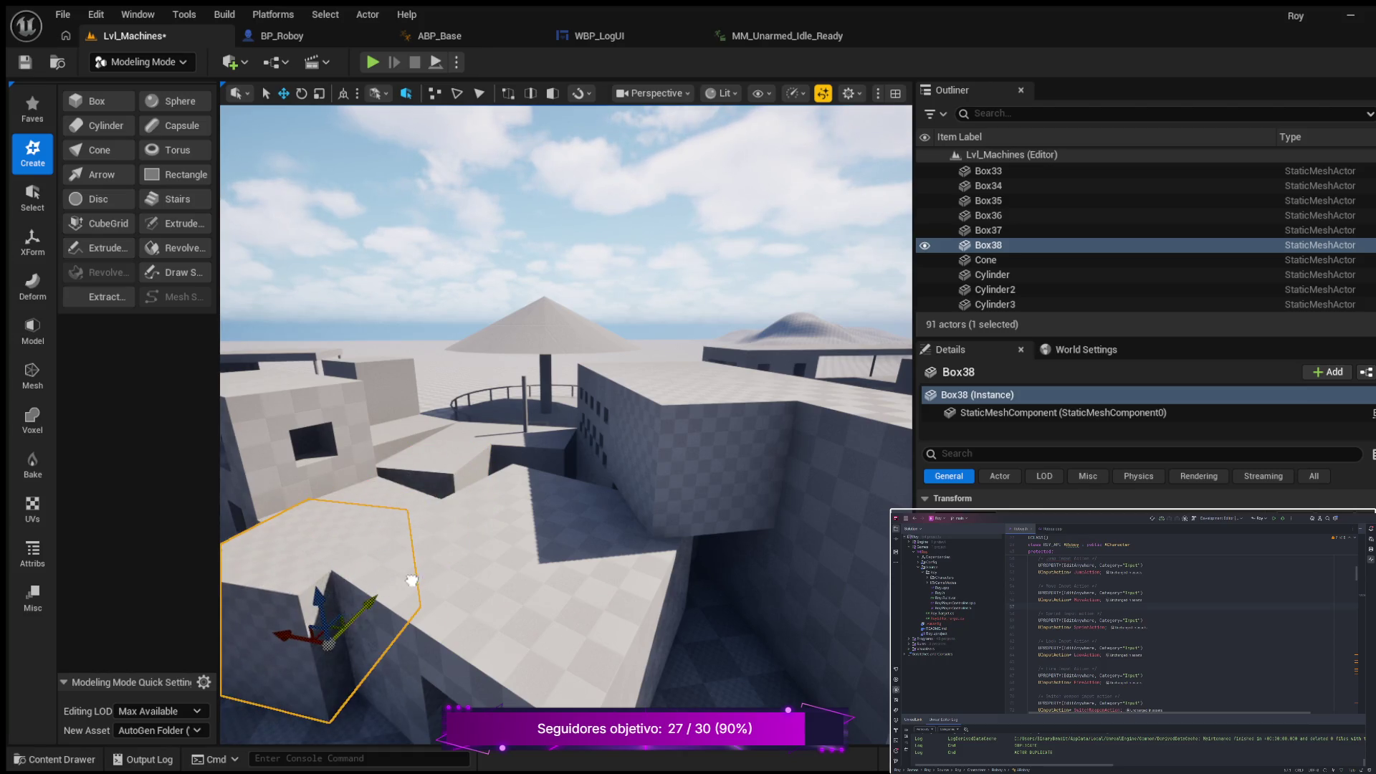
mouse_move(500, 690)
mouse_down()
mouse_move(508, 649)
mouse_move(552, 649)
mouse_move(562, 616)
mouse_up()
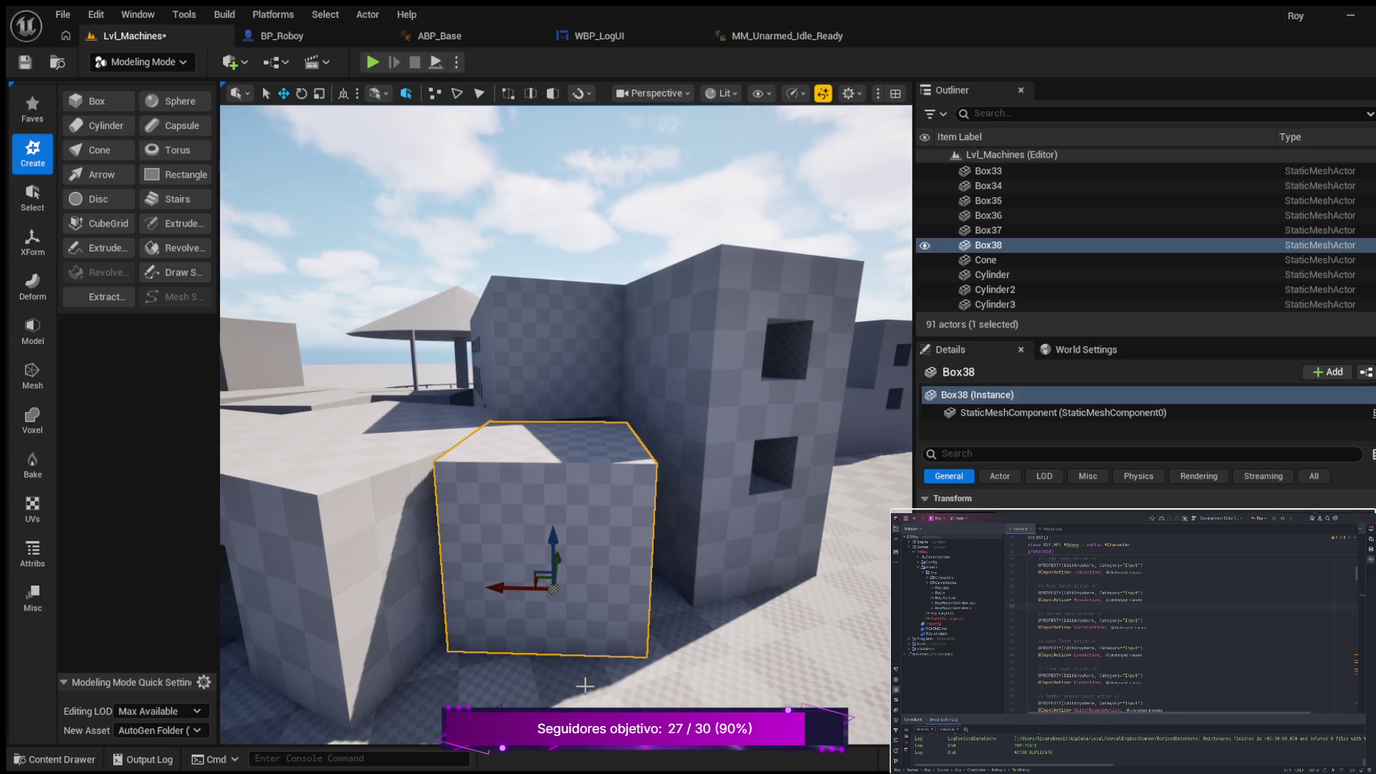
mouse_move(613, 667)
mouse_down()
mouse_move(584, 602)
mouse_move(594, 613)
mouse_up()
drag(514, 576, 501, 614)
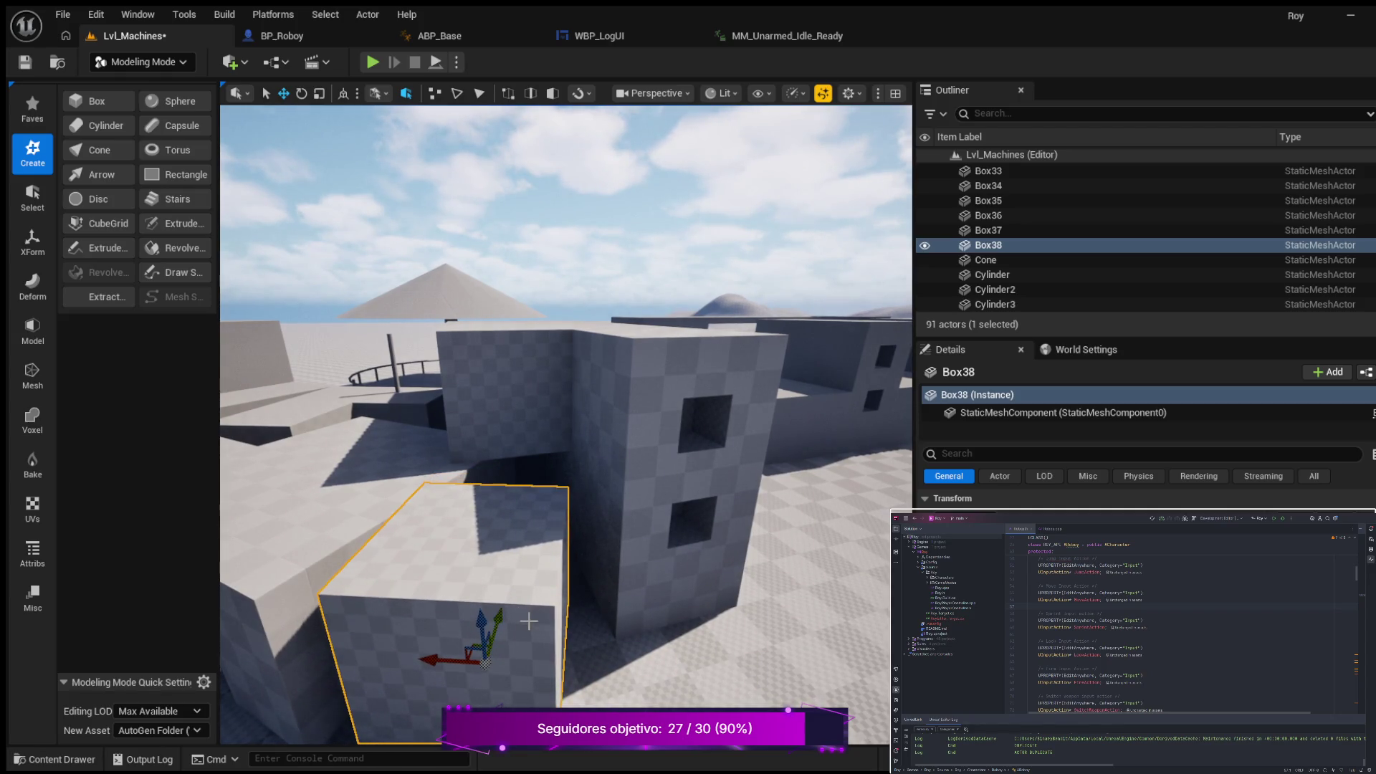
Step: Rotate Box38 10 degrees around its vertical axis and slide it further down-left into place
key(e)
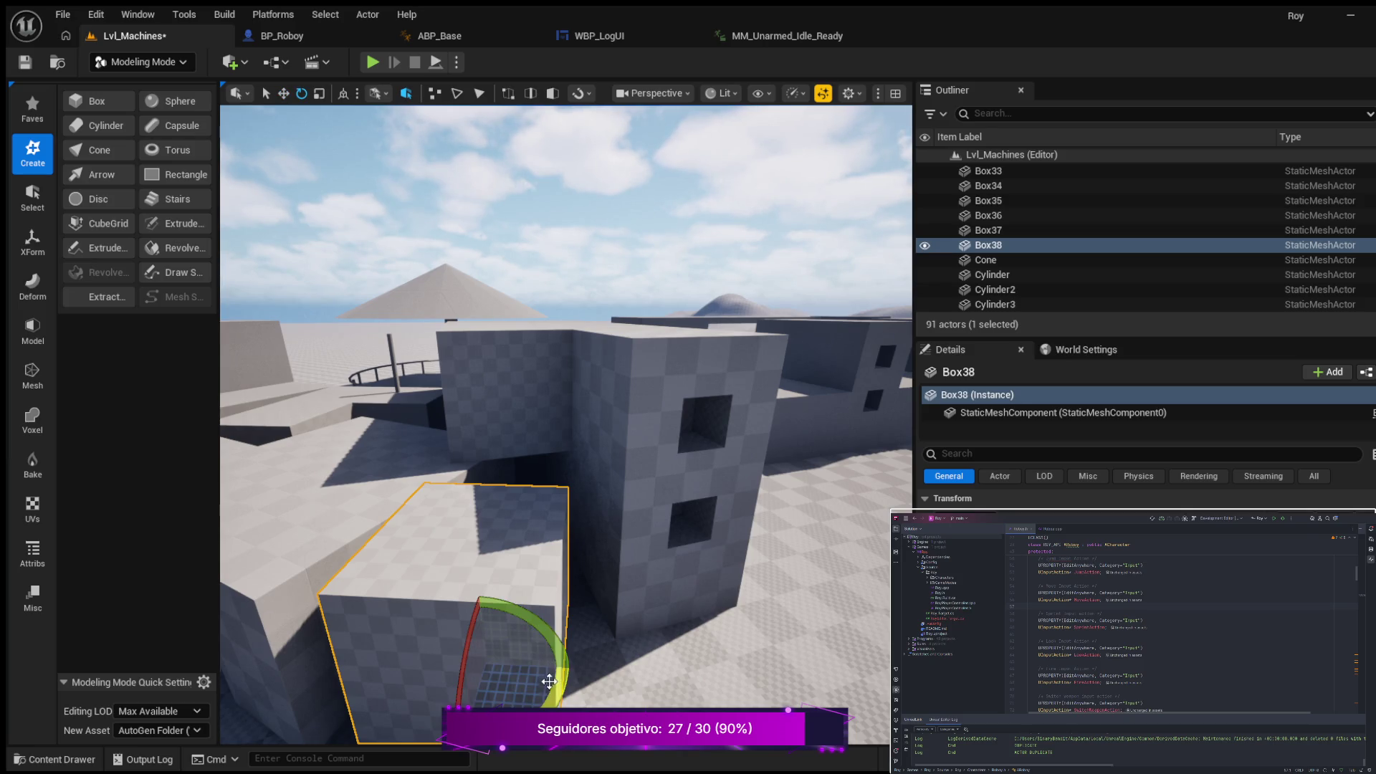
drag(430, 699, 401, 641)
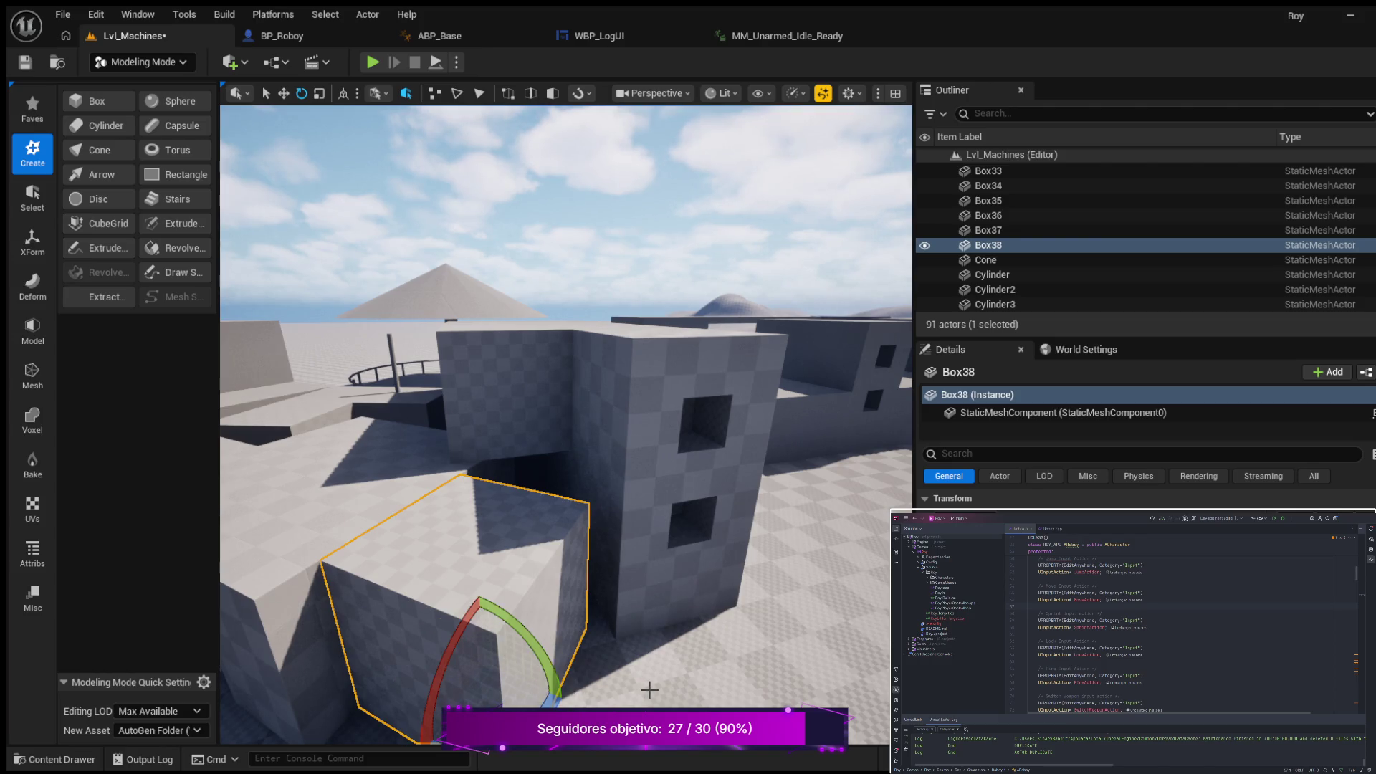
key(w)
mouse_move(527, 615)
mouse_down()
mouse_move(494, 637)
mouse_move(587, 624)
mouse_move(595, 573)
mouse_move(603, 602)
mouse_up()
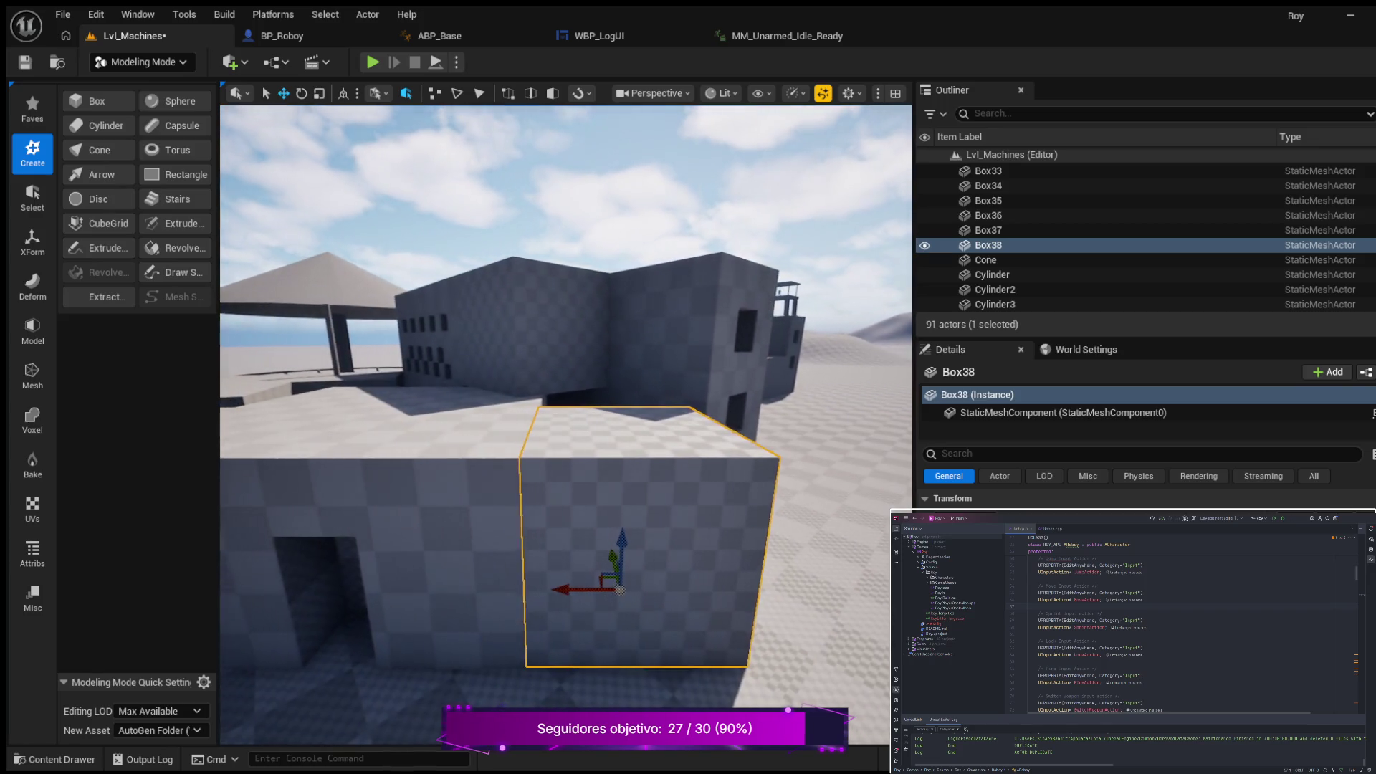
click(501, 304)
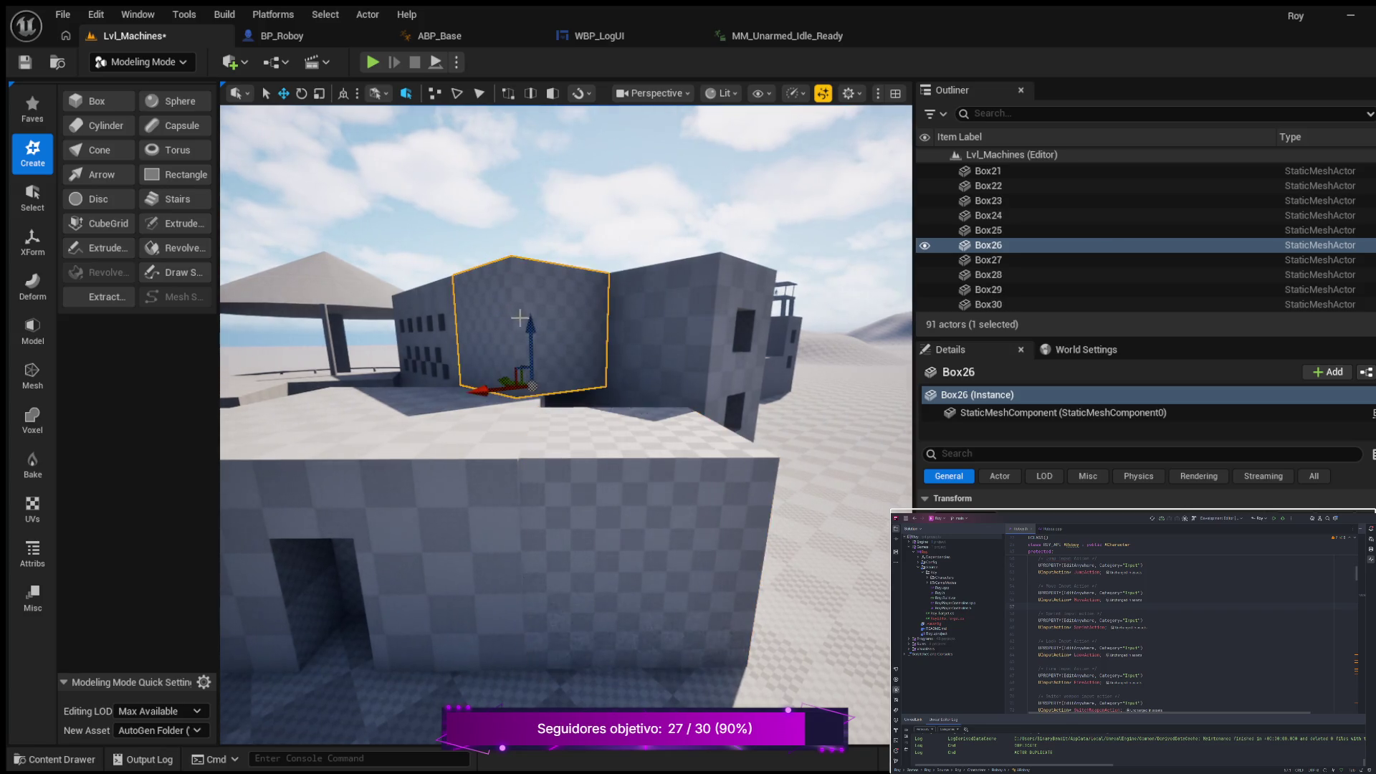
Step: Select the upper wall box Box26 and fly around the buildings to inspect it from several angles
mouse_move(512, 495)
mouse_down()
mouse_move(516, 459)
mouse_move(552, 430)
mouse_move(538, 438)
mouse_move(552, 459)
mouse_move(509, 502)
mouse_move(509, 473)
mouse_up()
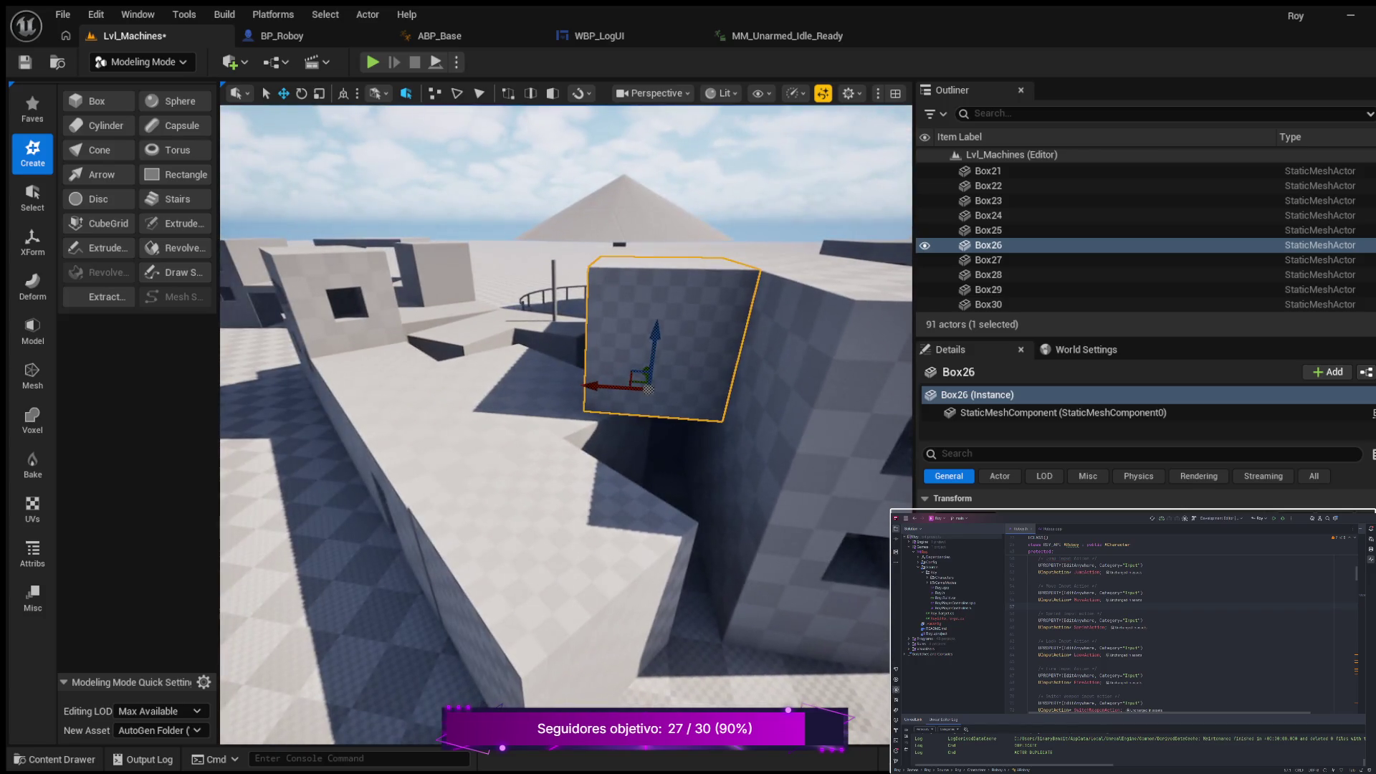
click(506, 510)
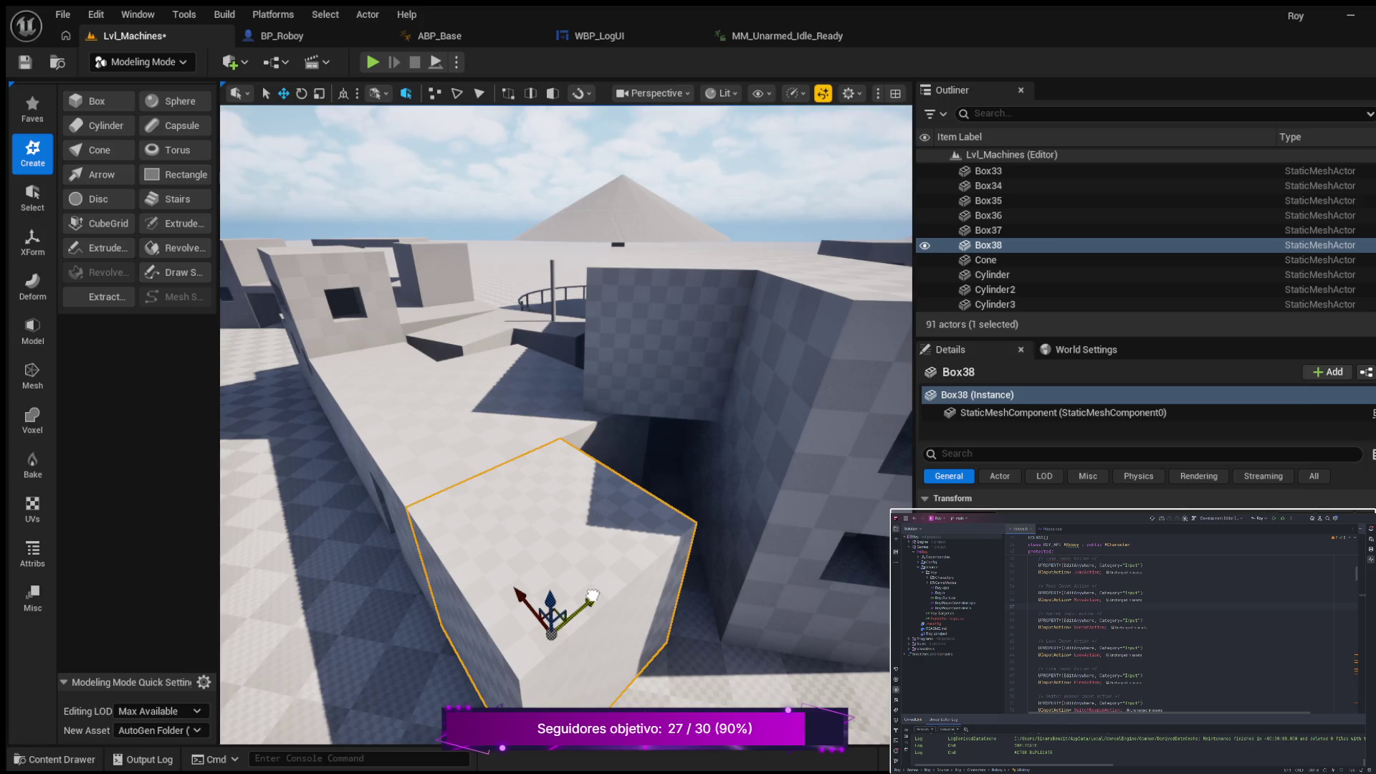
click(681, 347)
mouse_move(680, 347)
mouse_down()
mouse_move(630, 372)
mouse_move(774, 588)
mouse_up()
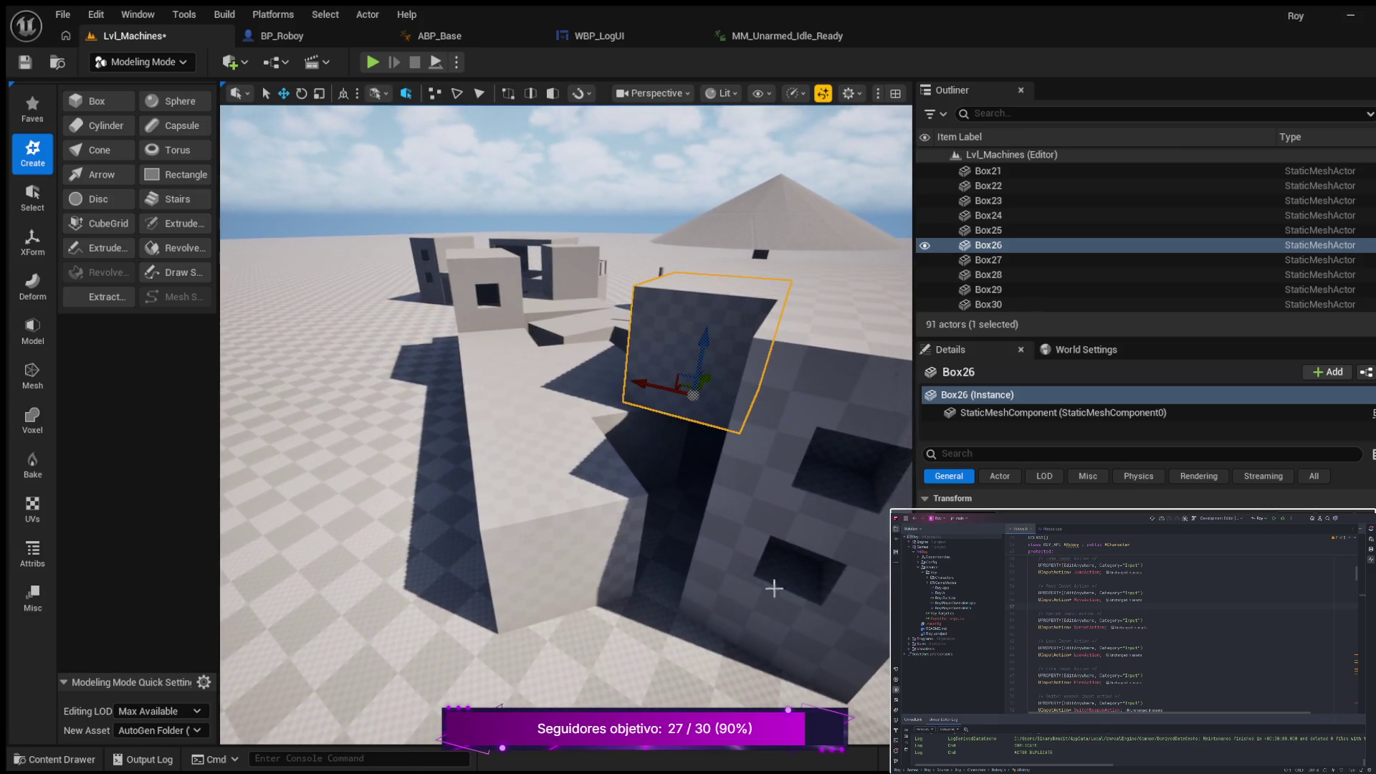
drag(705, 534, 646, 534)
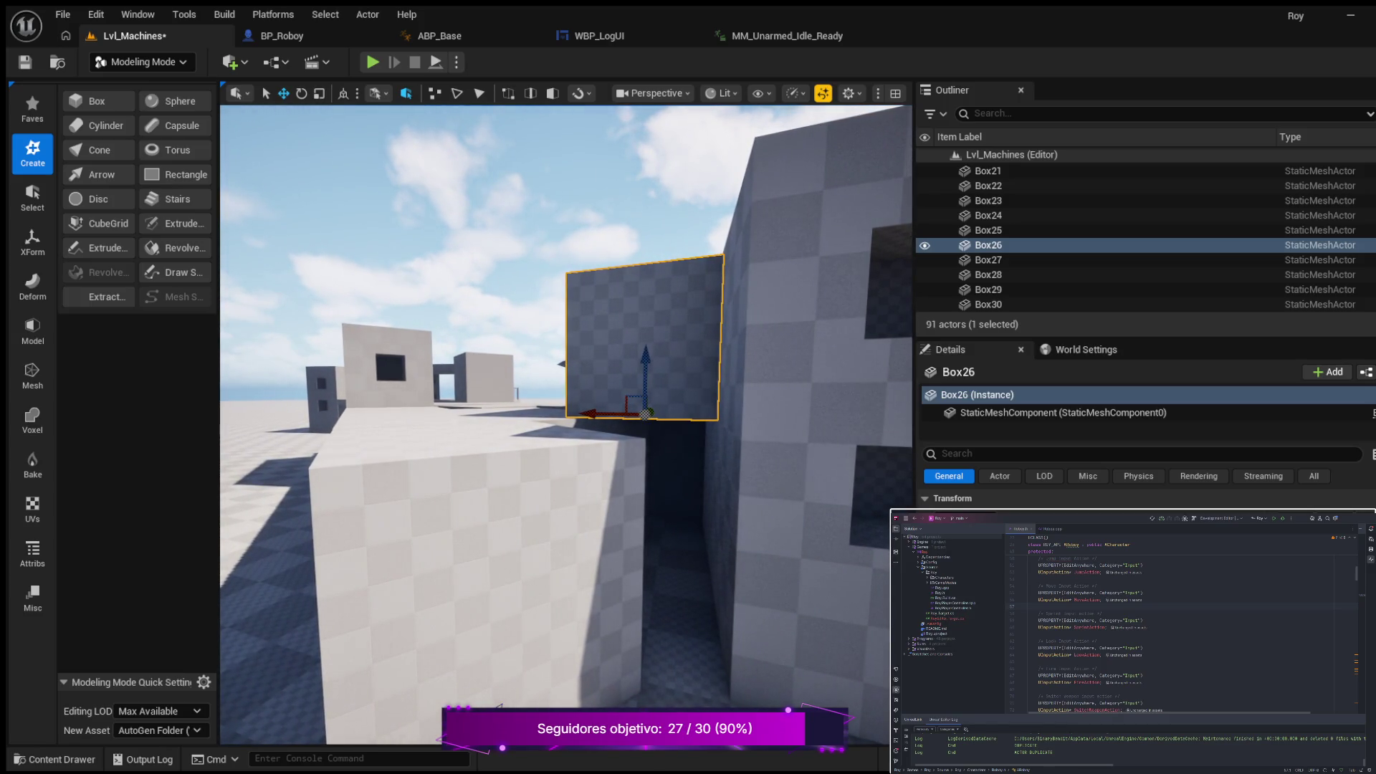
drag(646, 534, 603, 534)
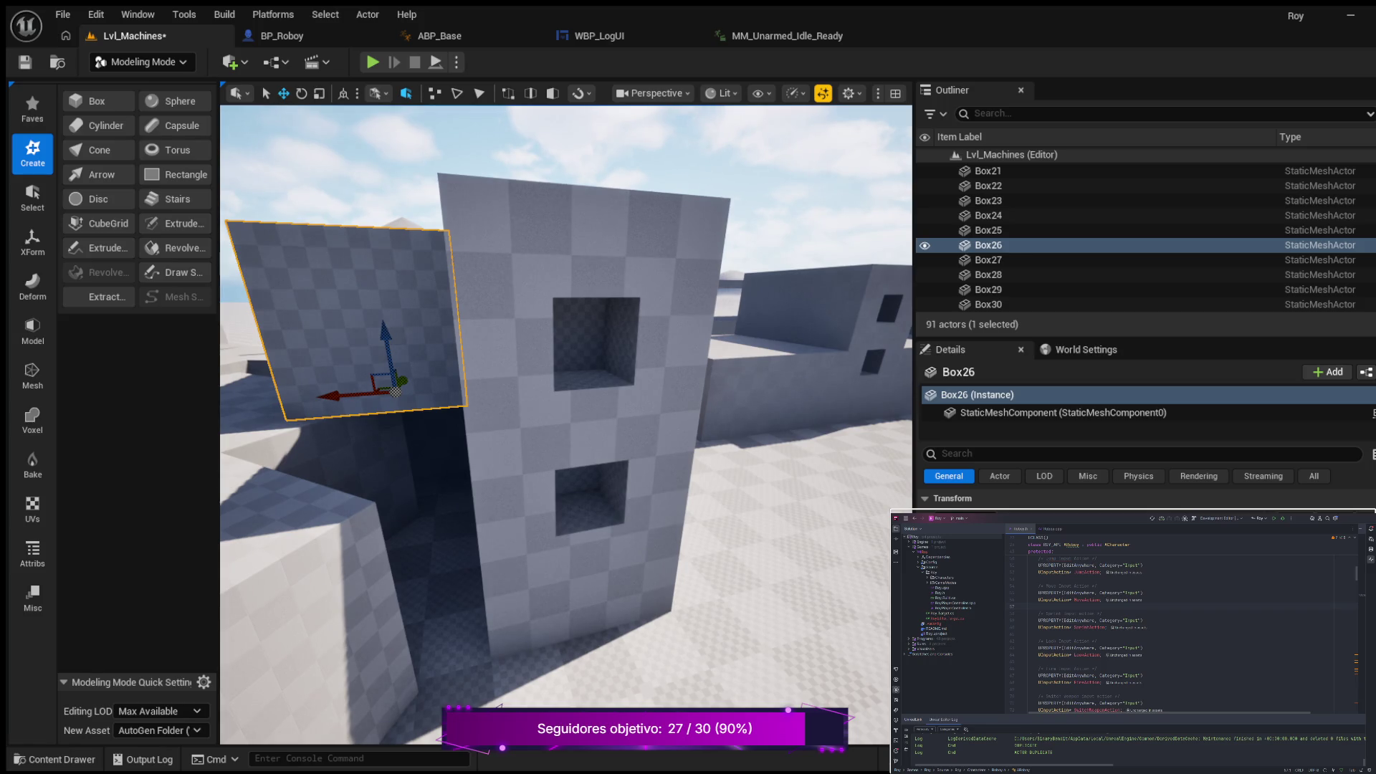
key(s)
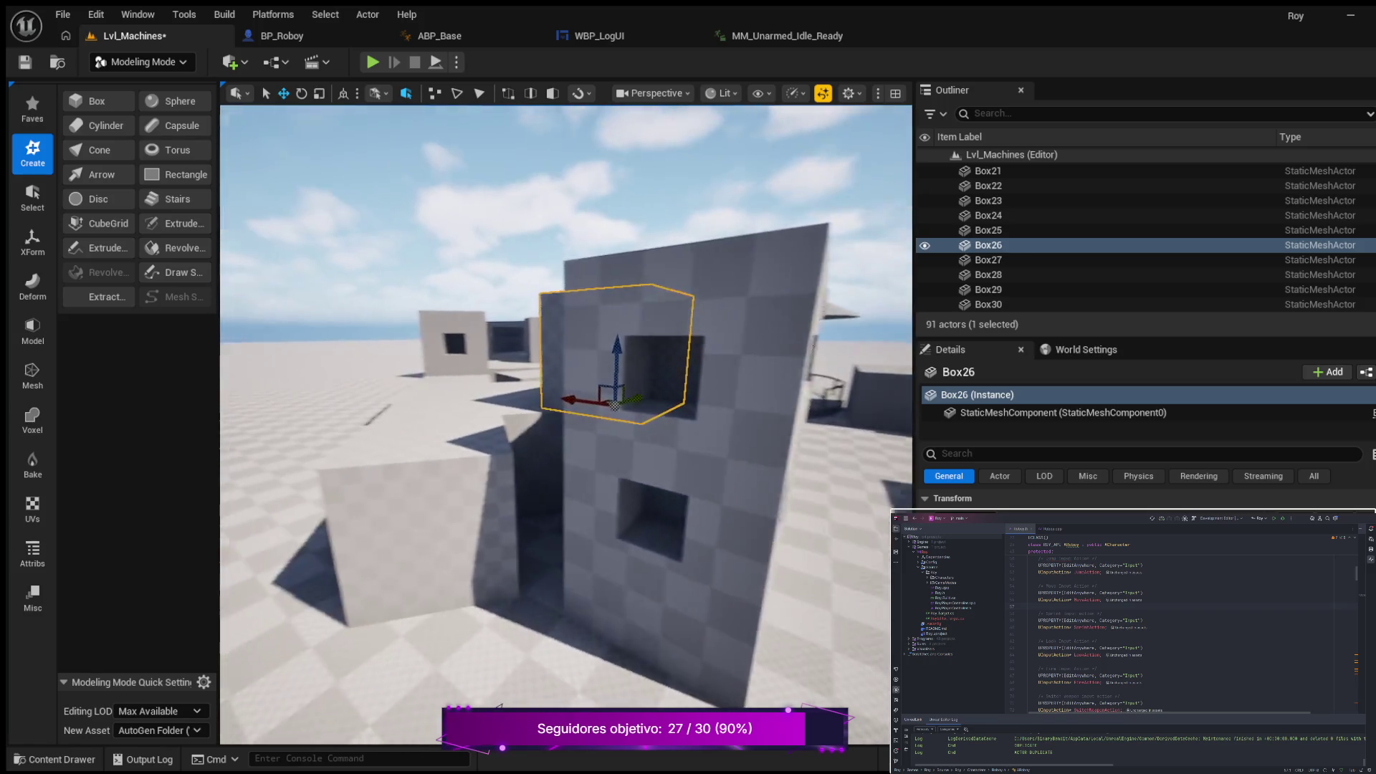
key(a)
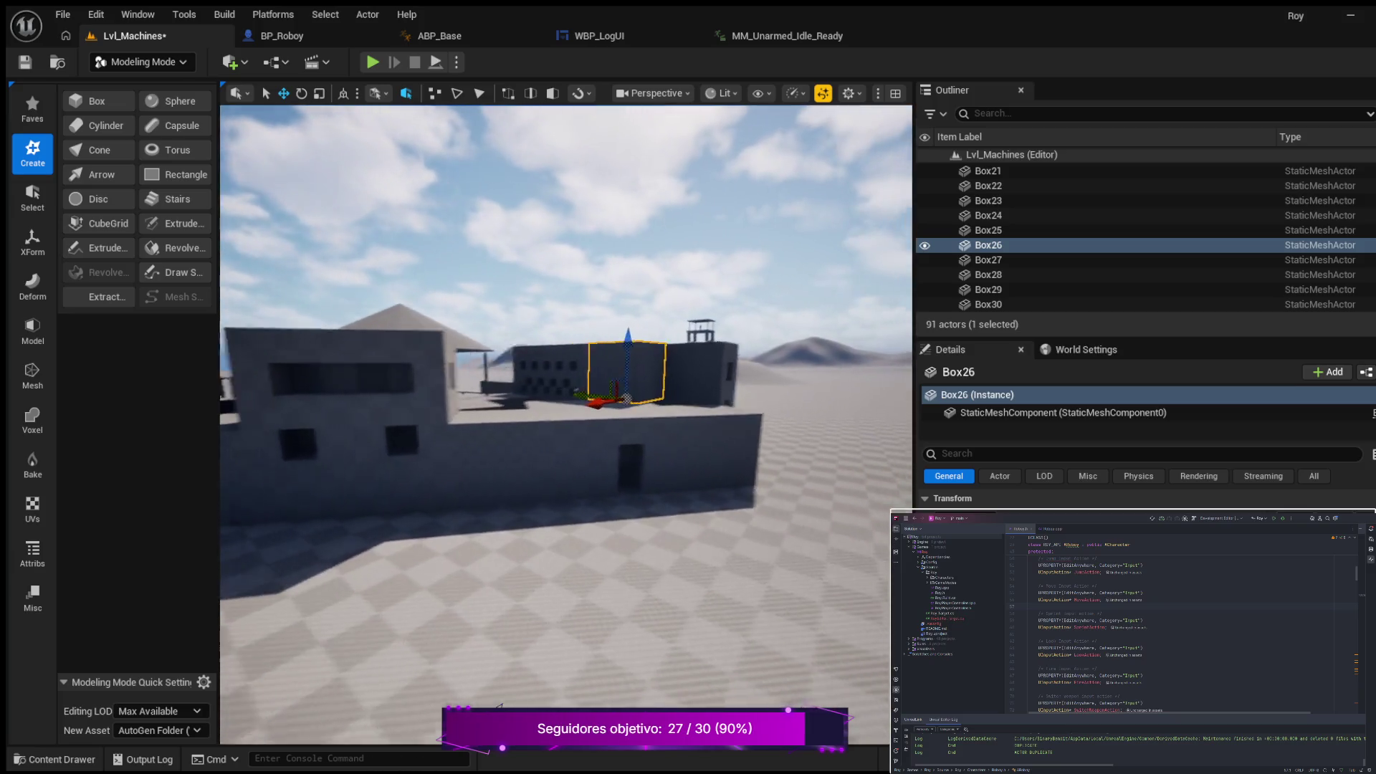
key(s)
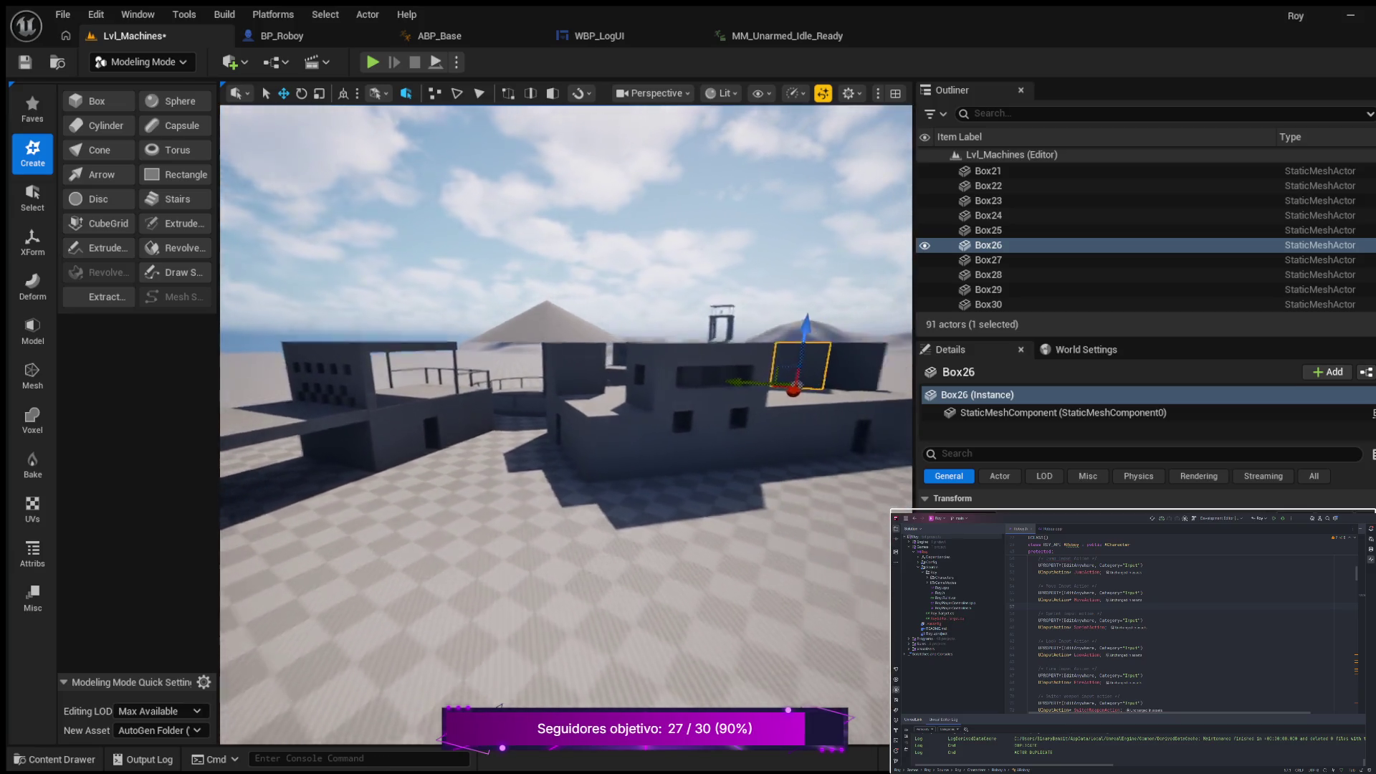
key(s)
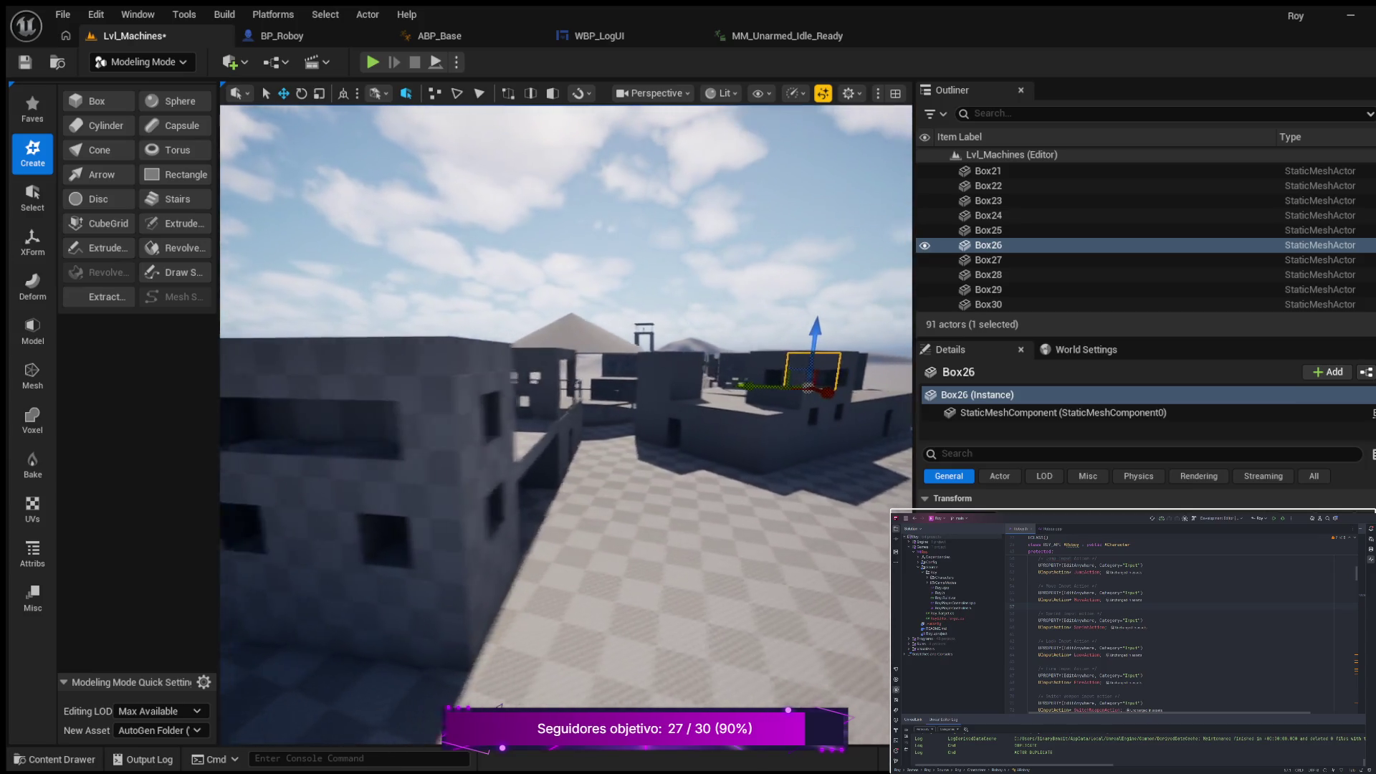
key(s)
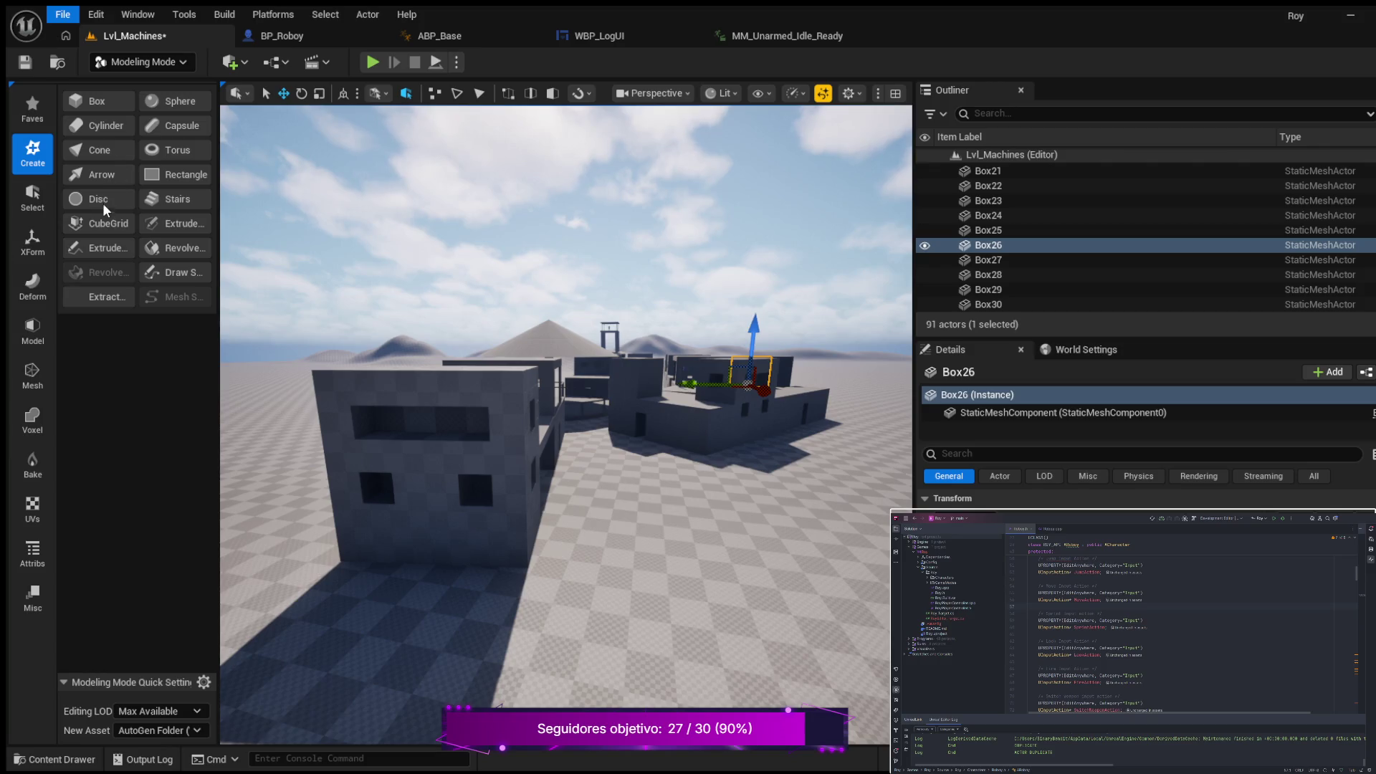
Step: Save Lvl_Machines with Ctrl+S, then frame Box26 and look over it from above
key(ctrl+s)
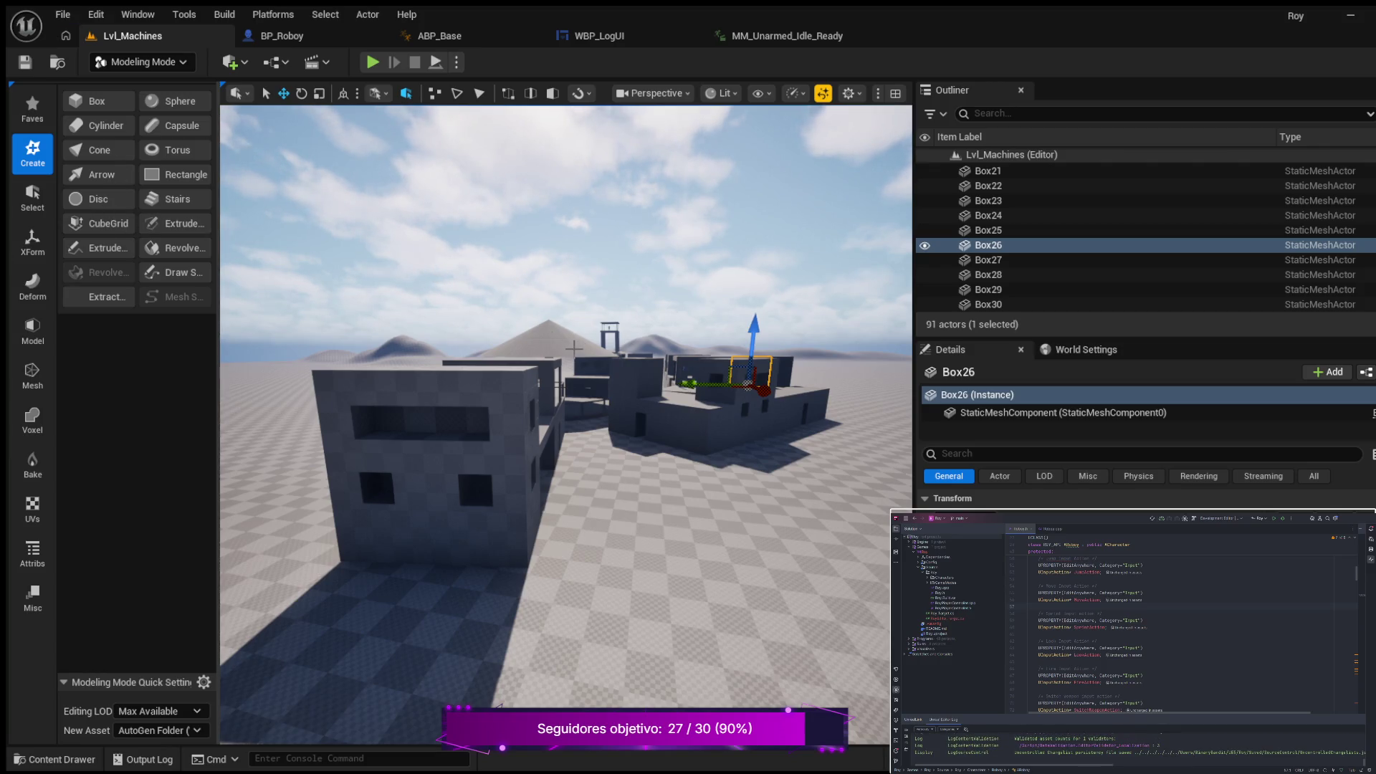
scroll(528, 374, down, 1)
scroll(552, 406, up, 1)
key(f)
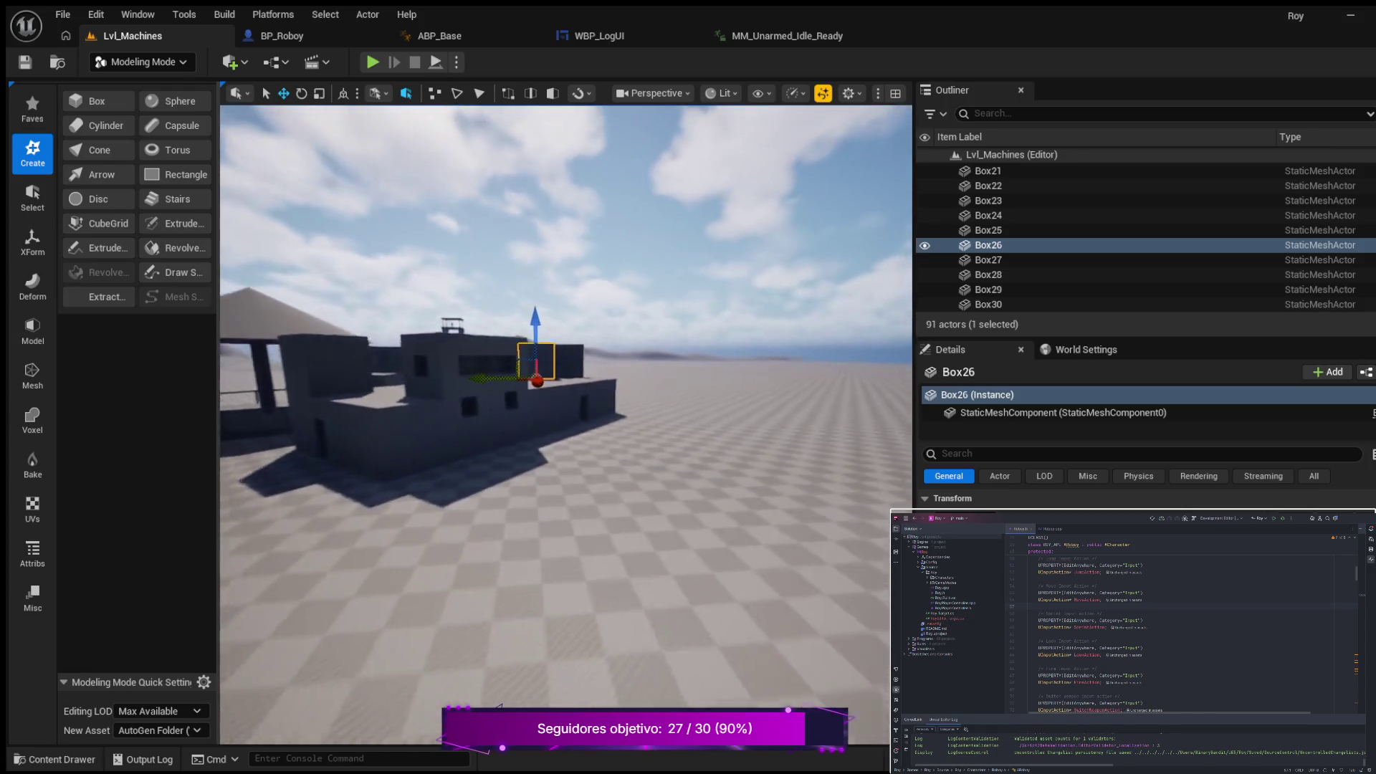
key(w)
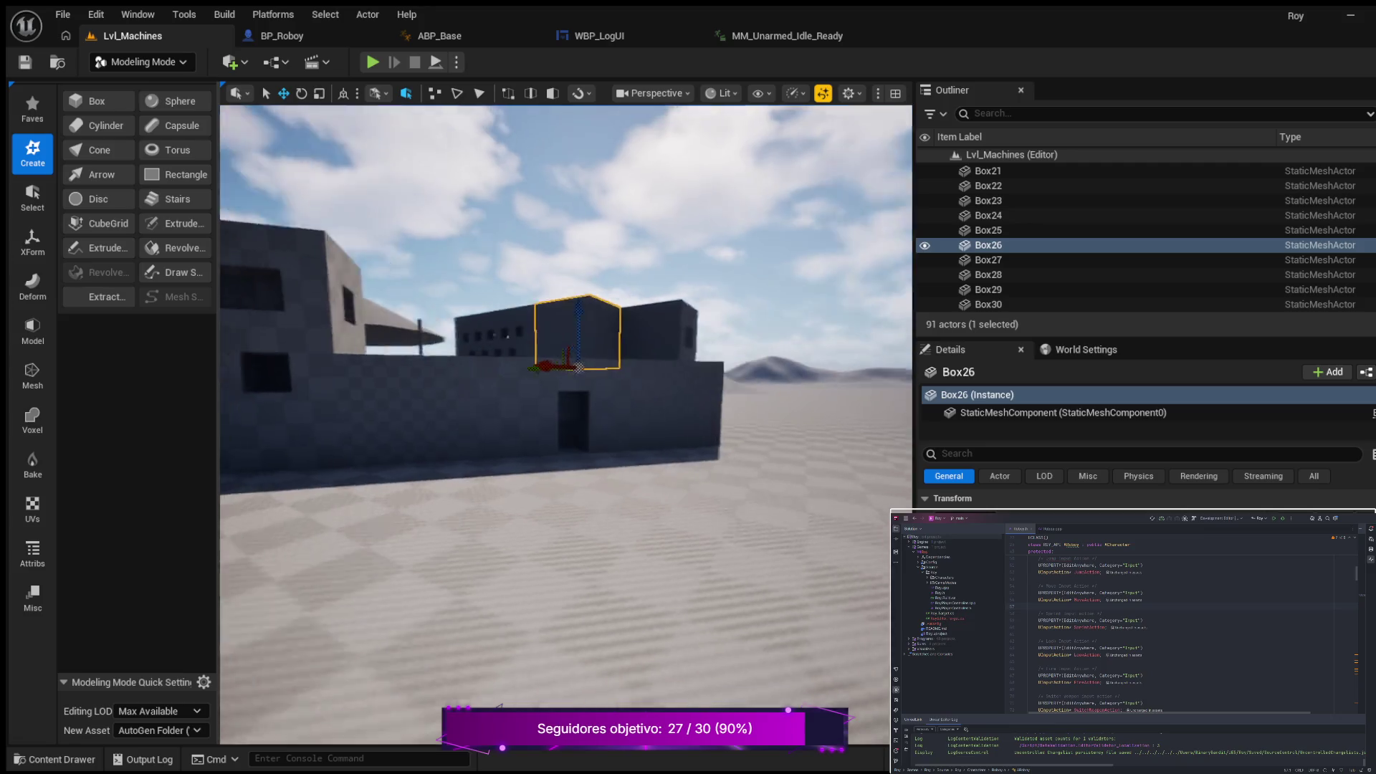
key(w)
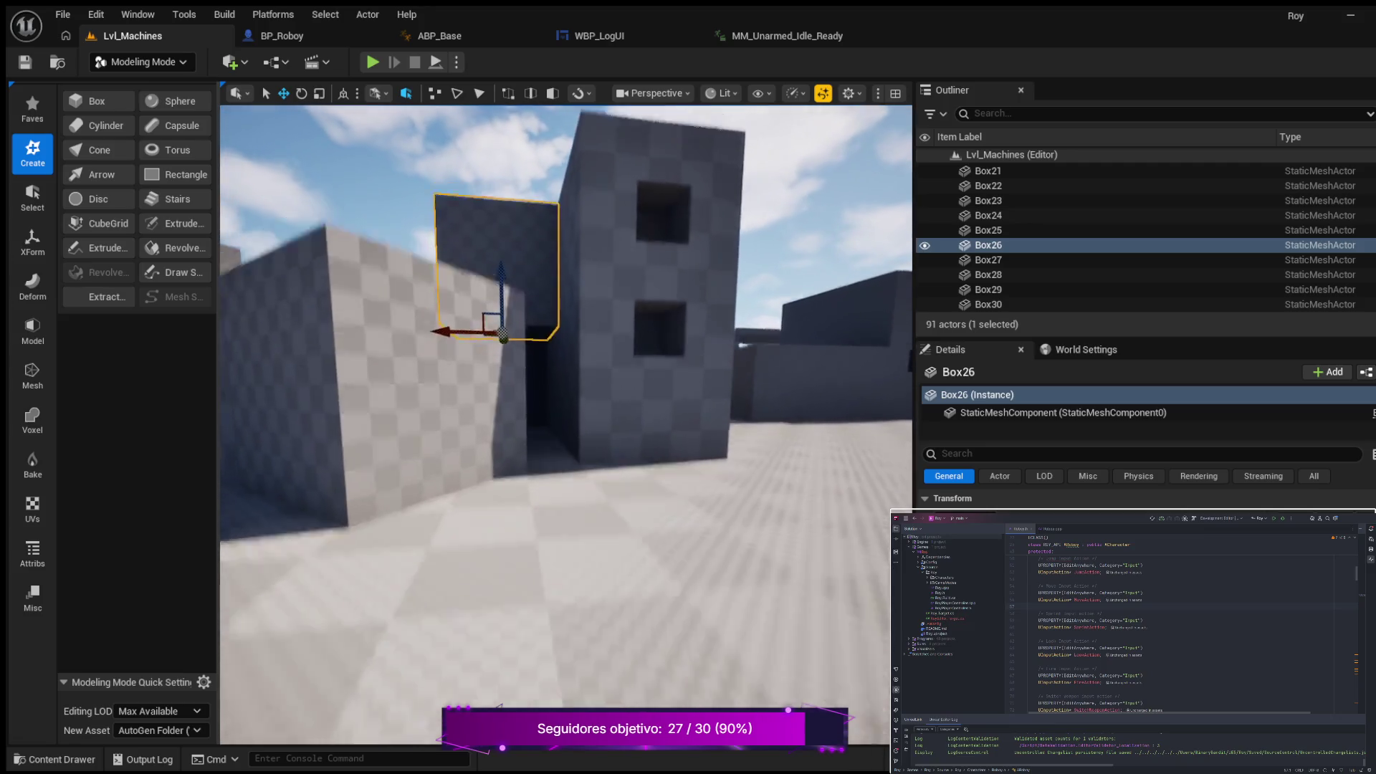
key(s)
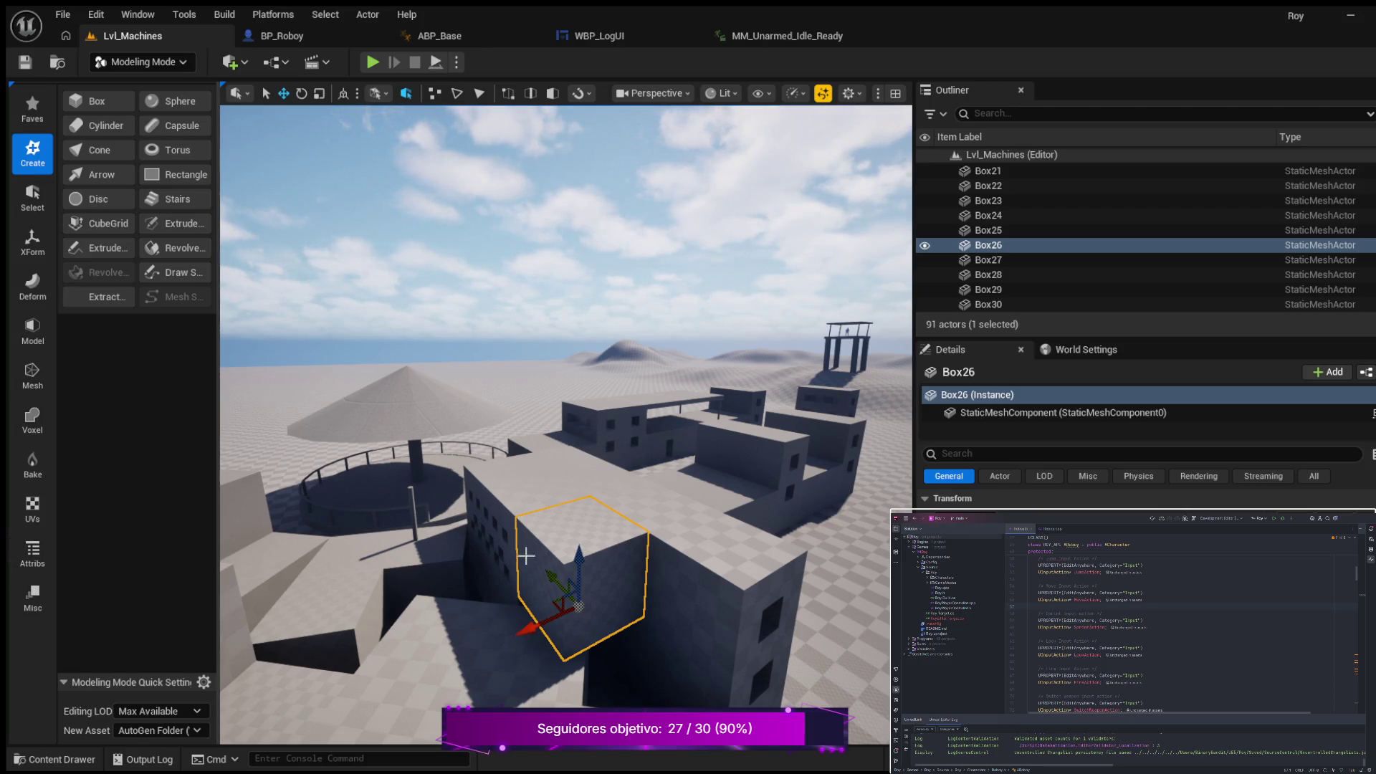
mouse_move(592, 477)
mouse_down()
mouse_move(545, 409)
mouse_move(588, 393)
mouse_move(534, 400)
mouse_move(582, 492)
mouse_move(581, 530)
mouse_up()
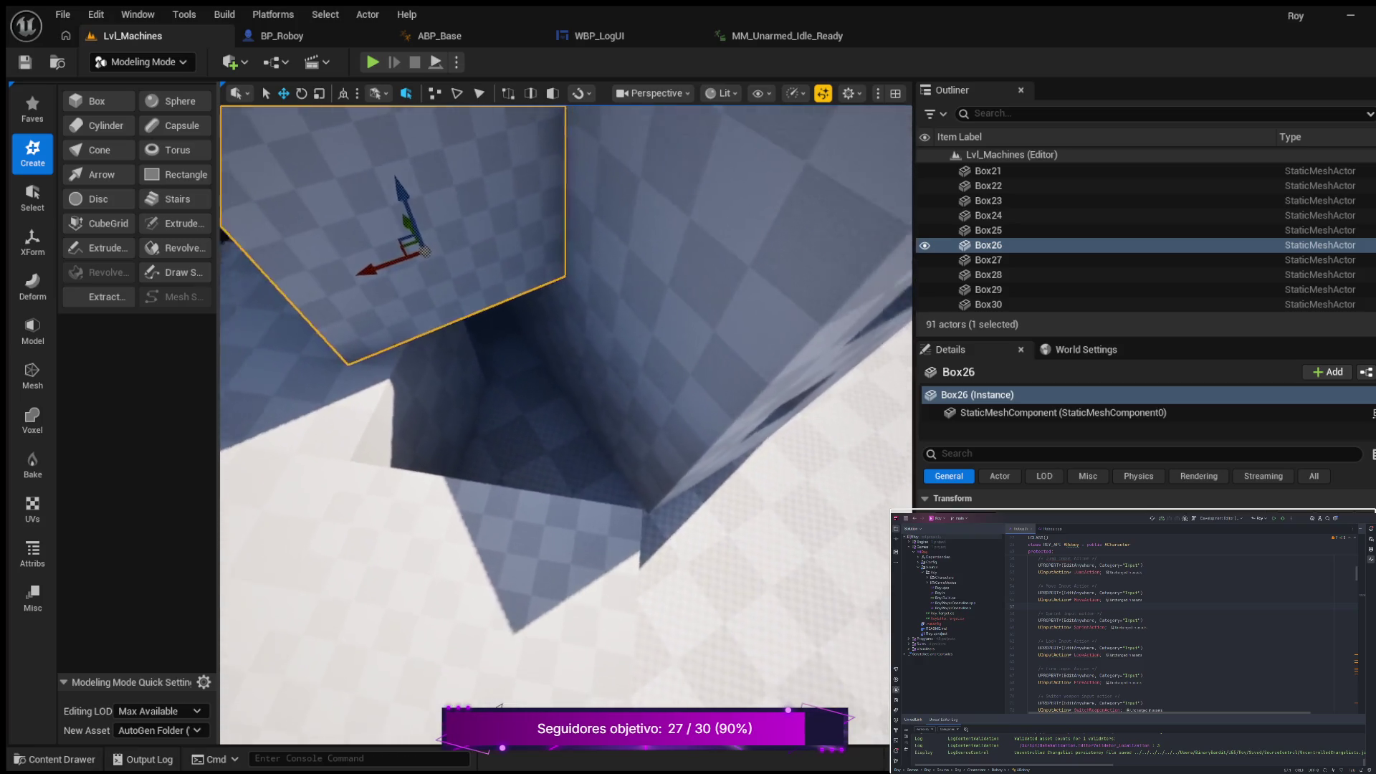
mouse_move(581, 530)
mouse_down()
mouse_move(572, 516)
mouse_move(577, 615)
mouse_move(577, 505)
mouse_up()
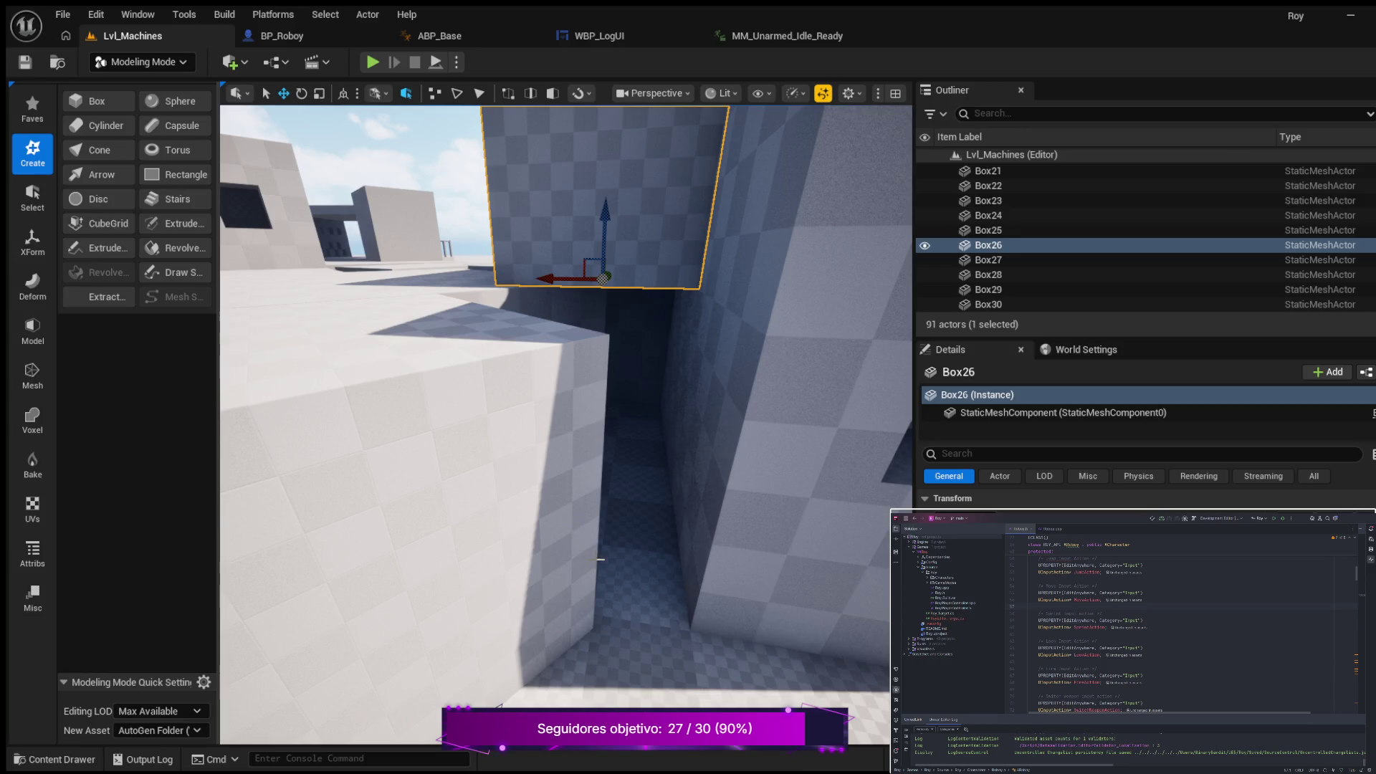
drag(605, 584, 588, 573)
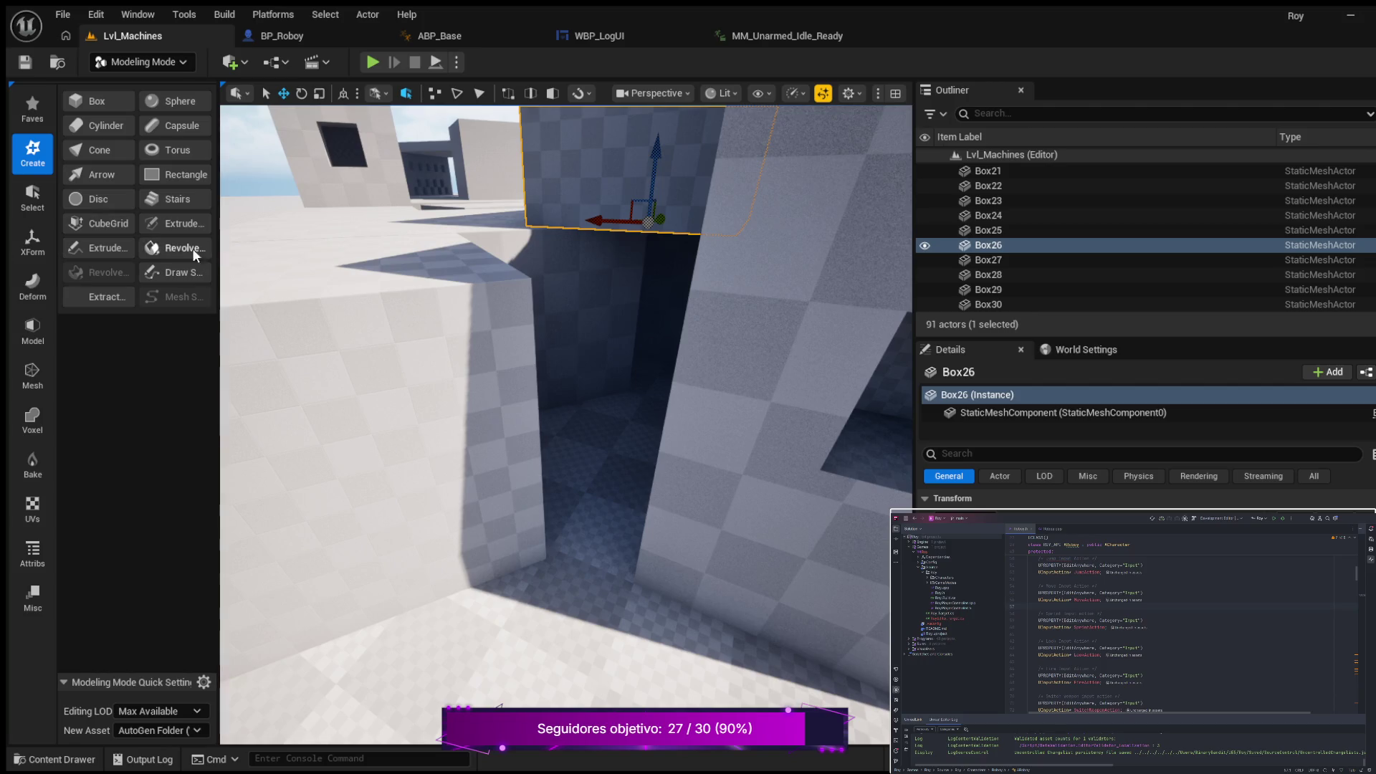
click(109, 222)
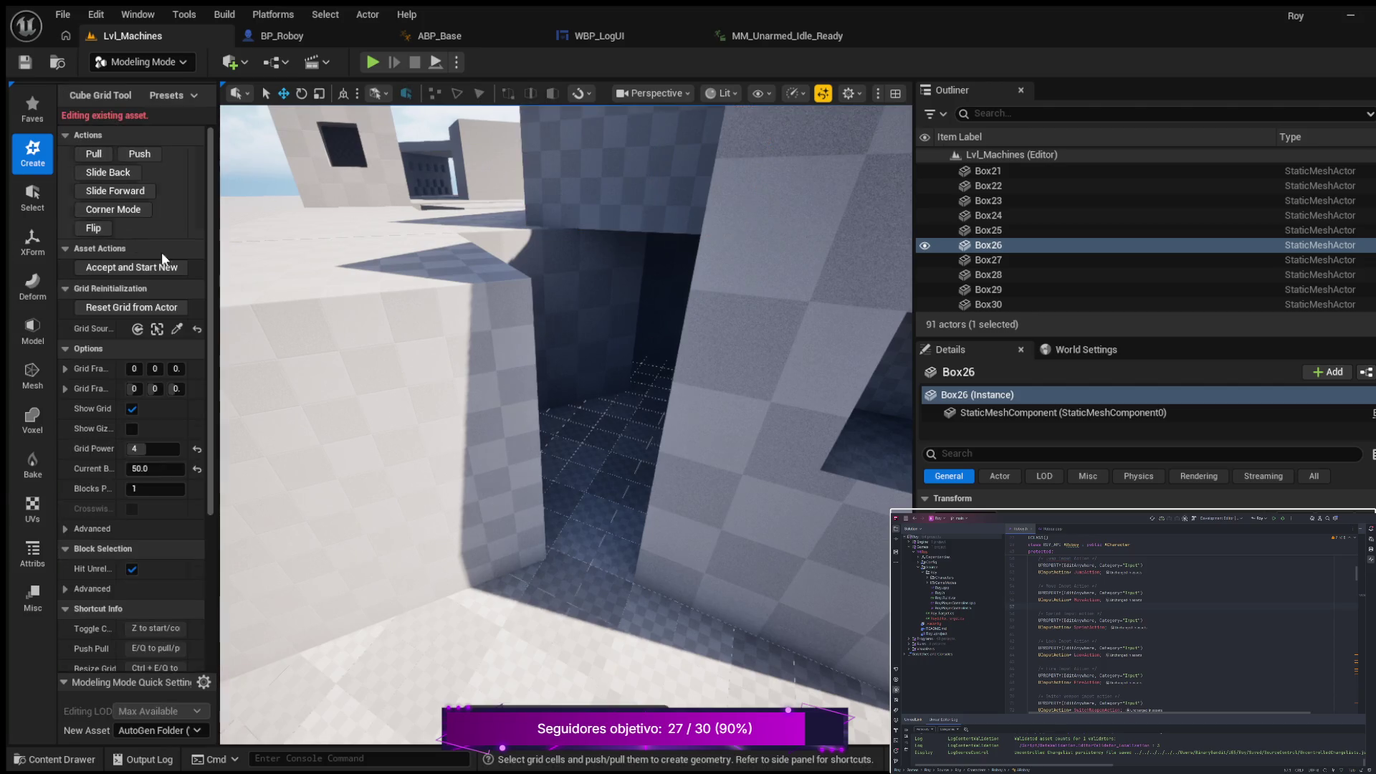
Step: Pick a 50 by 100 floor area in the gap beside the tower corner, undoing a stray push
click(580, 599)
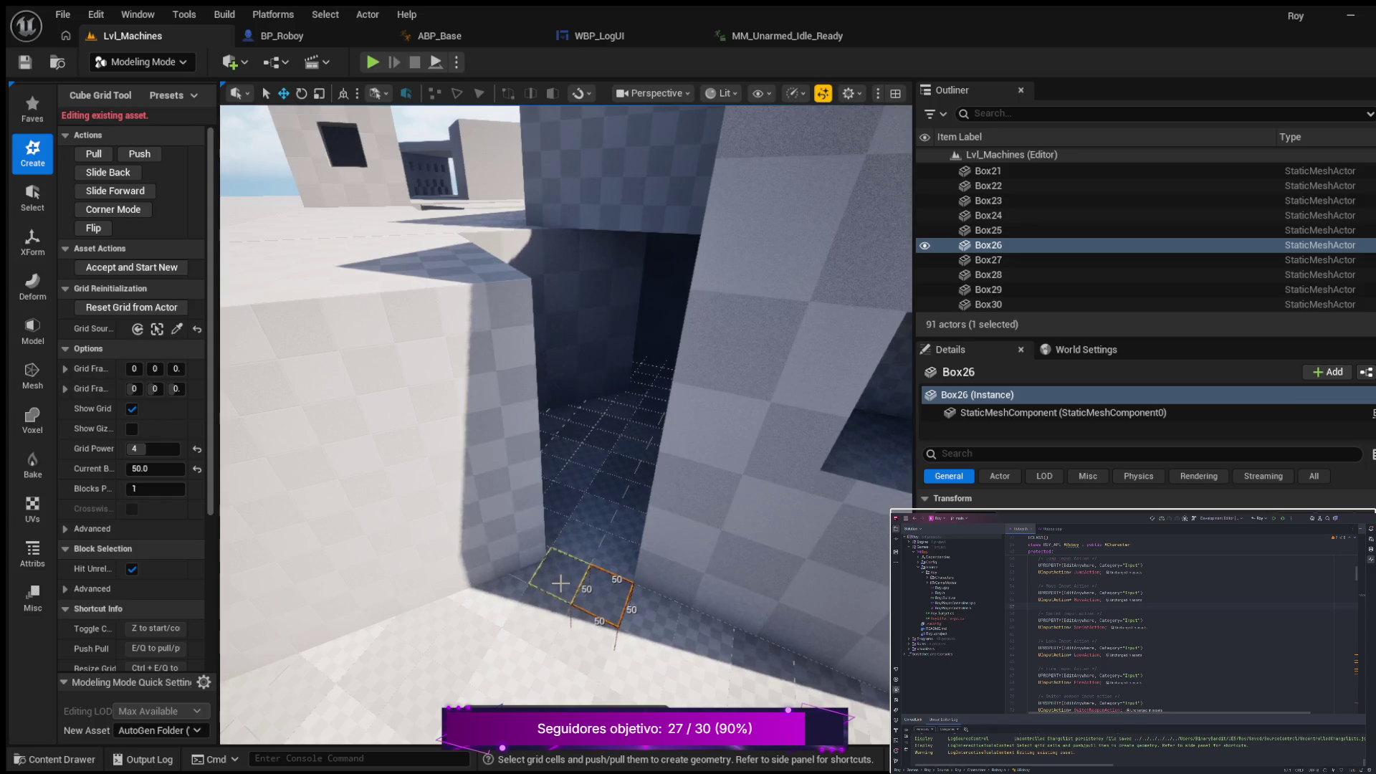
shift+click(561, 583)
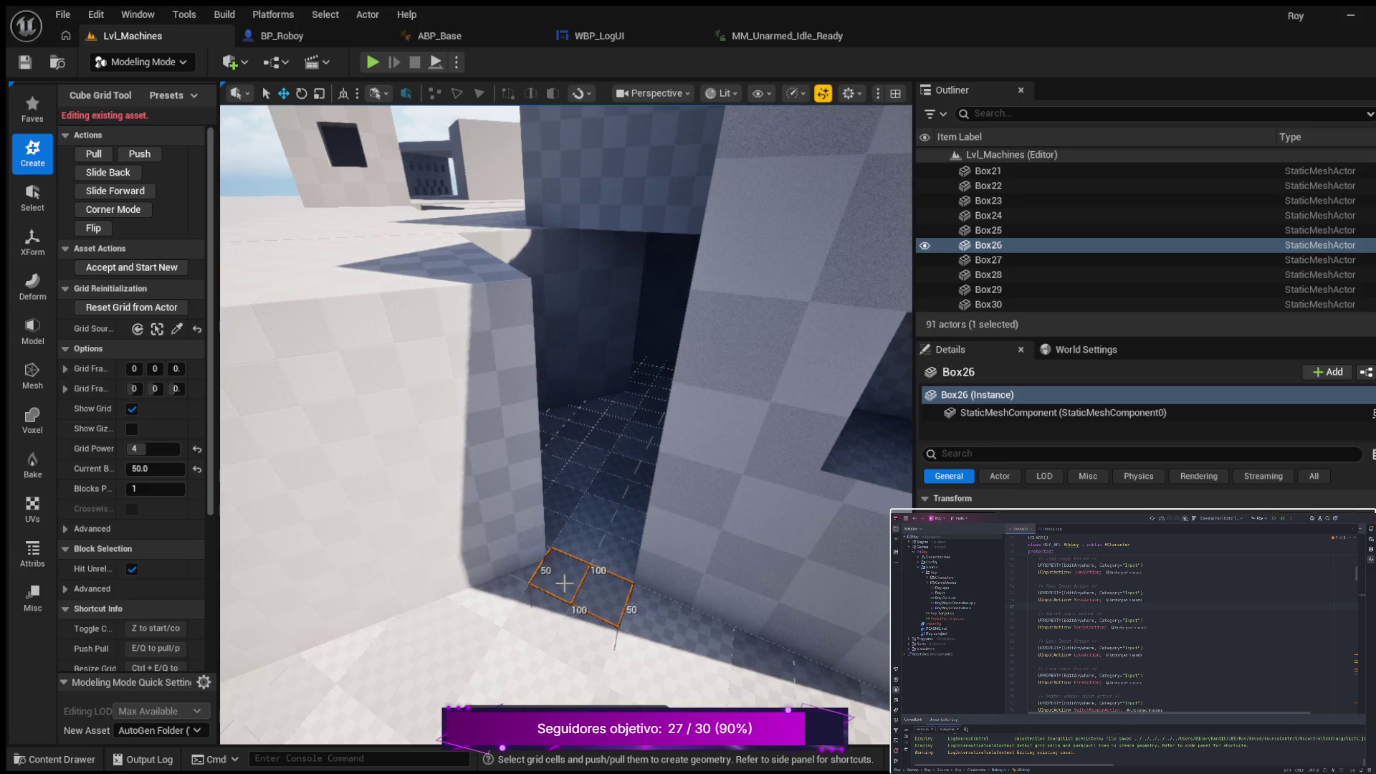
key(q)
key(Escape)
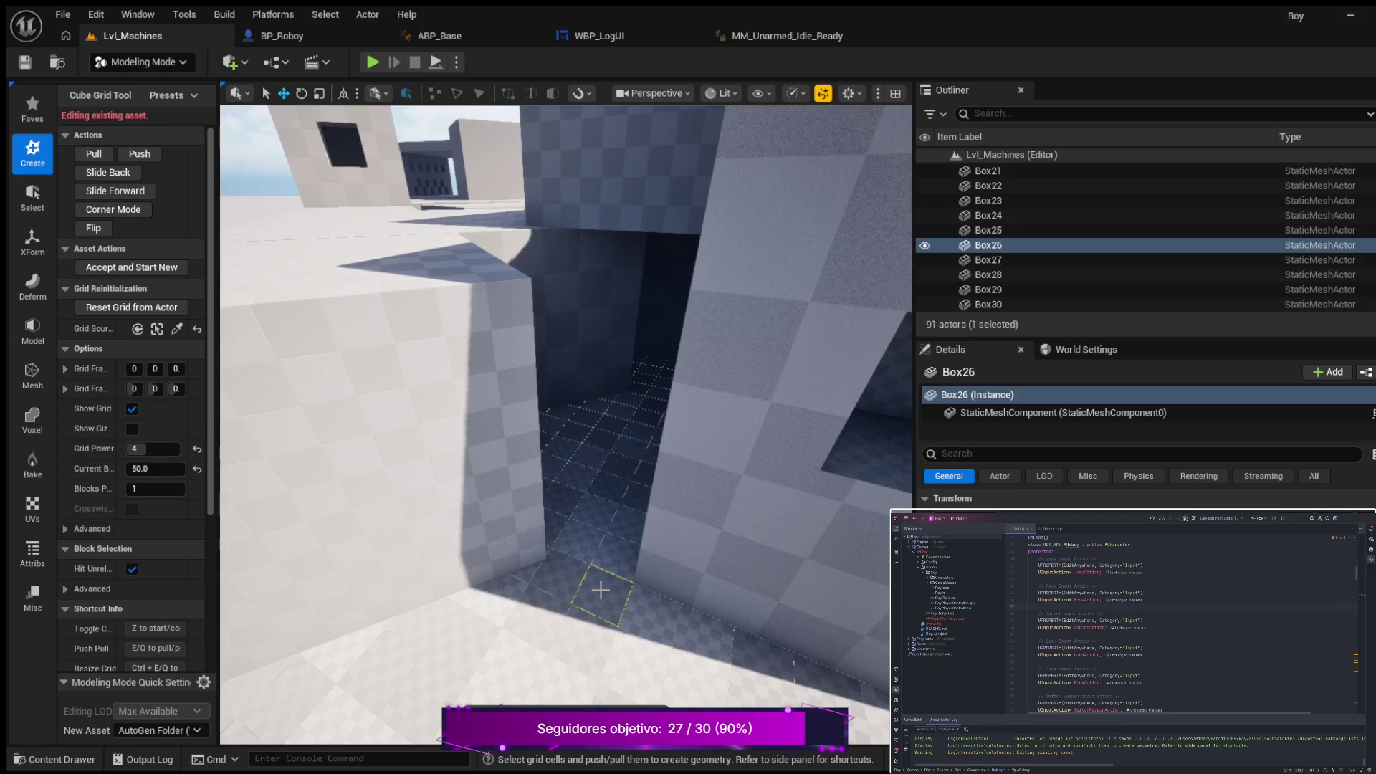
click(598, 588)
key(q)
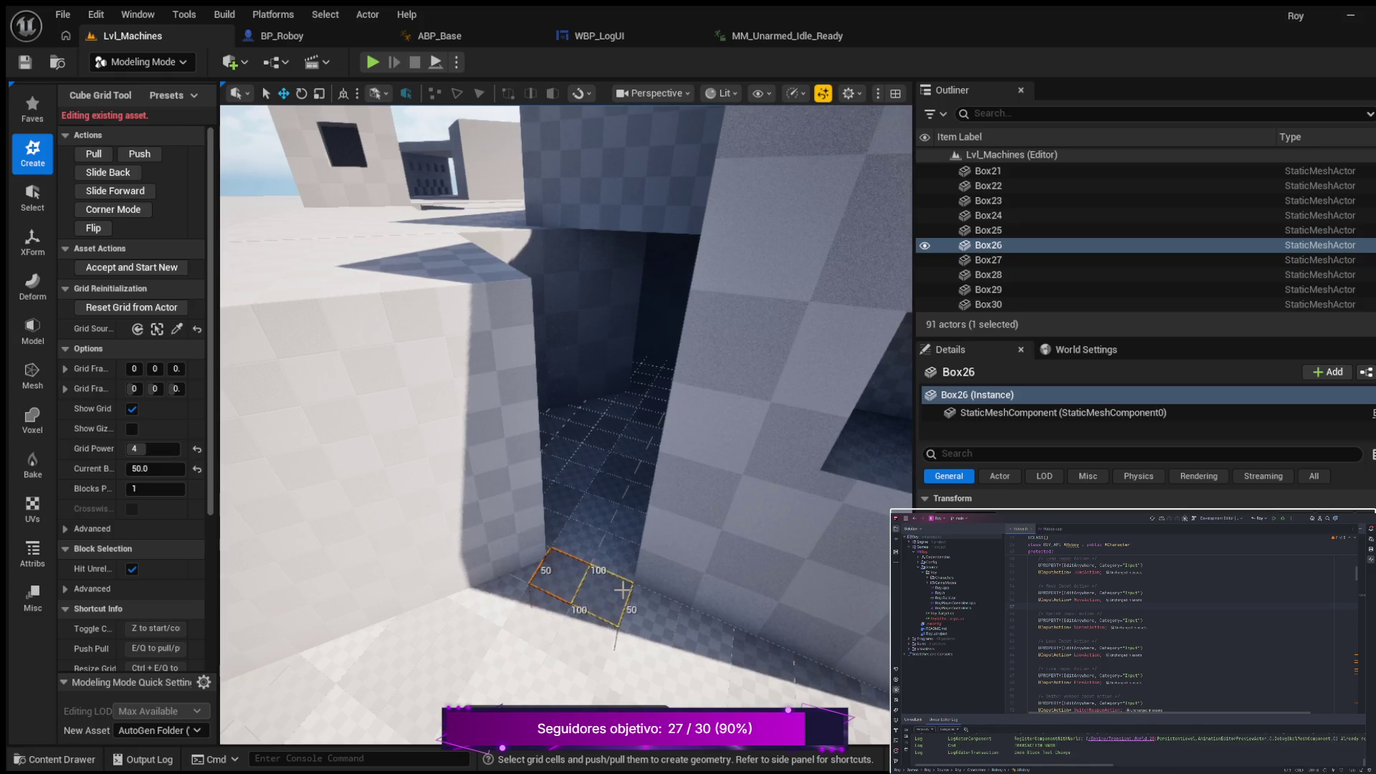
Step: Raise the picked cells two steps into a square column and orbit to inspect it beside the tower
drag(561, 565, 584, 533)
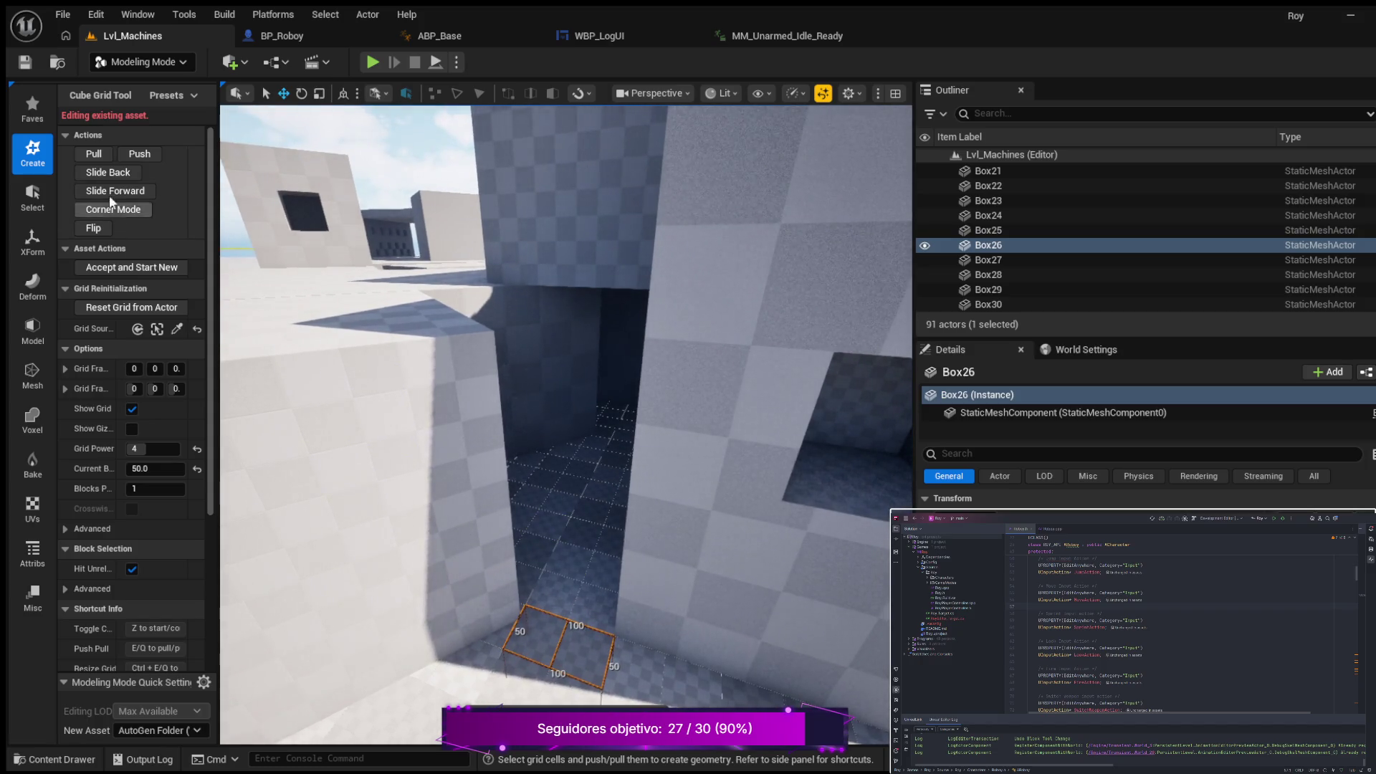
drag(492, 537, 580, 435)
key(e)
key(e)
key(e)
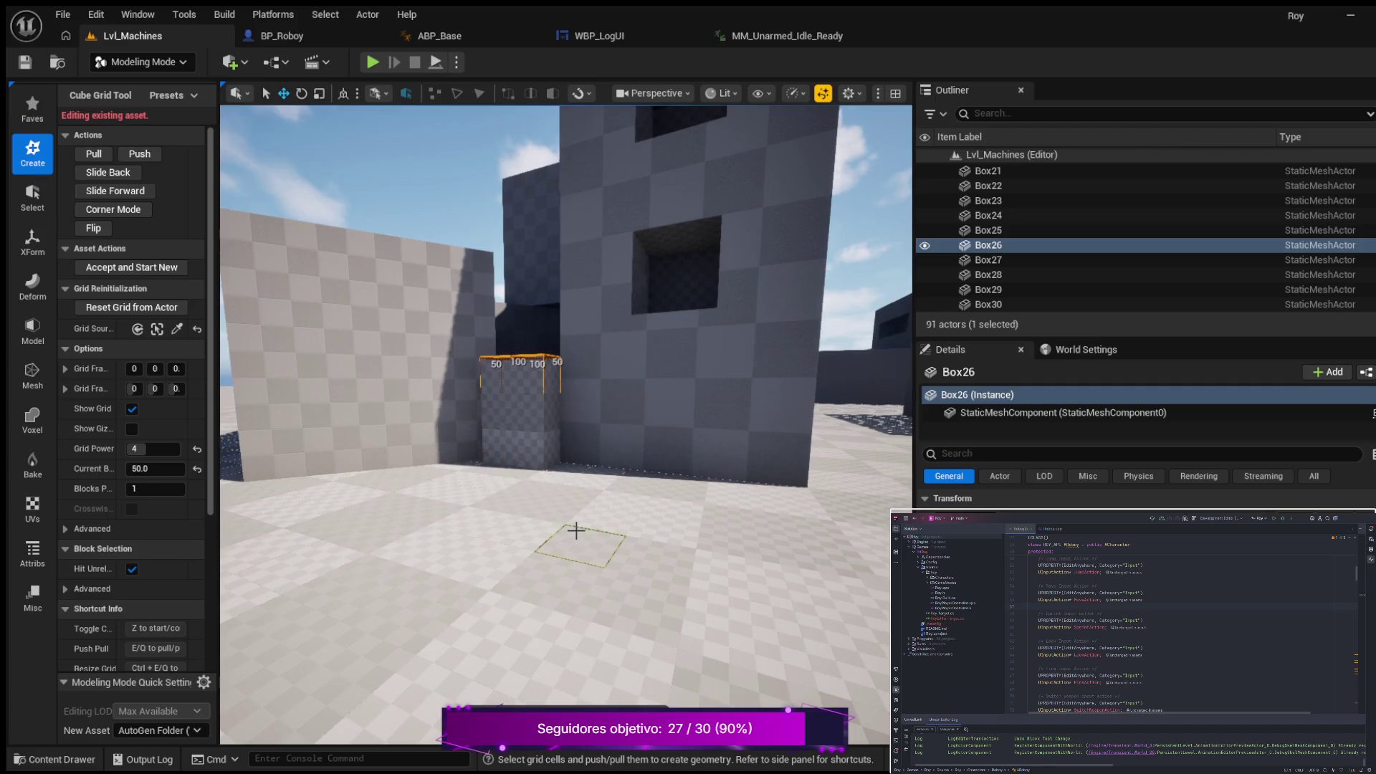
key(e)
key(e)
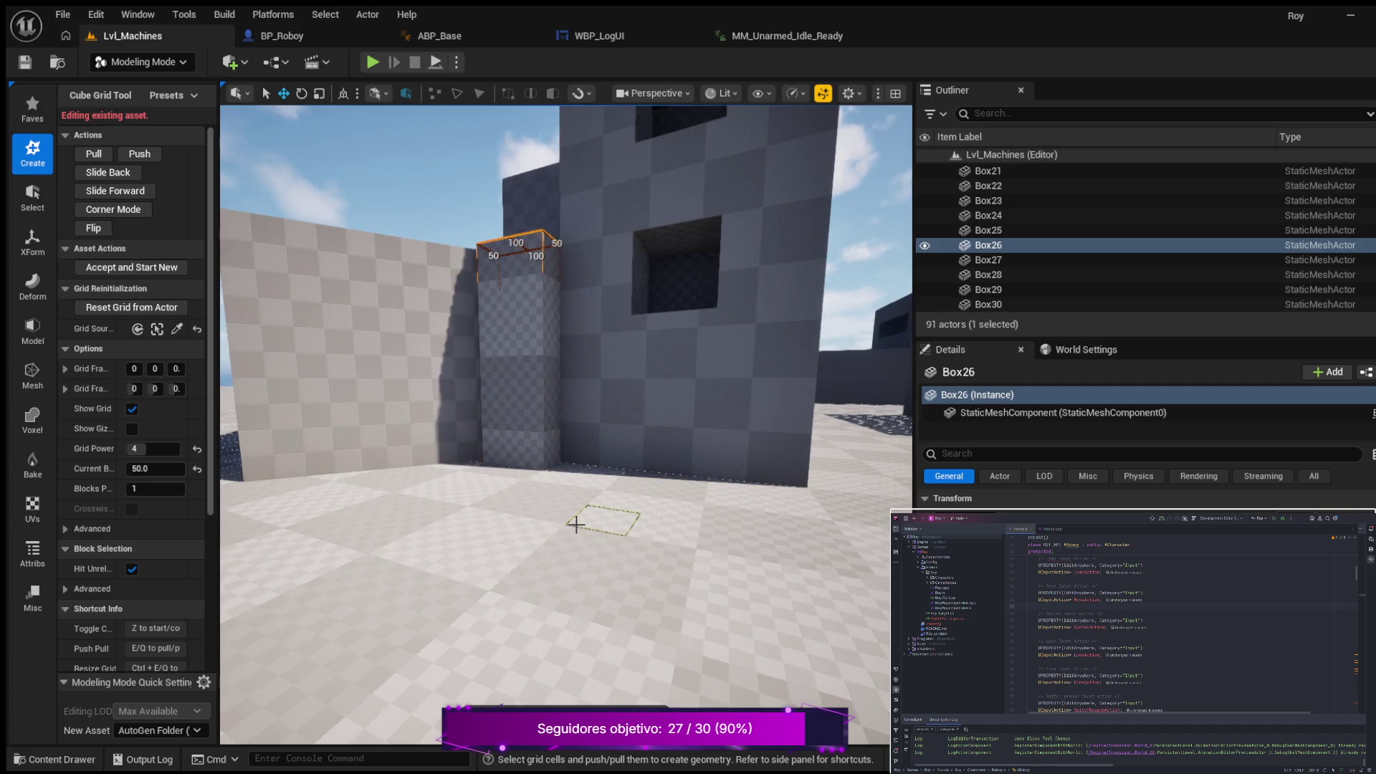
mouse_move(564, 518)
mouse_down()
mouse_move(665, 689)
mouse_move(616, 631)
mouse_move(565, 516)
mouse_up()
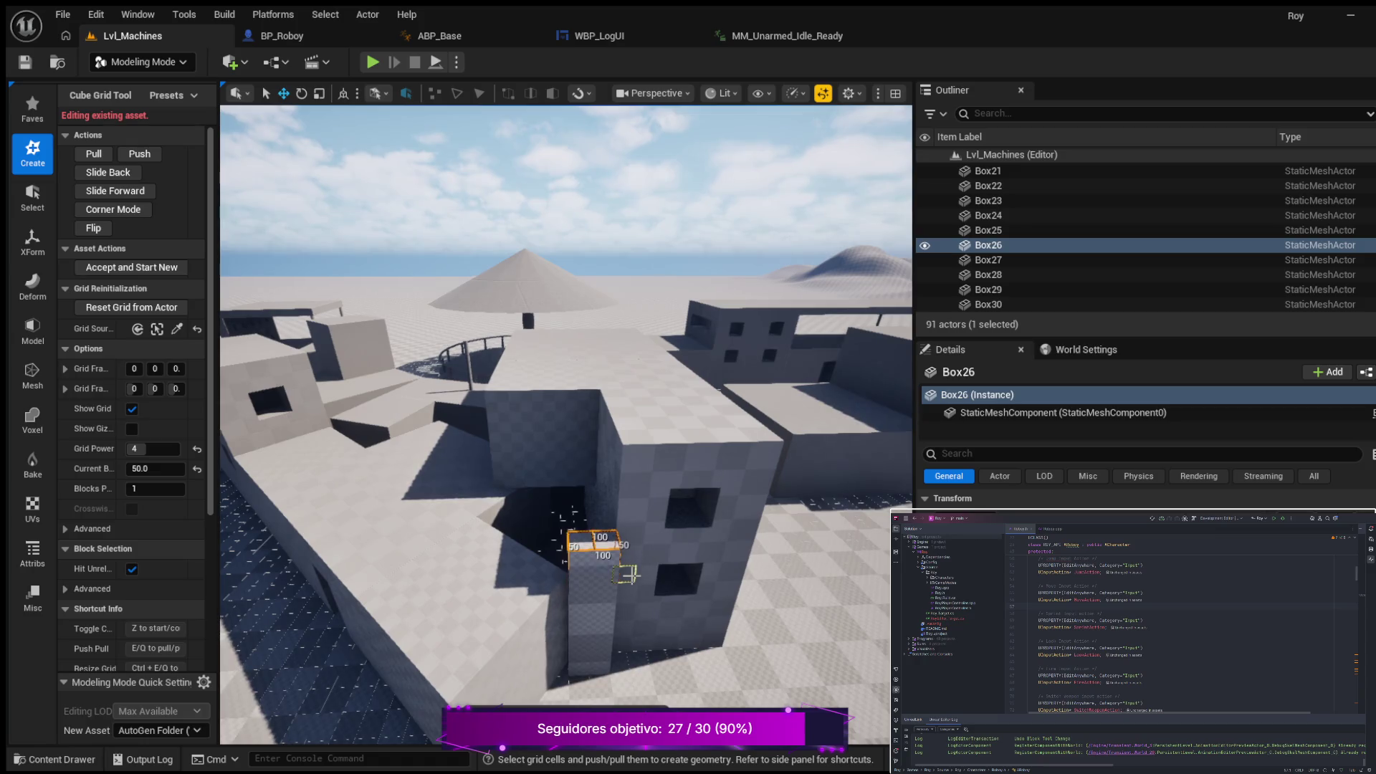
drag(625, 573, 592, 563)
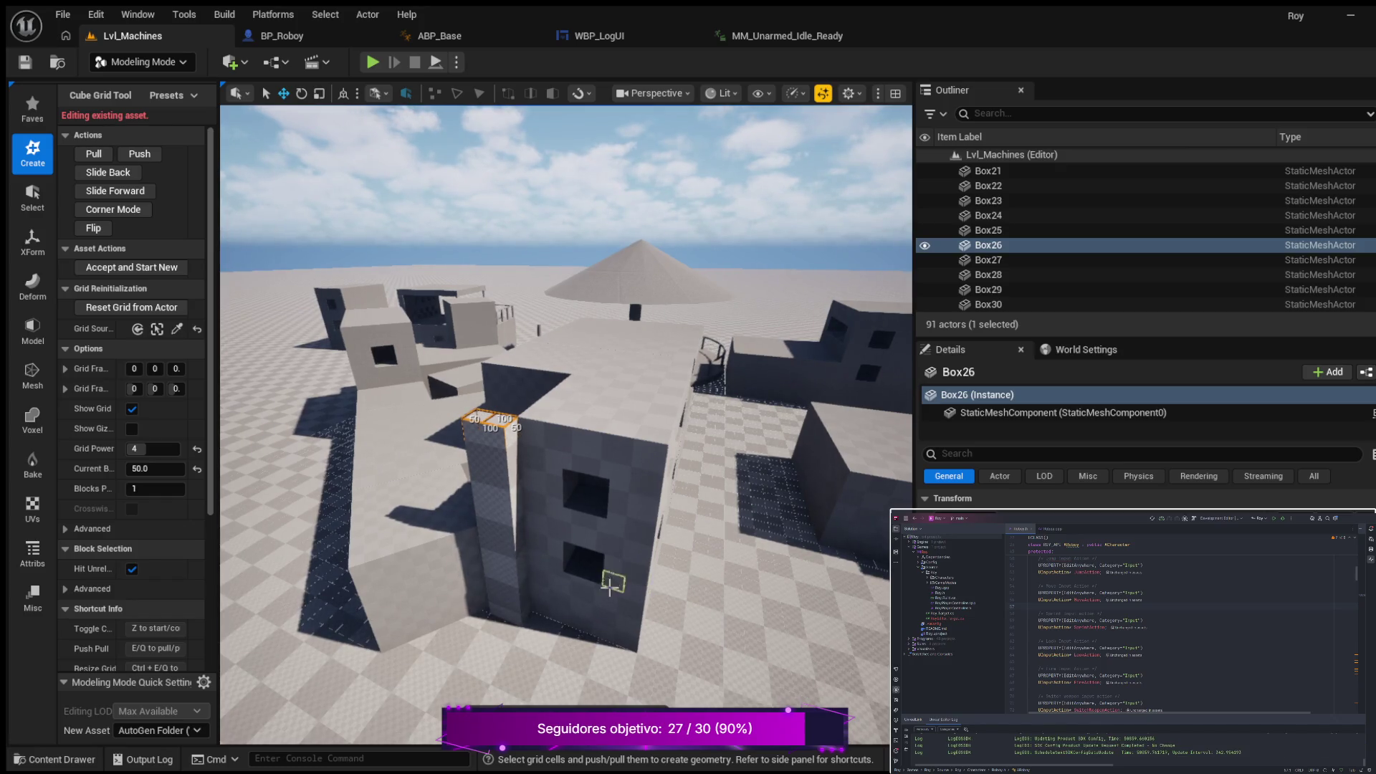
drag(611, 596, 527, 592)
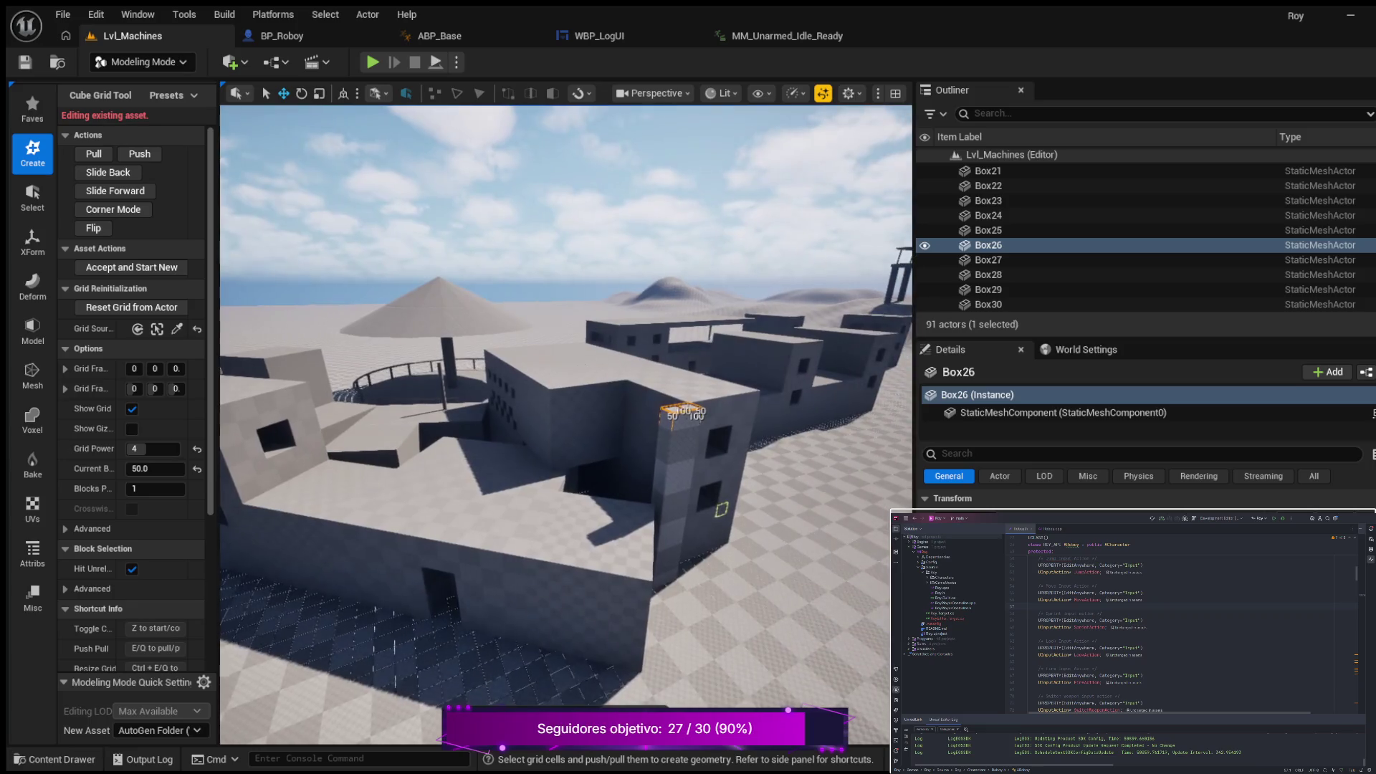
mouse_move(721, 508)
mouse_down()
mouse_move(586, 514)
mouse_move(660, 602)
mouse_move(835, 636)
mouse_move(583, 437)
mouse_move(628, 401)
mouse_move(701, 472)
mouse_move(610, 592)
mouse_up()
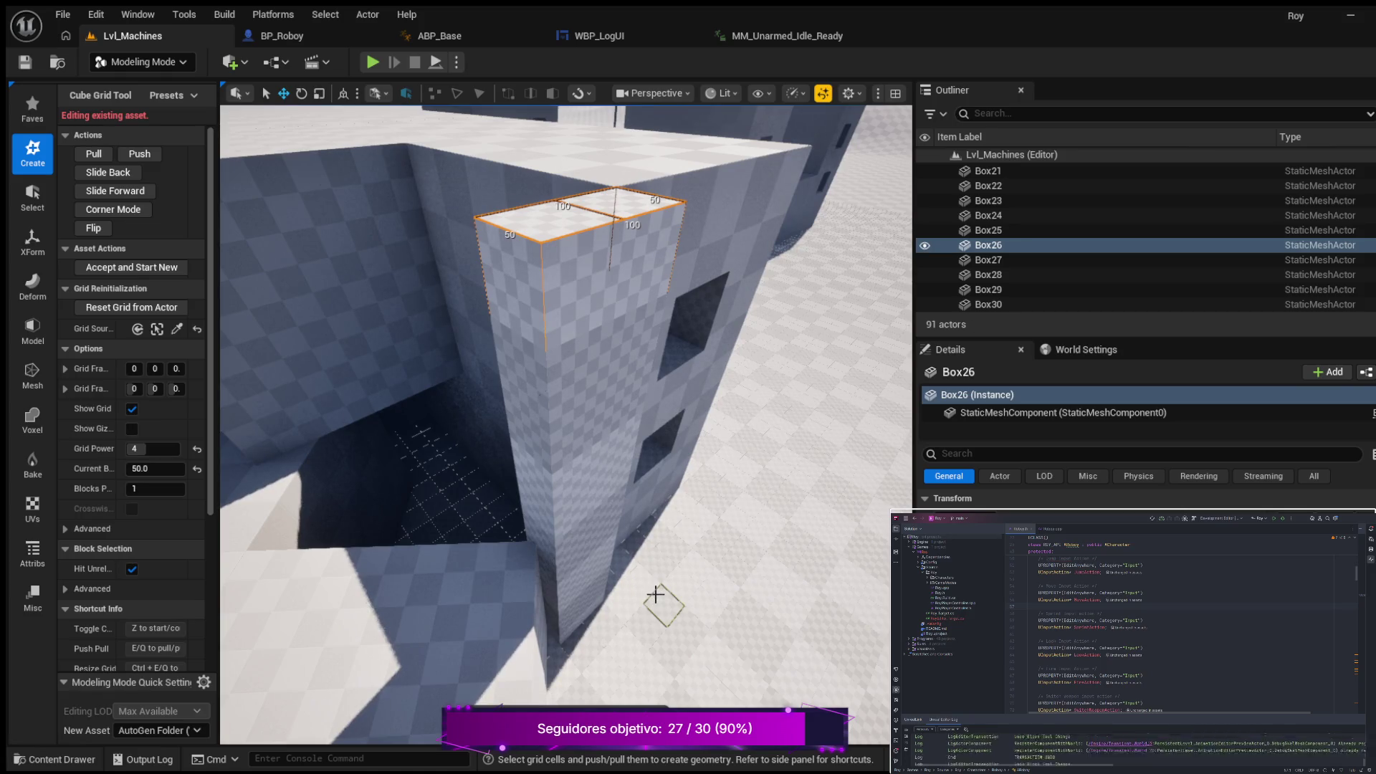
Step: Undo the pillar extrusion back down to a single floor cell
key(ctrl+z)
key(ctrl+z)
key(ctrl+z)
key(ctrl+z)
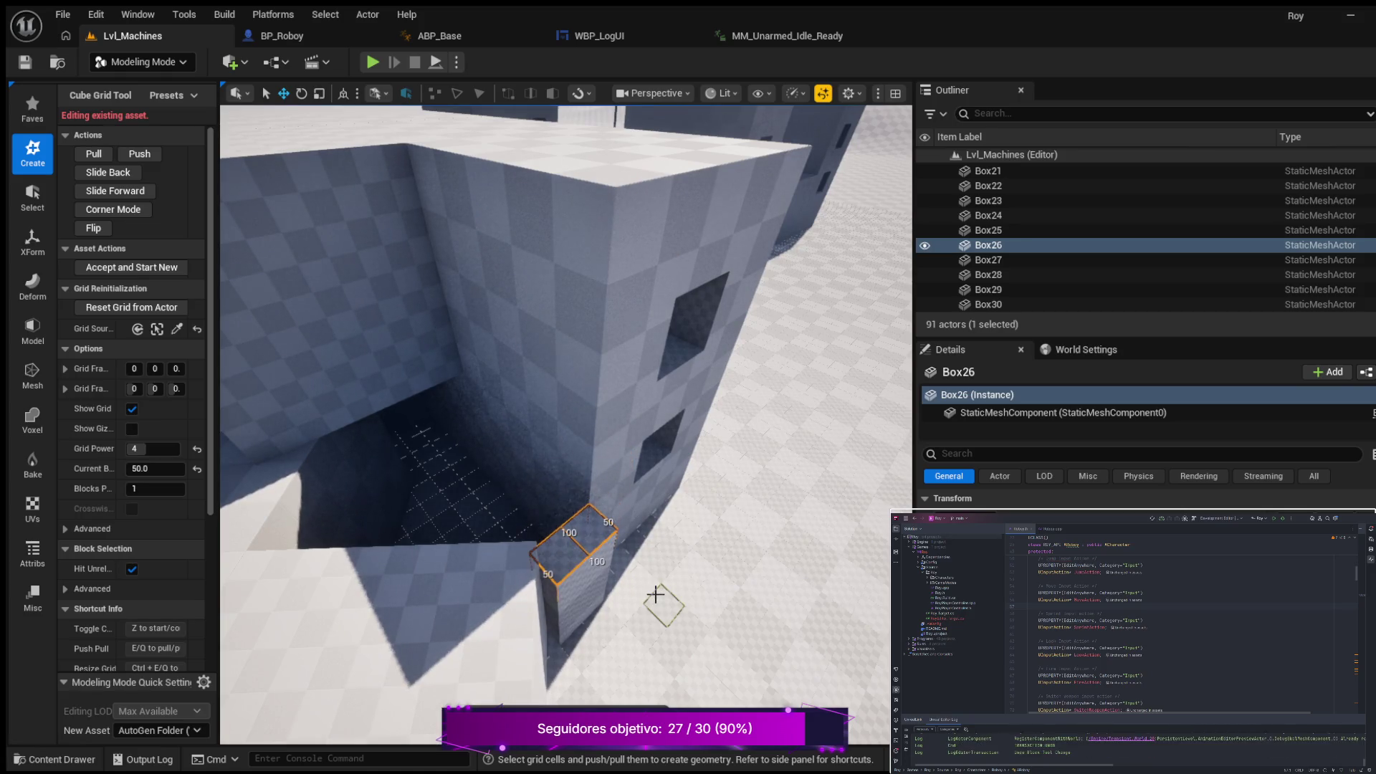
key(ctrl+z)
key(ctrl+z)
key(ctrl+z)
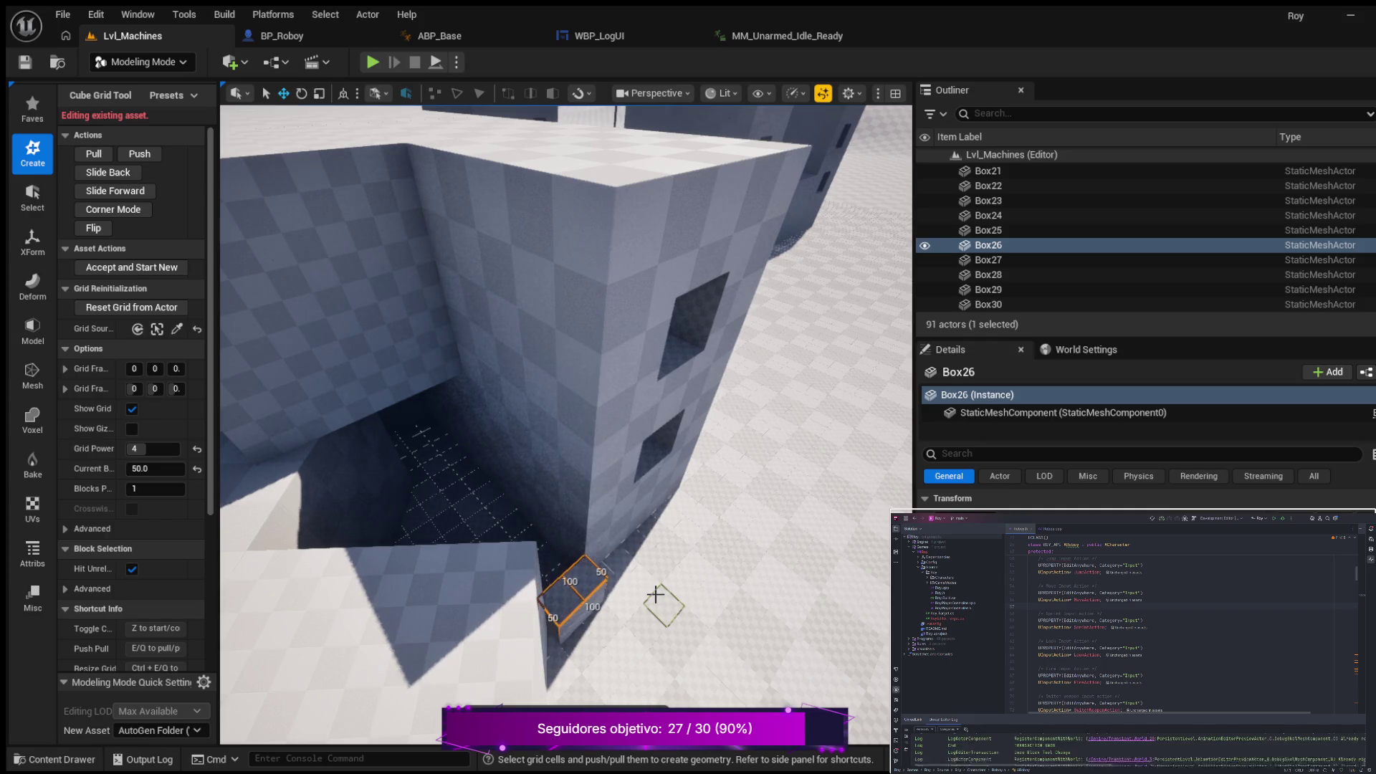
key(ctrl+z)
key(ctrl+z)
key(ctrl+z)
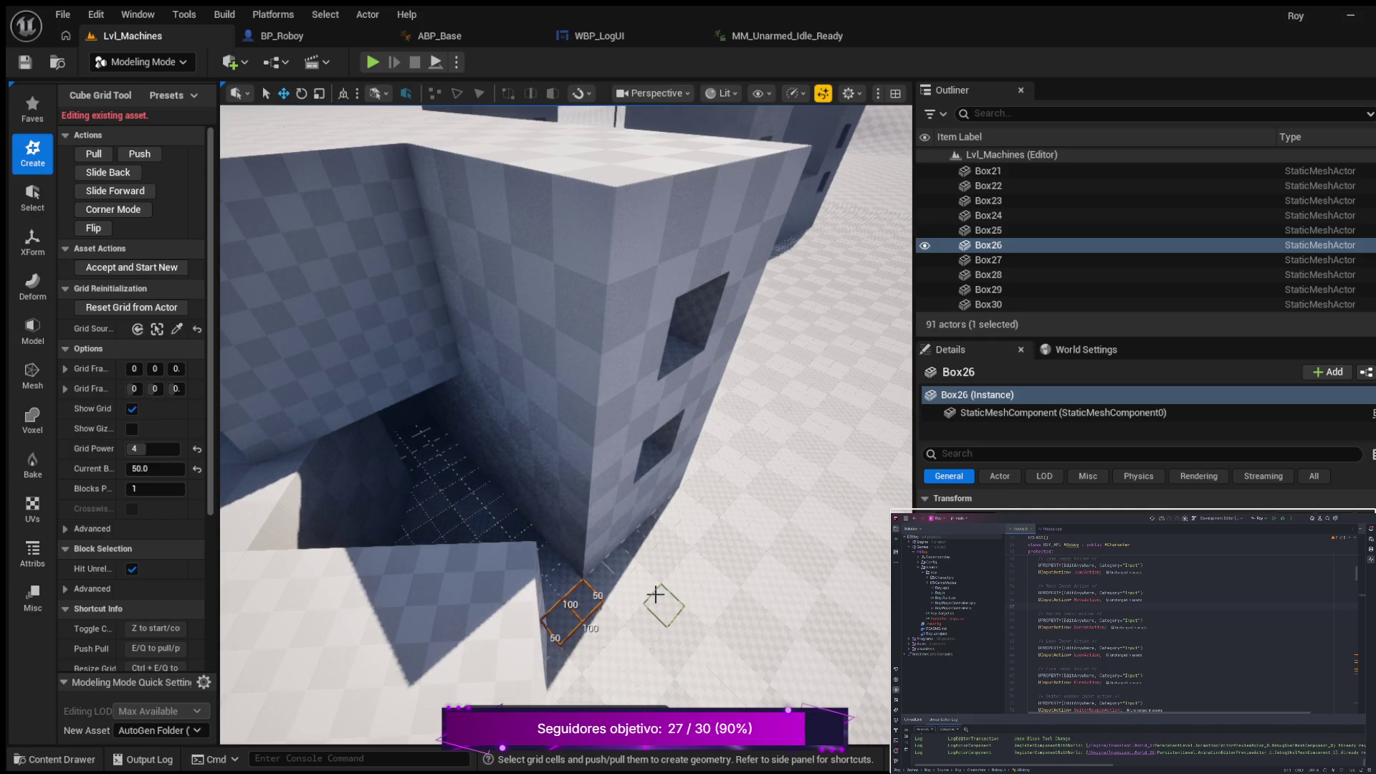
key(ctrl+z)
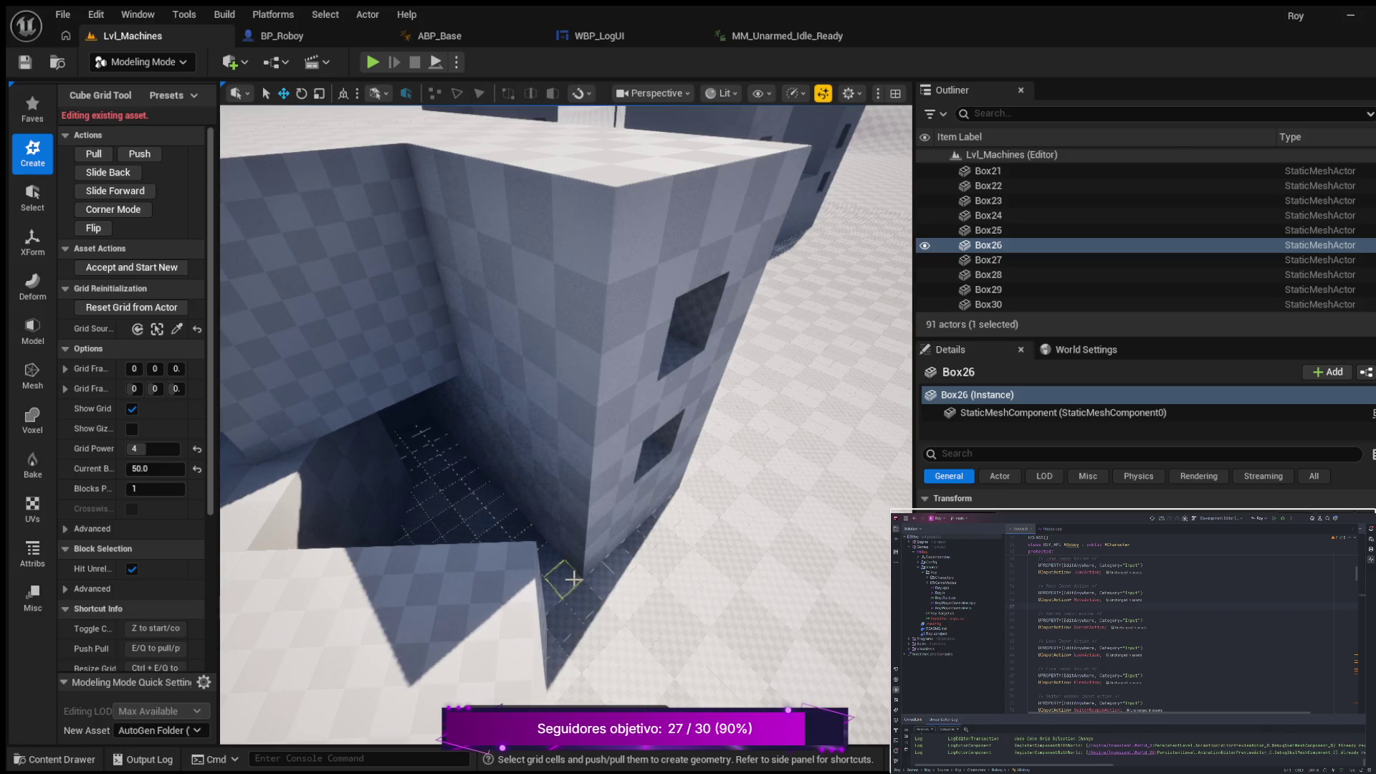
drag(653, 590, 538, 568)
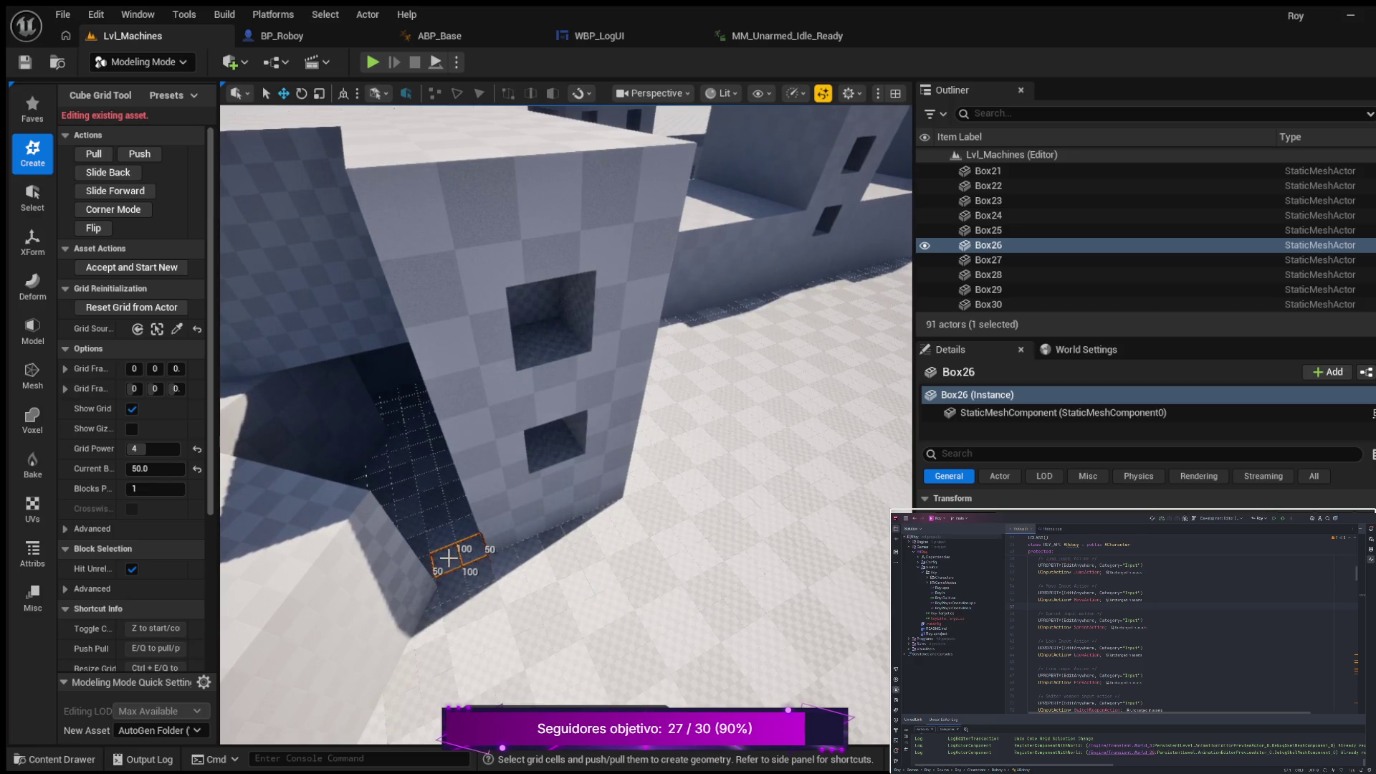
Step: Extrude a block two steps up from the floor cell, then lower it back two steps
key(e)
key(e)
key(e)
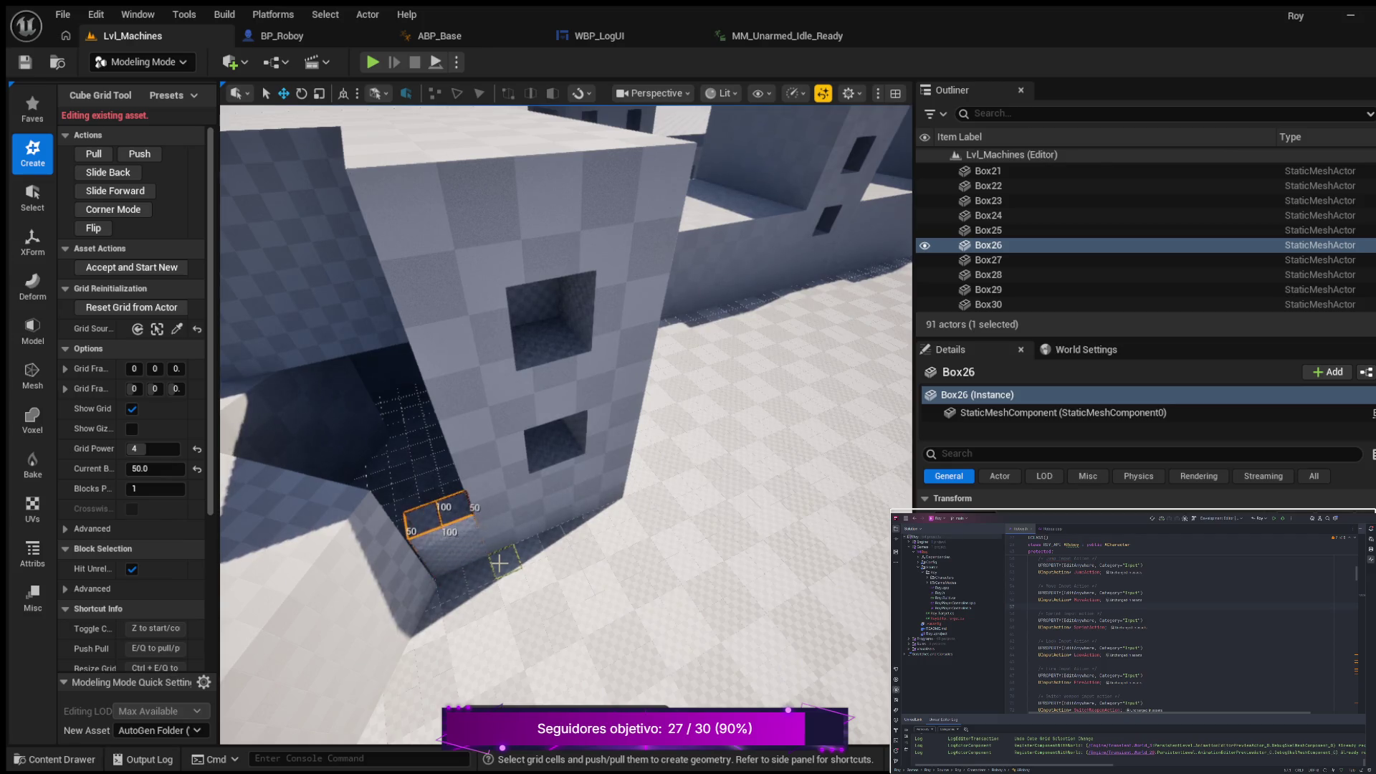
key(e)
mouse_move(461, 553)
mouse_down()
mouse_move(460, 452)
mouse_move(476, 460)
mouse_move(456, 466)
mouse_up()
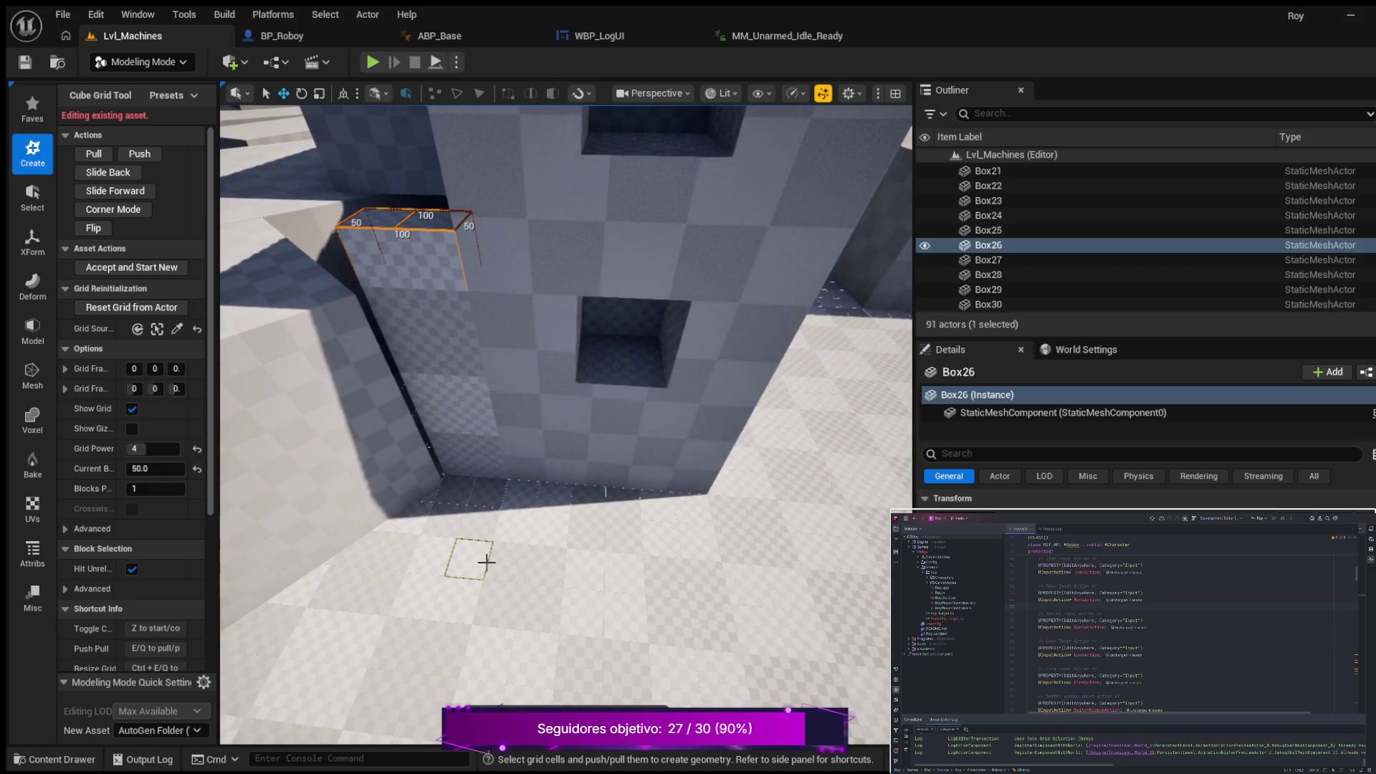
key(q)
key(q)
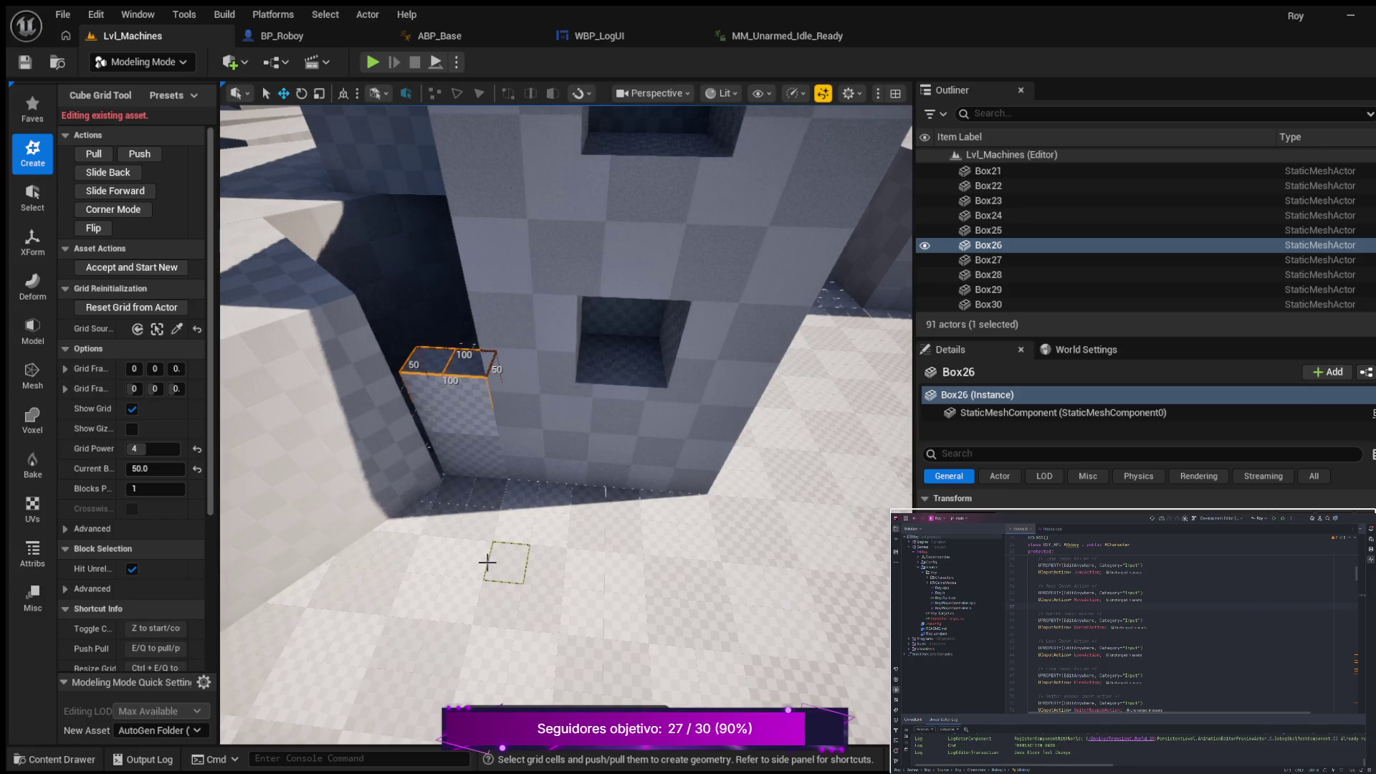
key(q)
key(q)
key(q)
key(q)
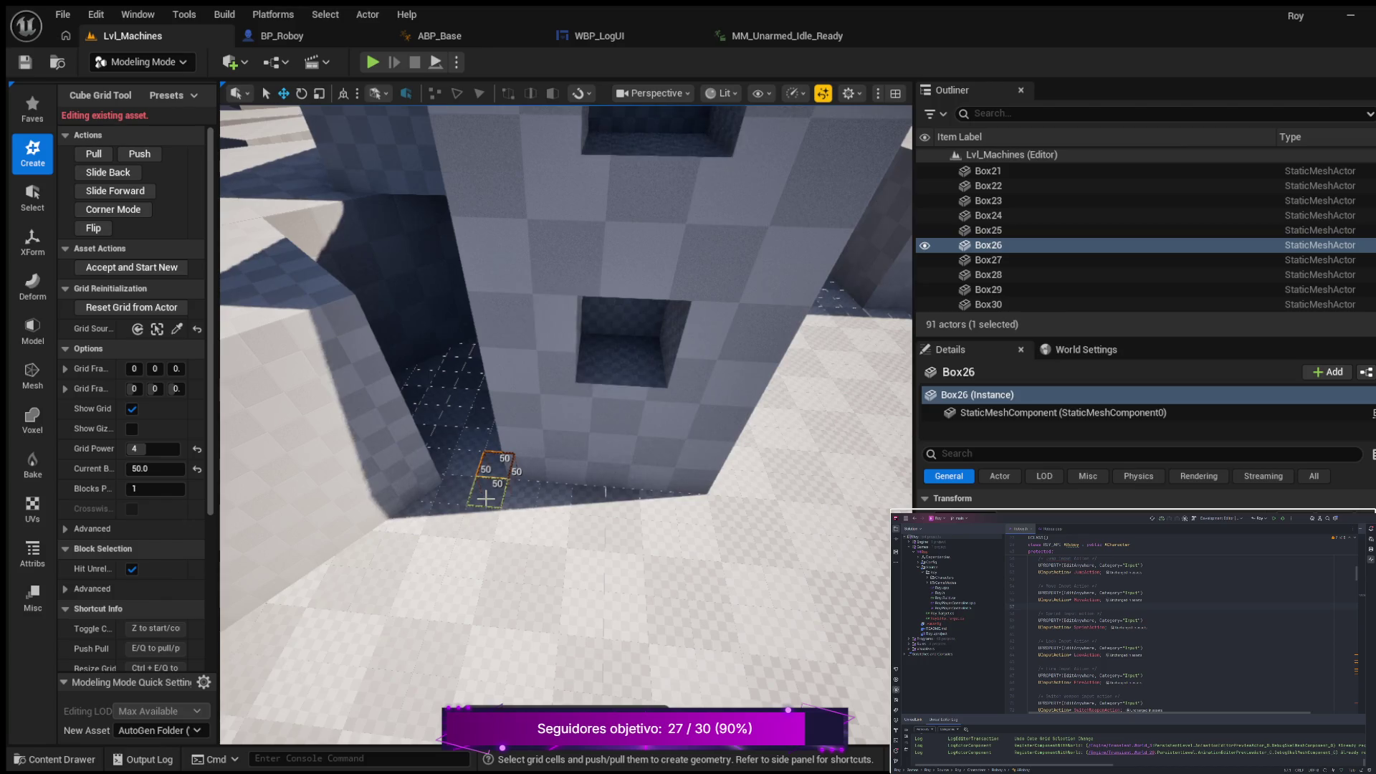
Step: Select a new grid cell at the base of the tower wall
click(462, 491)
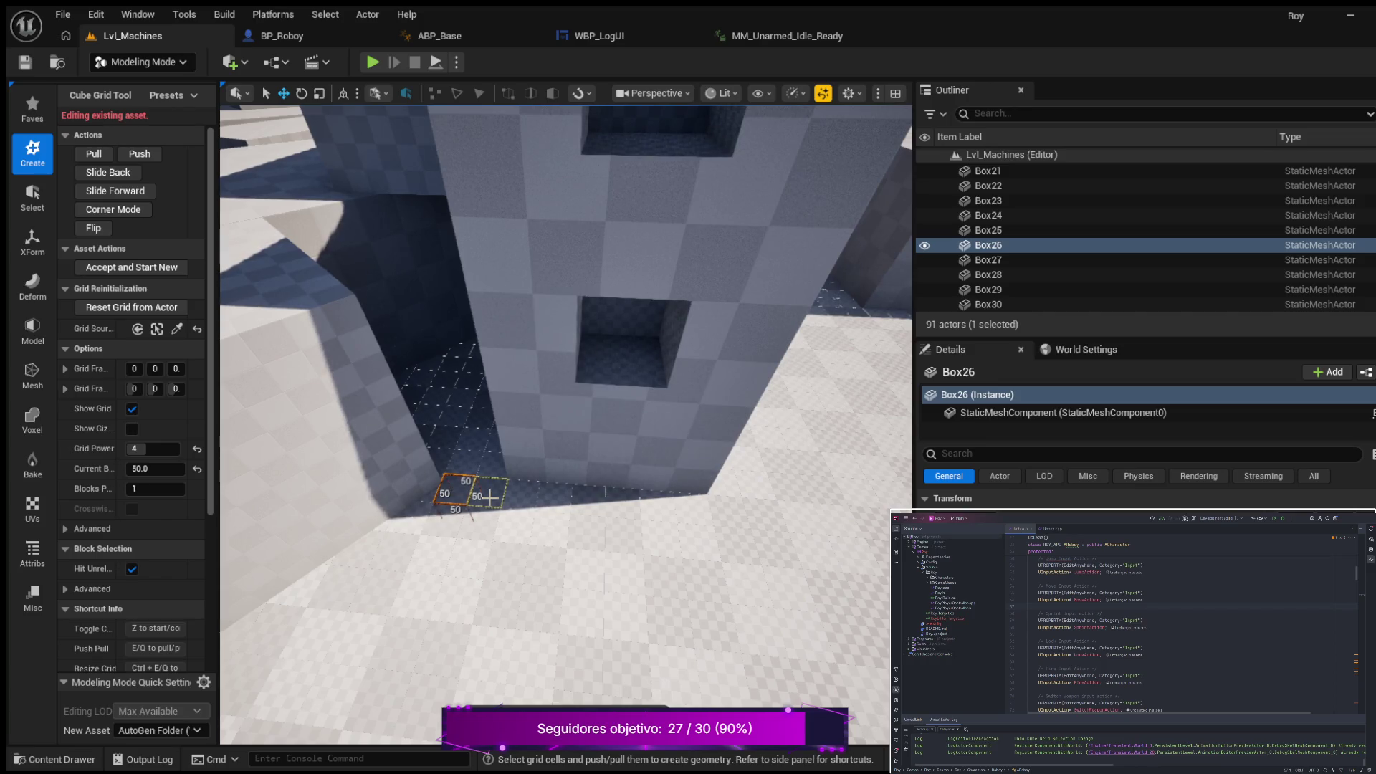
click(490, 496)
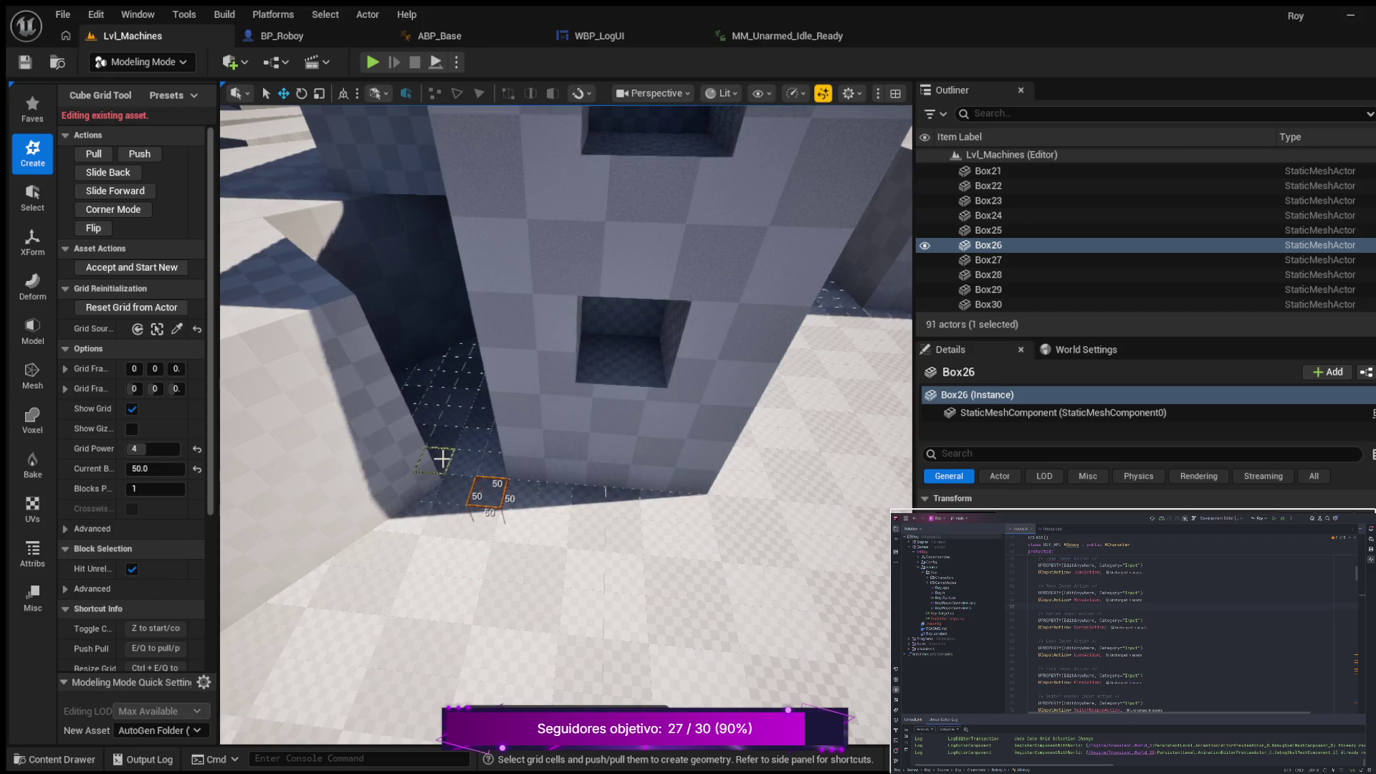
click(442, 458)
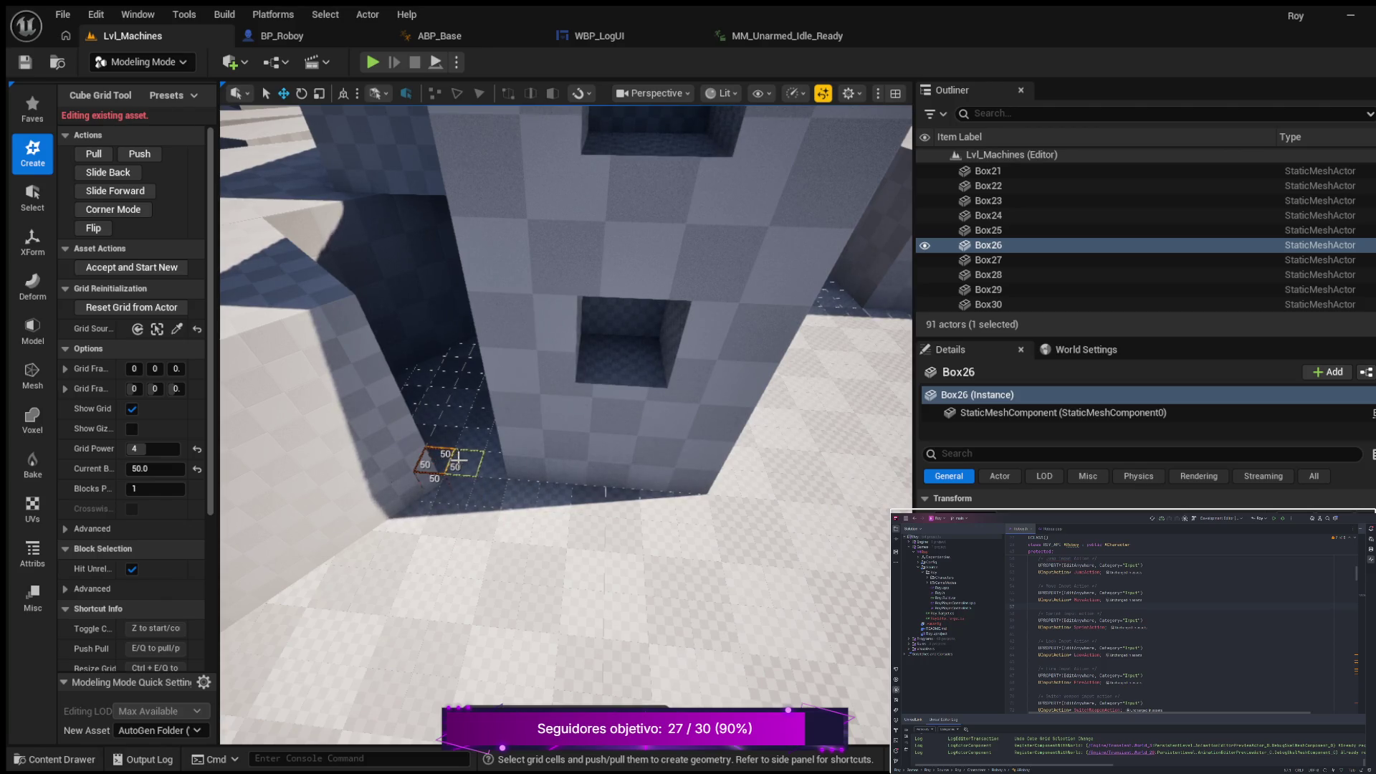
Step: Widen the selection to 150 along the wall and raise it two steps to the low wall's height
drag(485, 460, 488, 461)
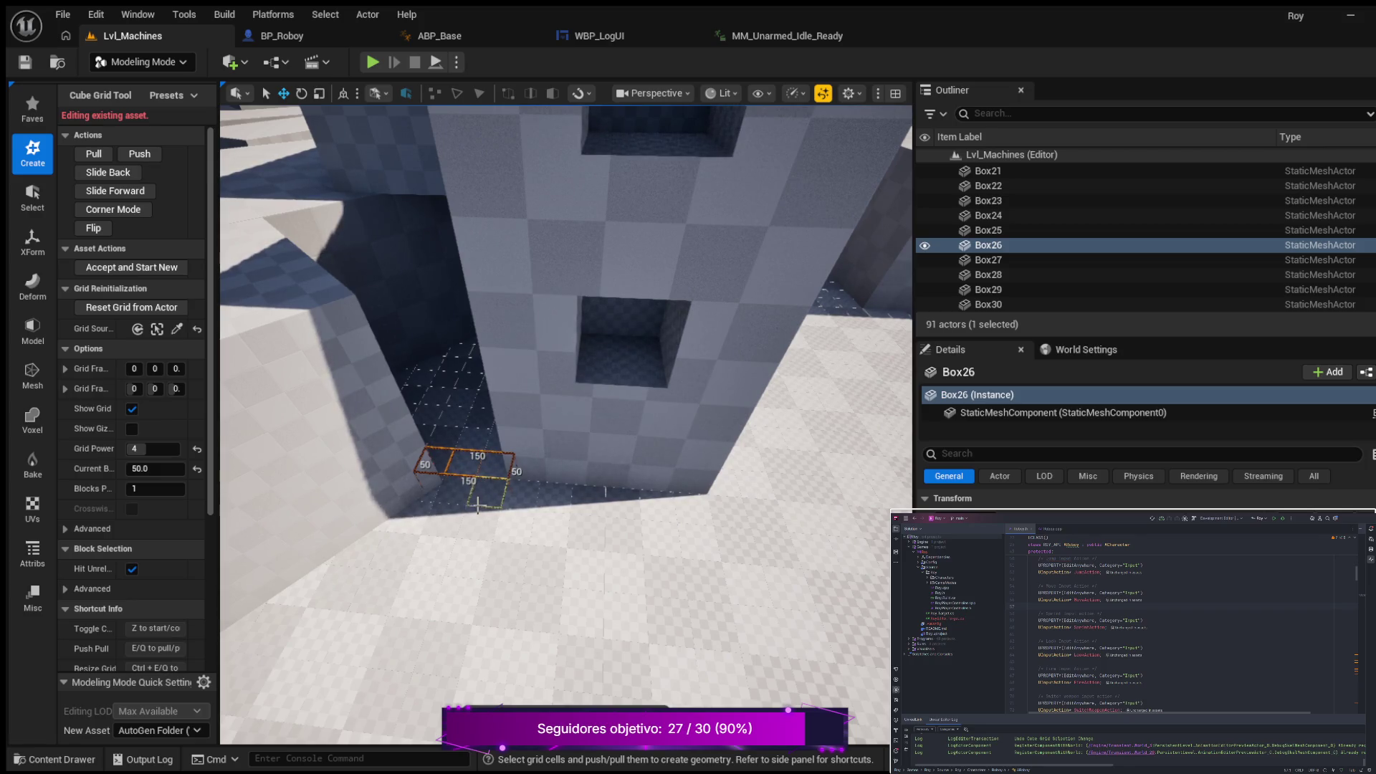
key(e)
key(e)
key(e)
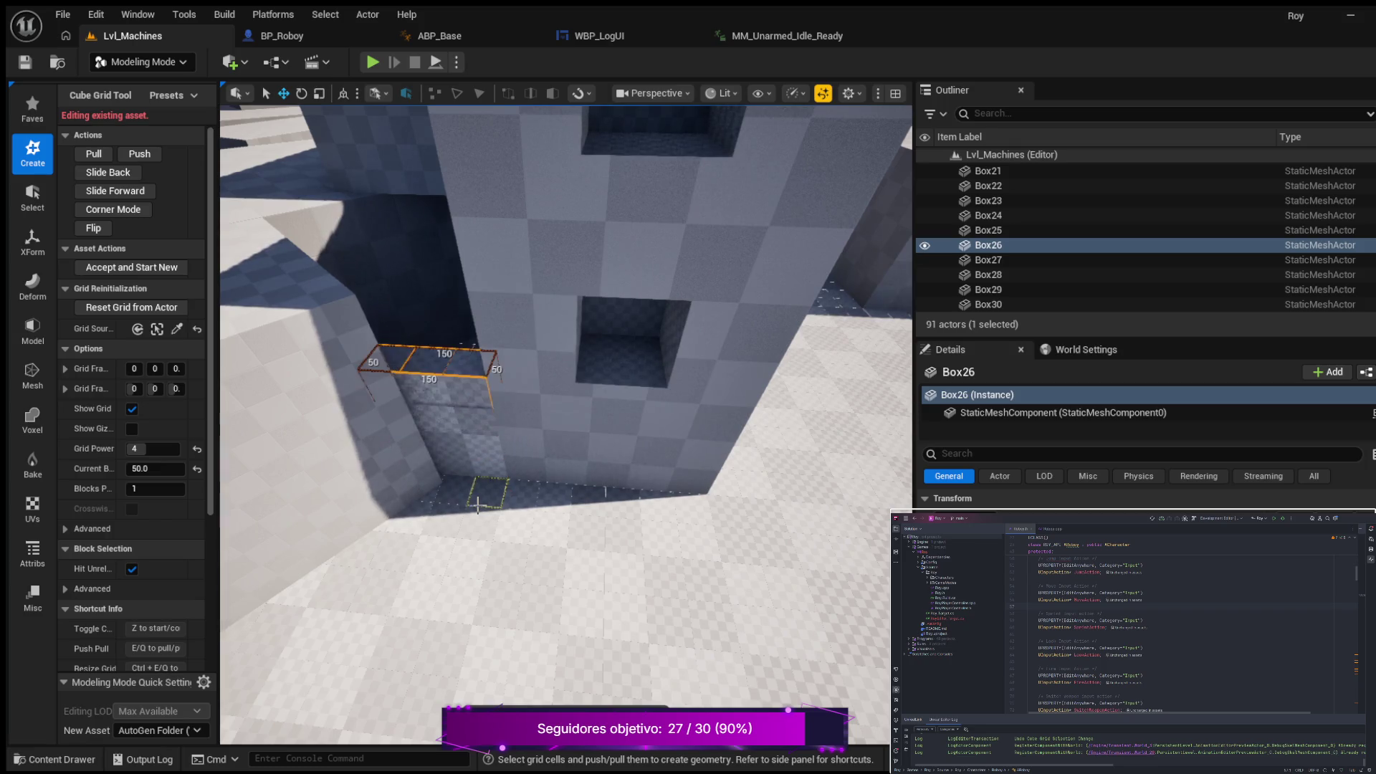
key(e)
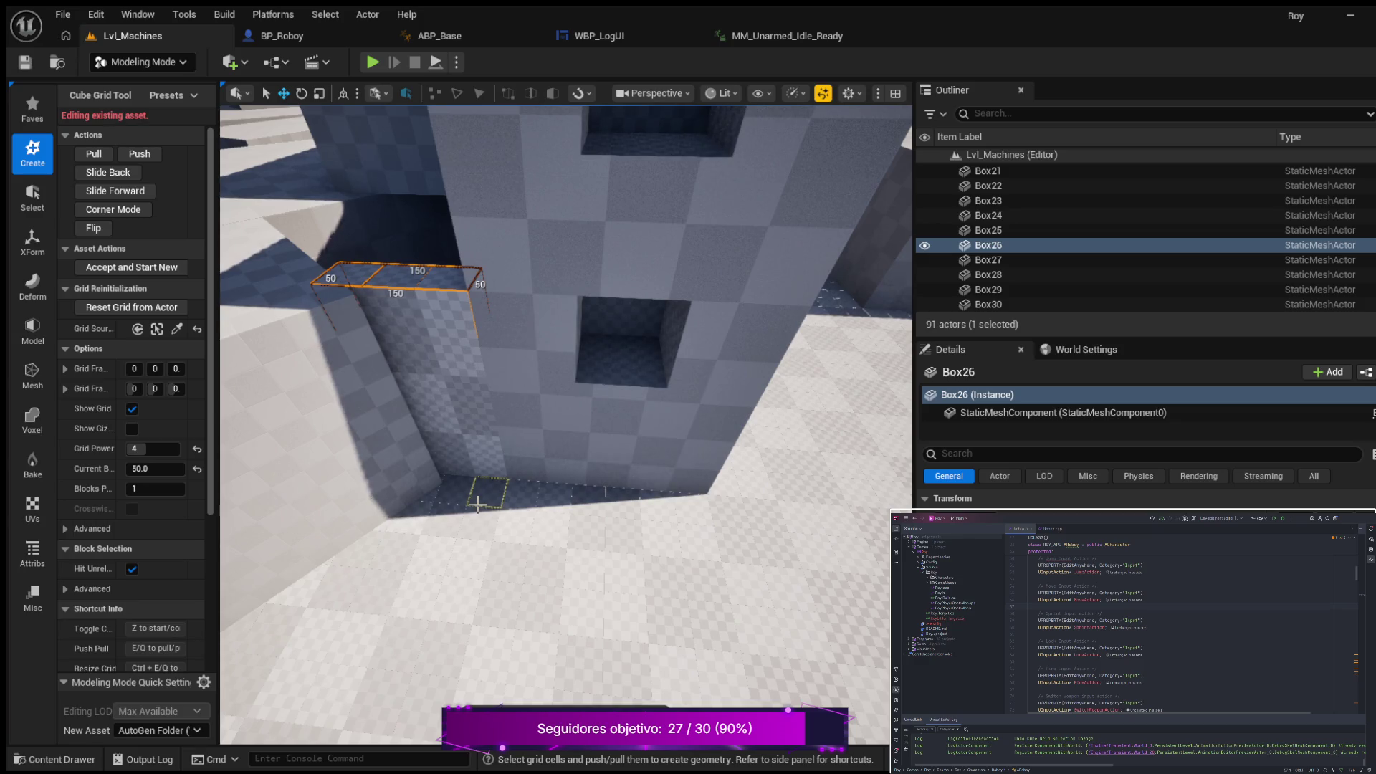
drag(478, 503, 592, 519)
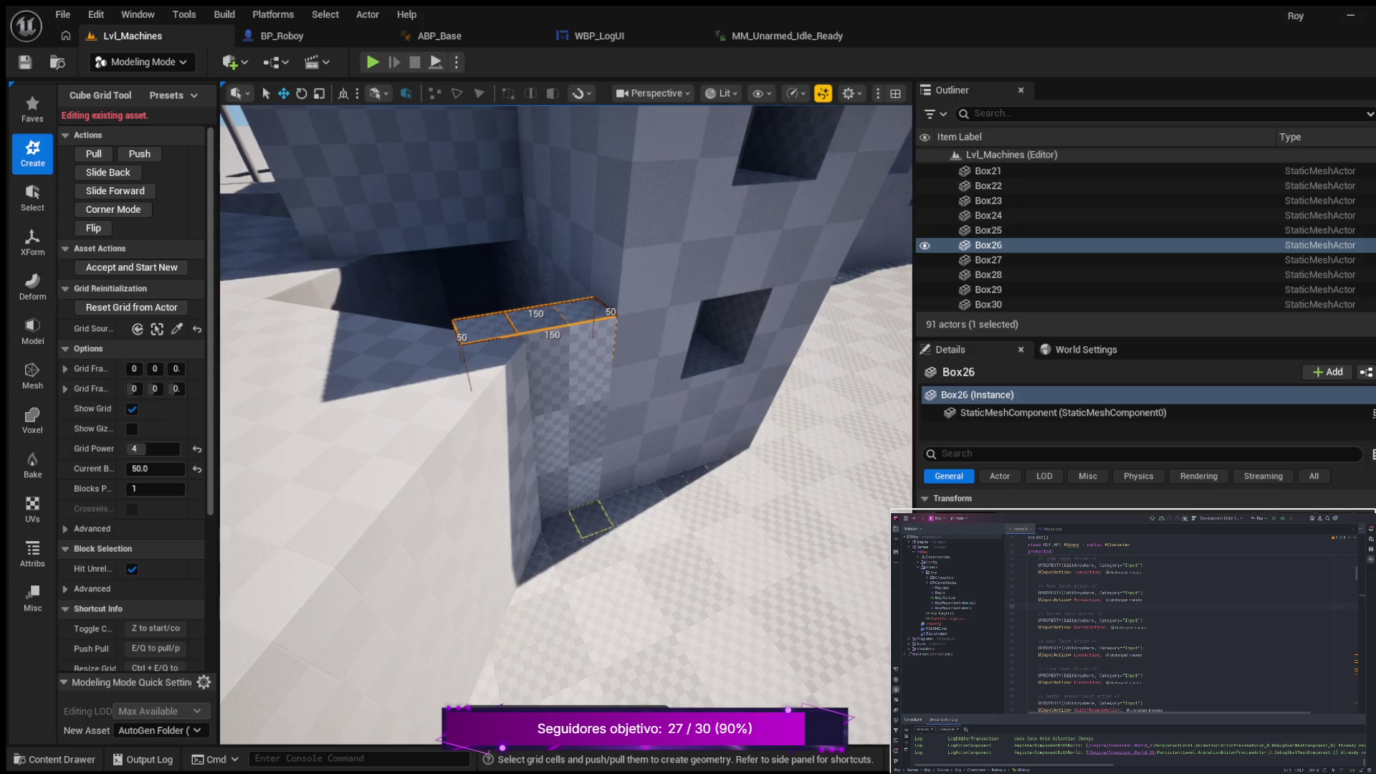
drag(476, 500, 453, 500)
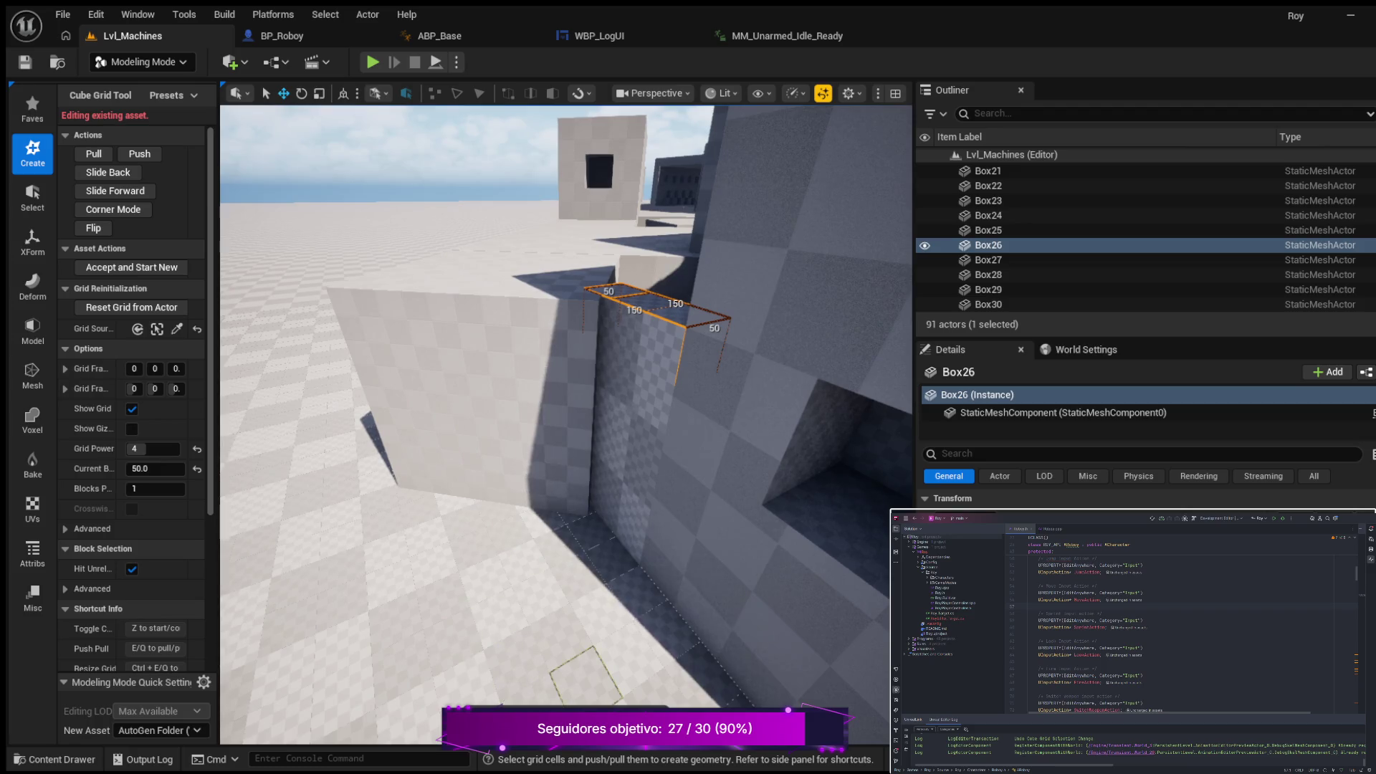
Step: Accept the Cube Grid edits to Box26 and launch a Play In Editor session
key(Return)
mouse_move(476, 511)
mouse_down()
mouse_move(462, 511)
mouse_move(512, 511)
mouse_move(473, 521)
mouse_up()
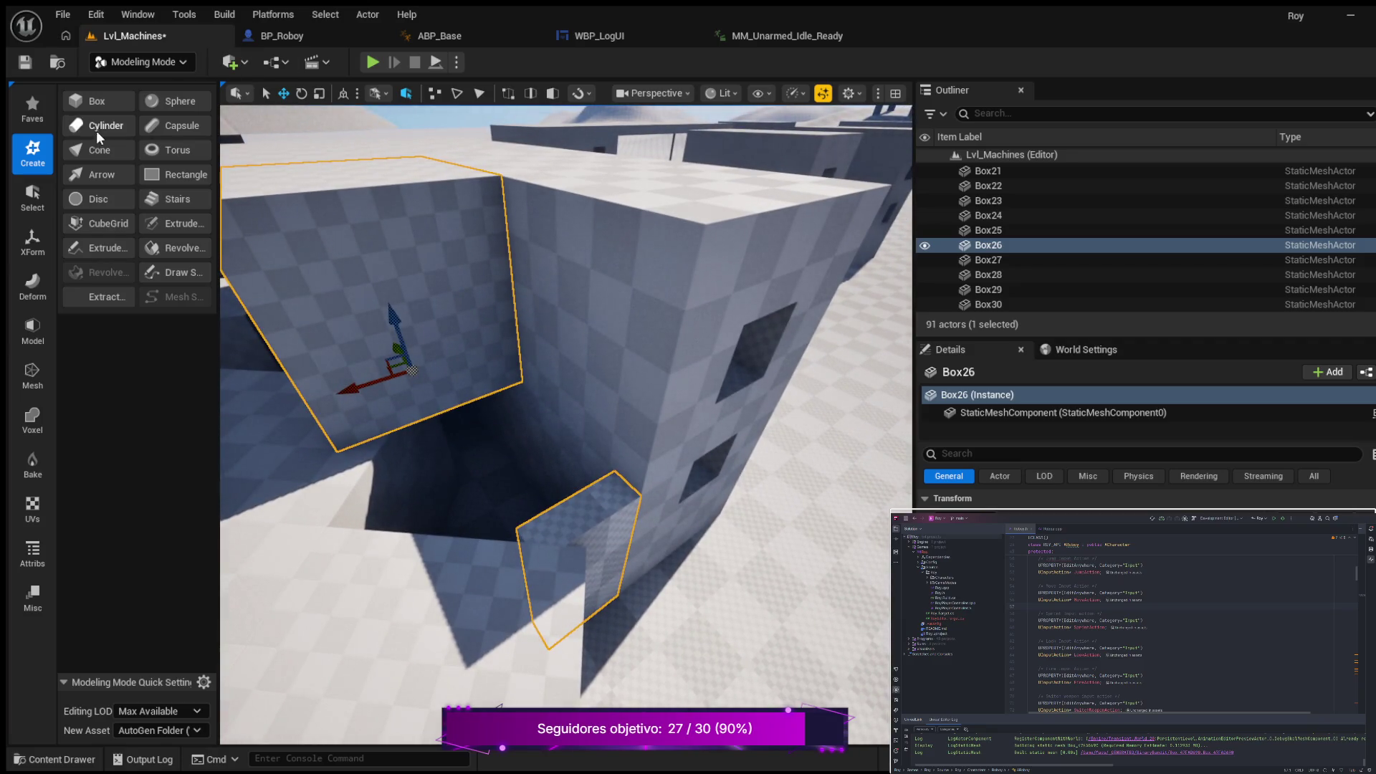
click(372, 63)
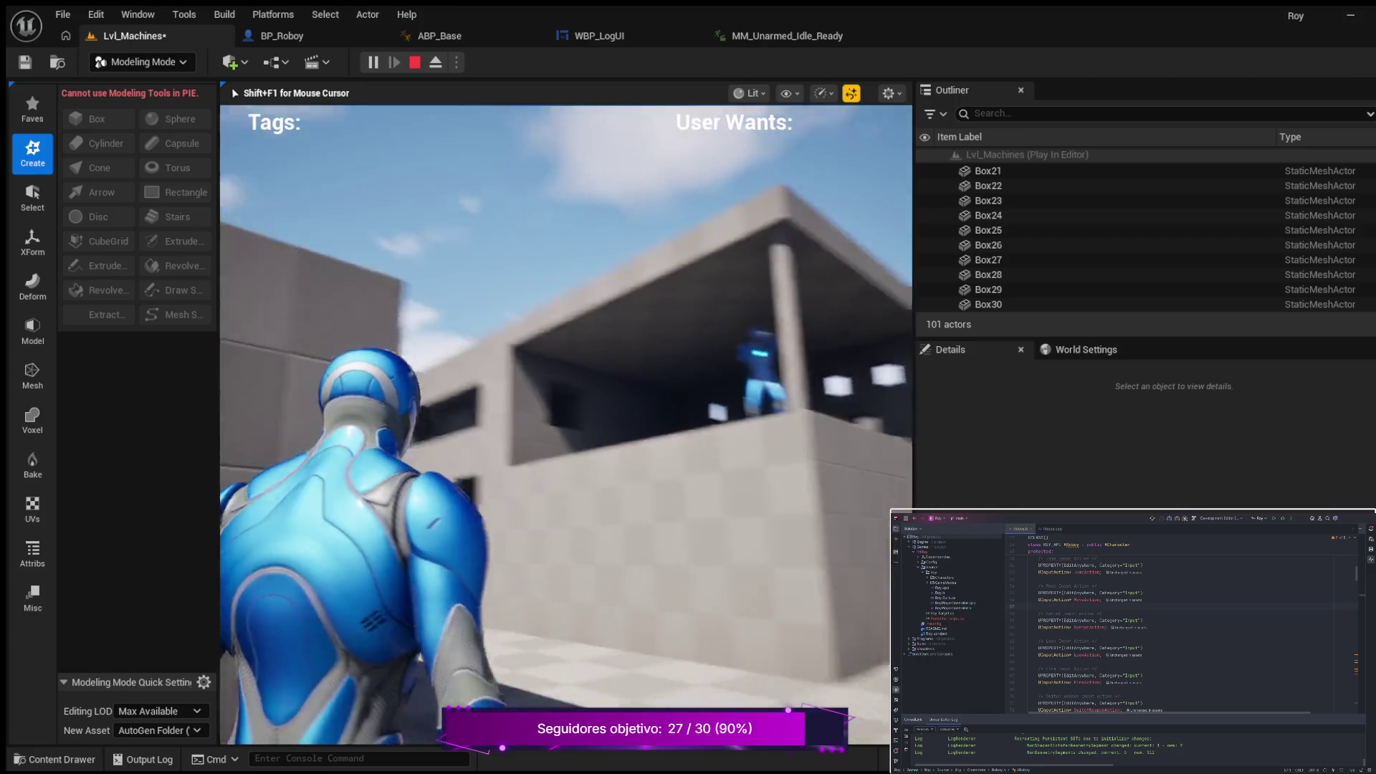
Step: Run the character toward the building corner, jump, and sprint toward the open desert
key(w)
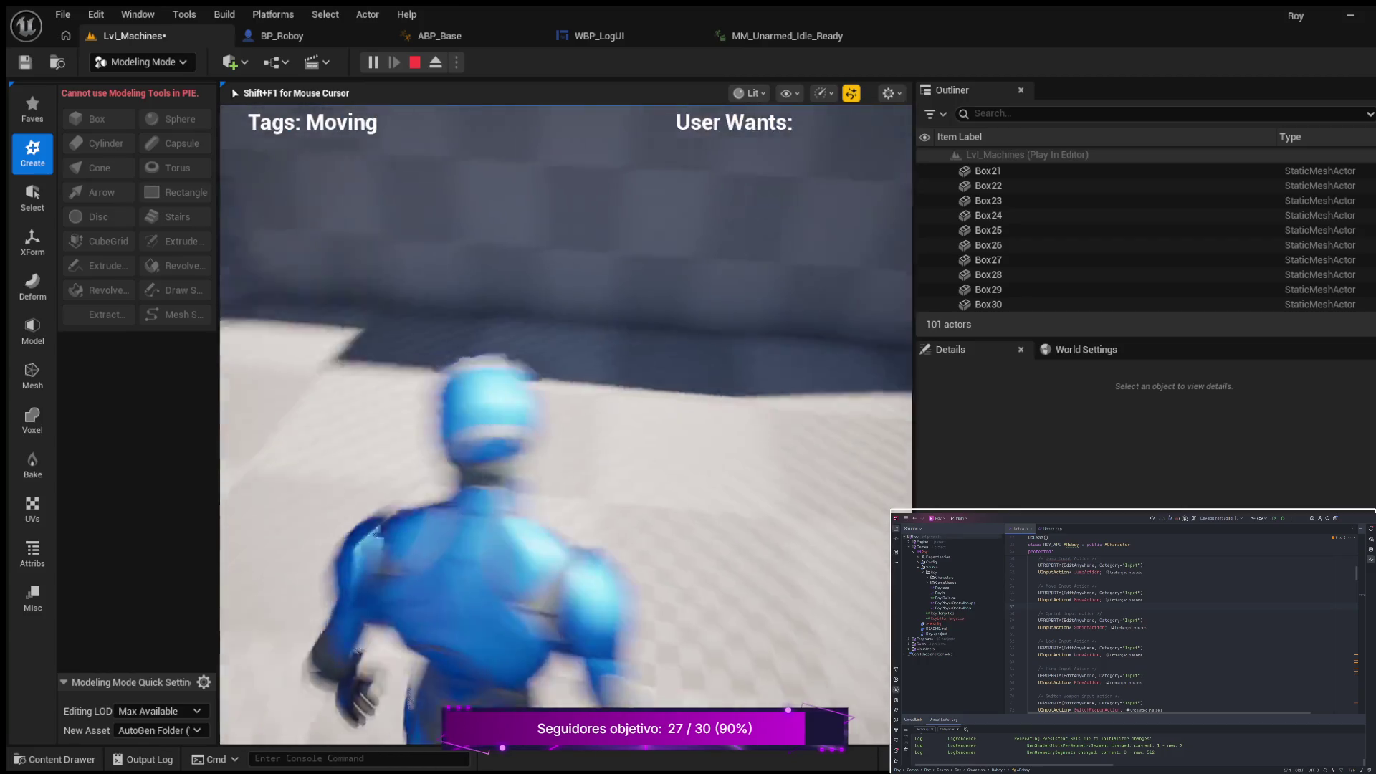
key(space)
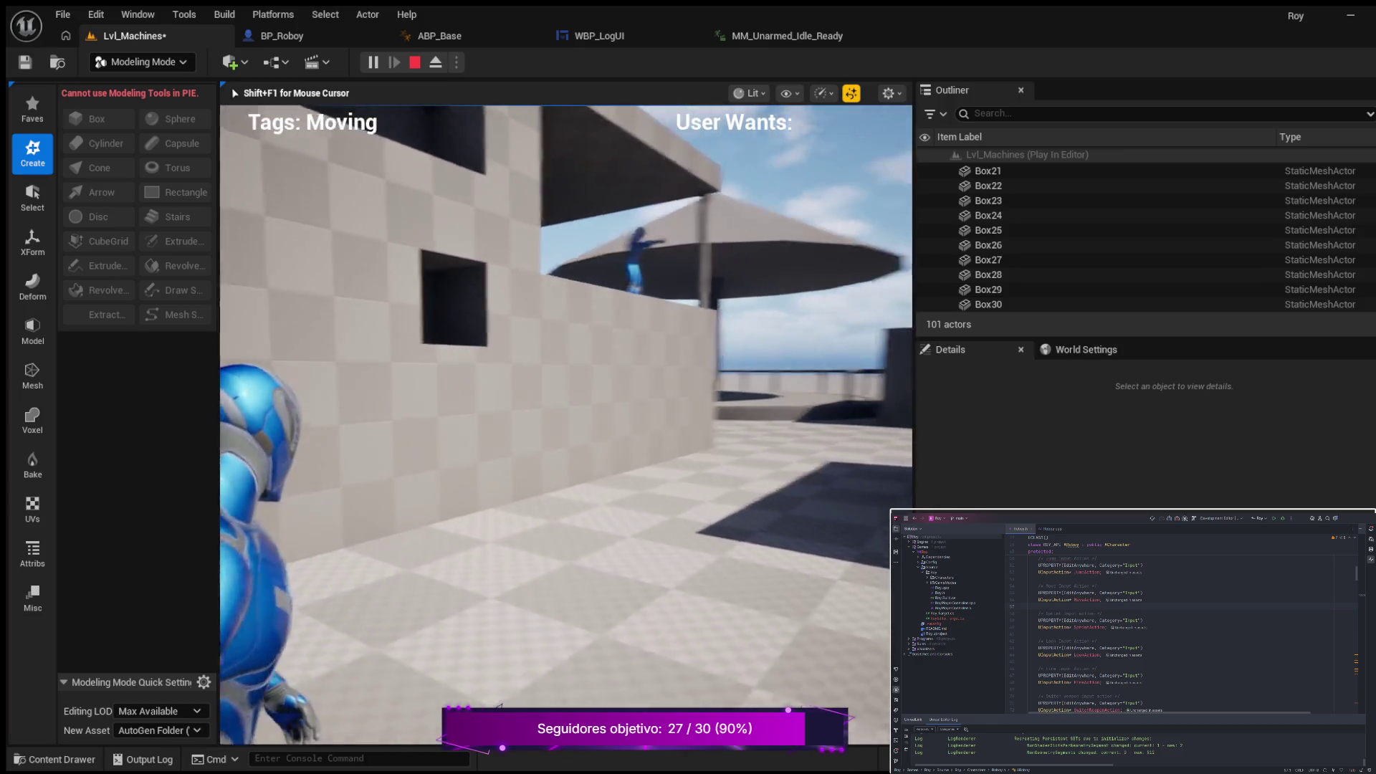
key(shift)
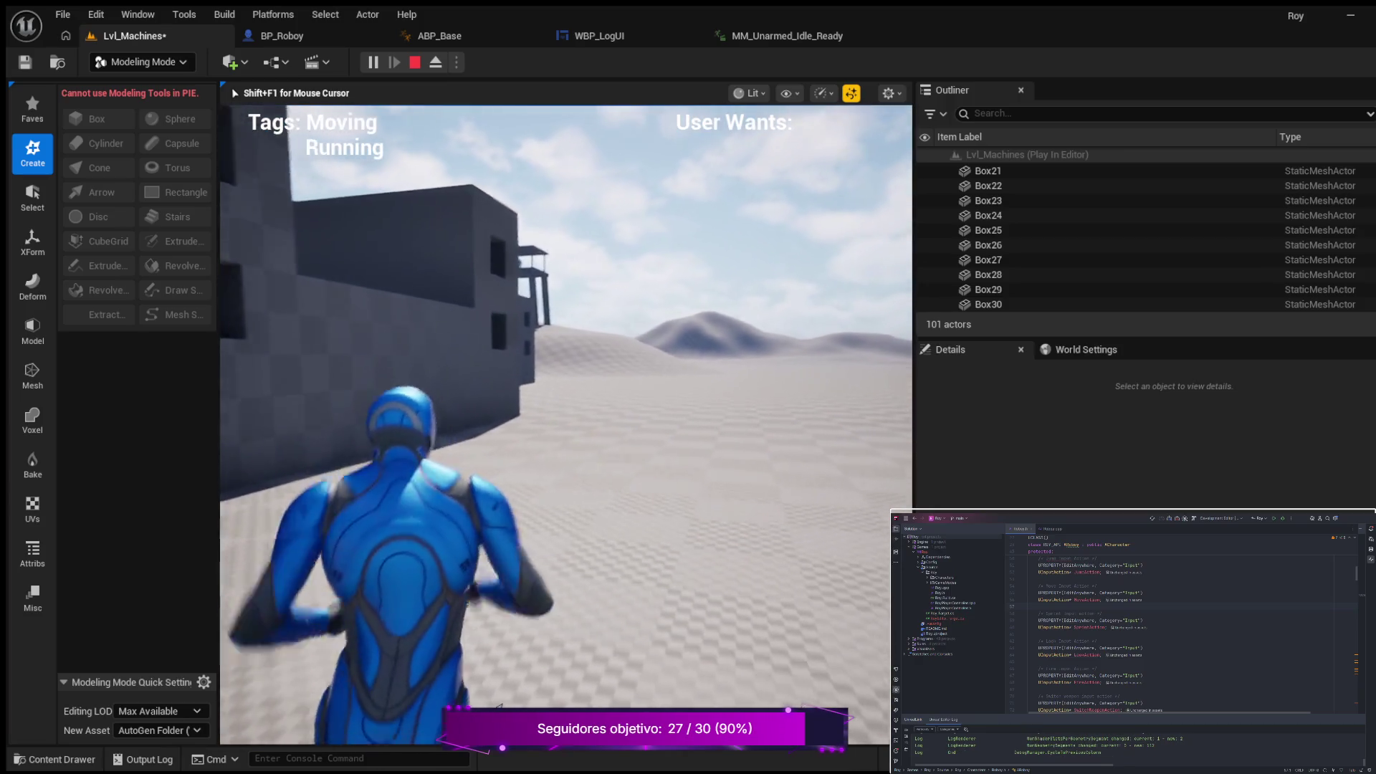
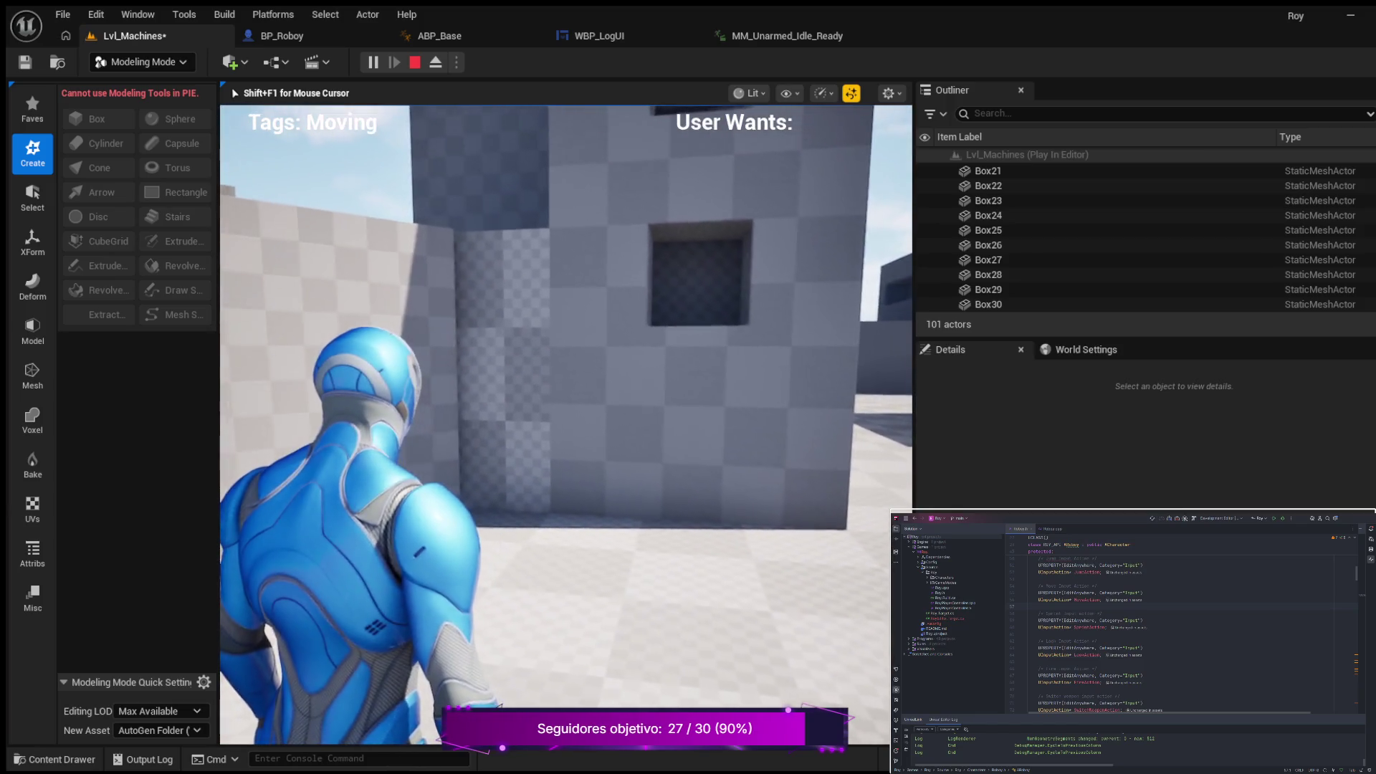
Step: Stop the play-in-editor session and browse the generated meshes in the Content Drawer
key(Escape)
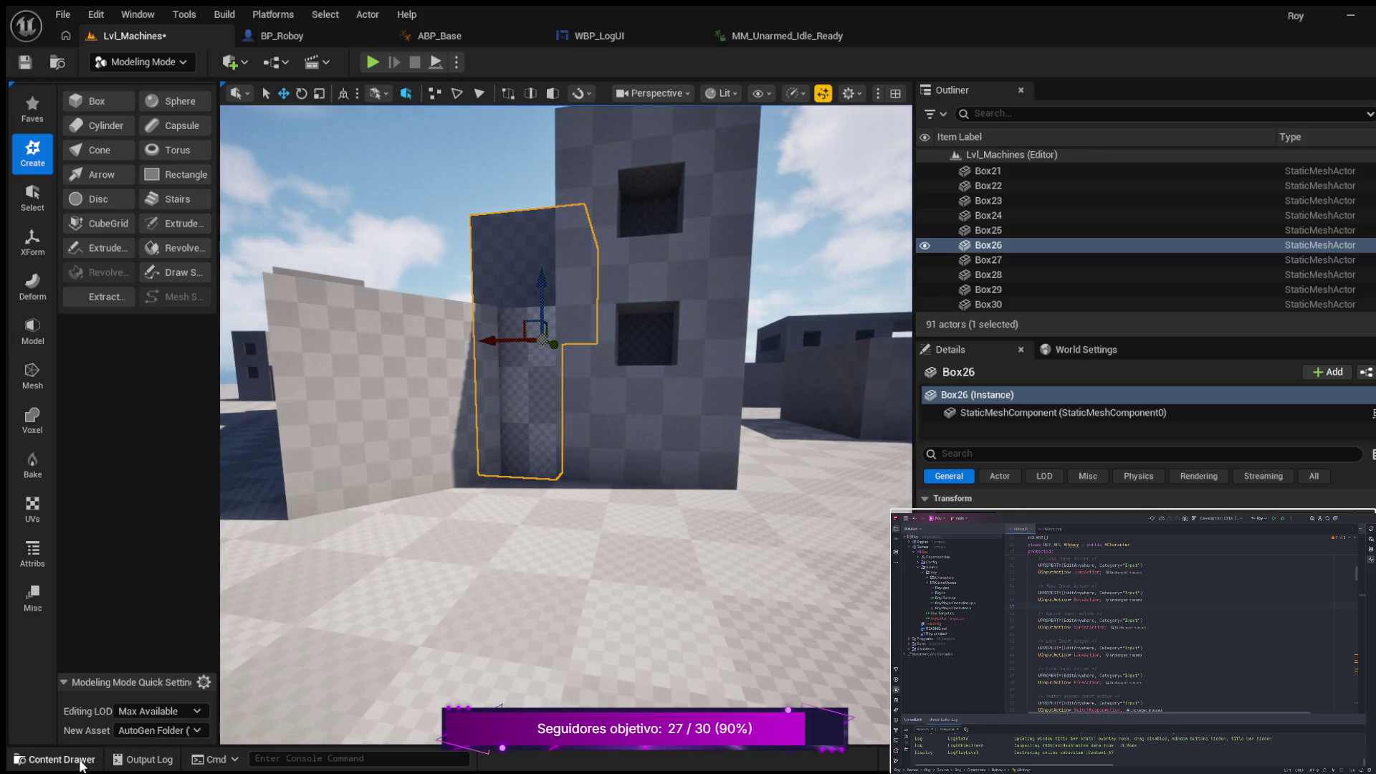
click(81, 765)
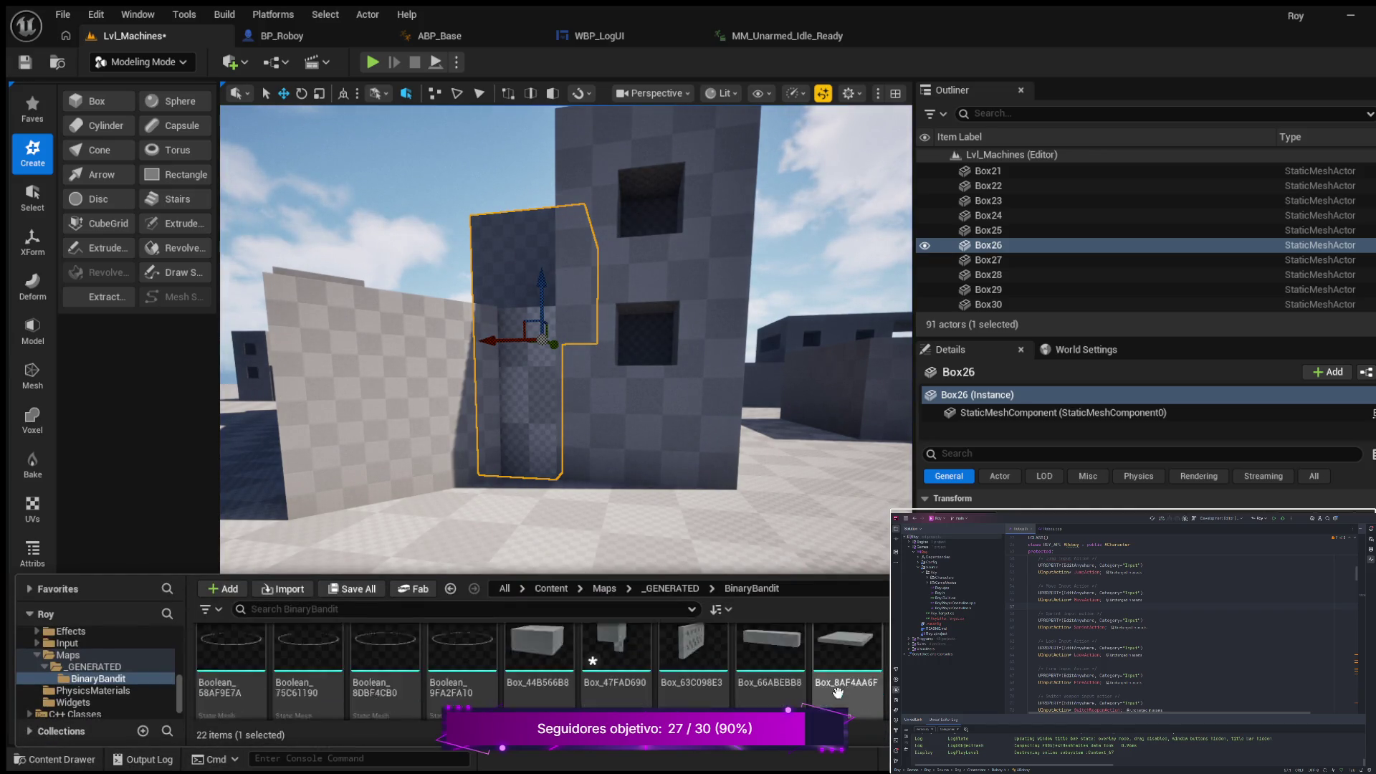
scroll(837, 692, down, 5)
scroll(762, 673, up, 3)
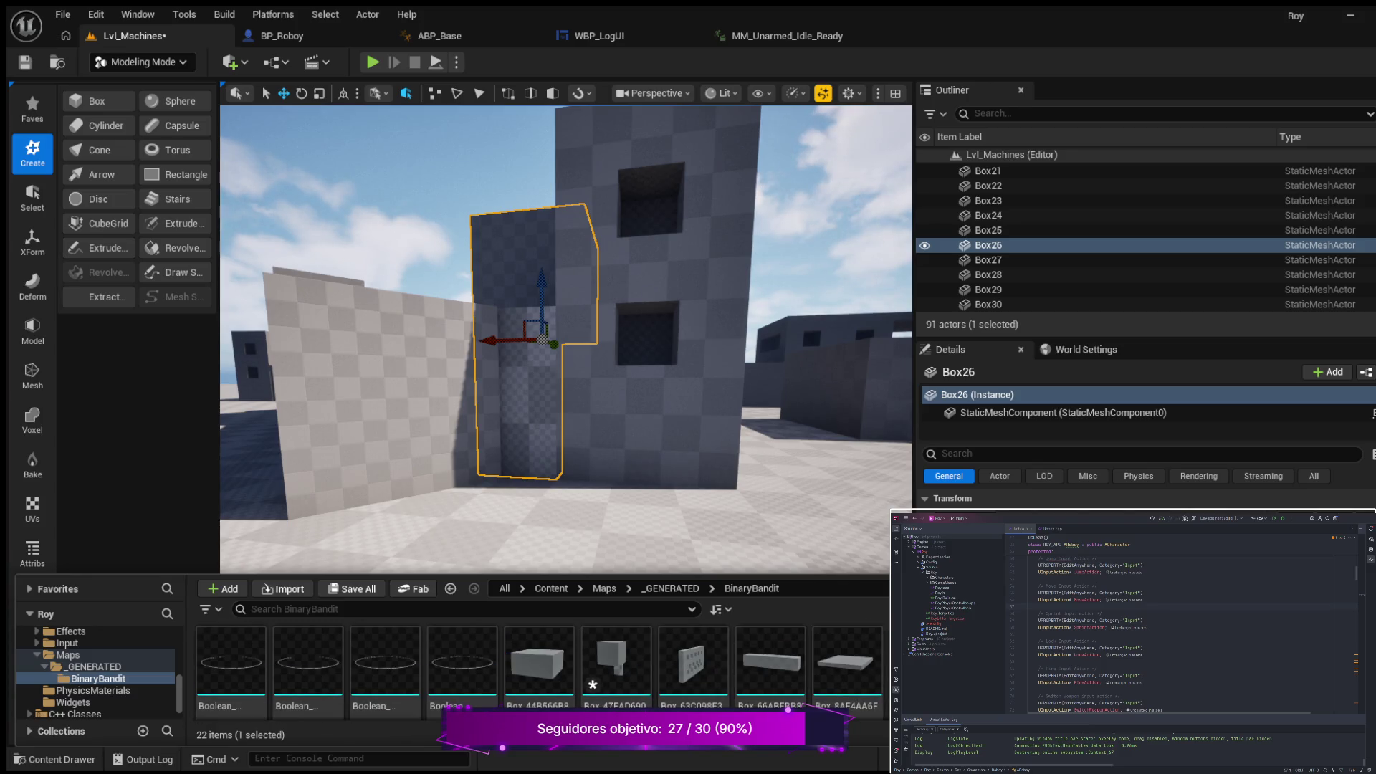
click(532, 397)
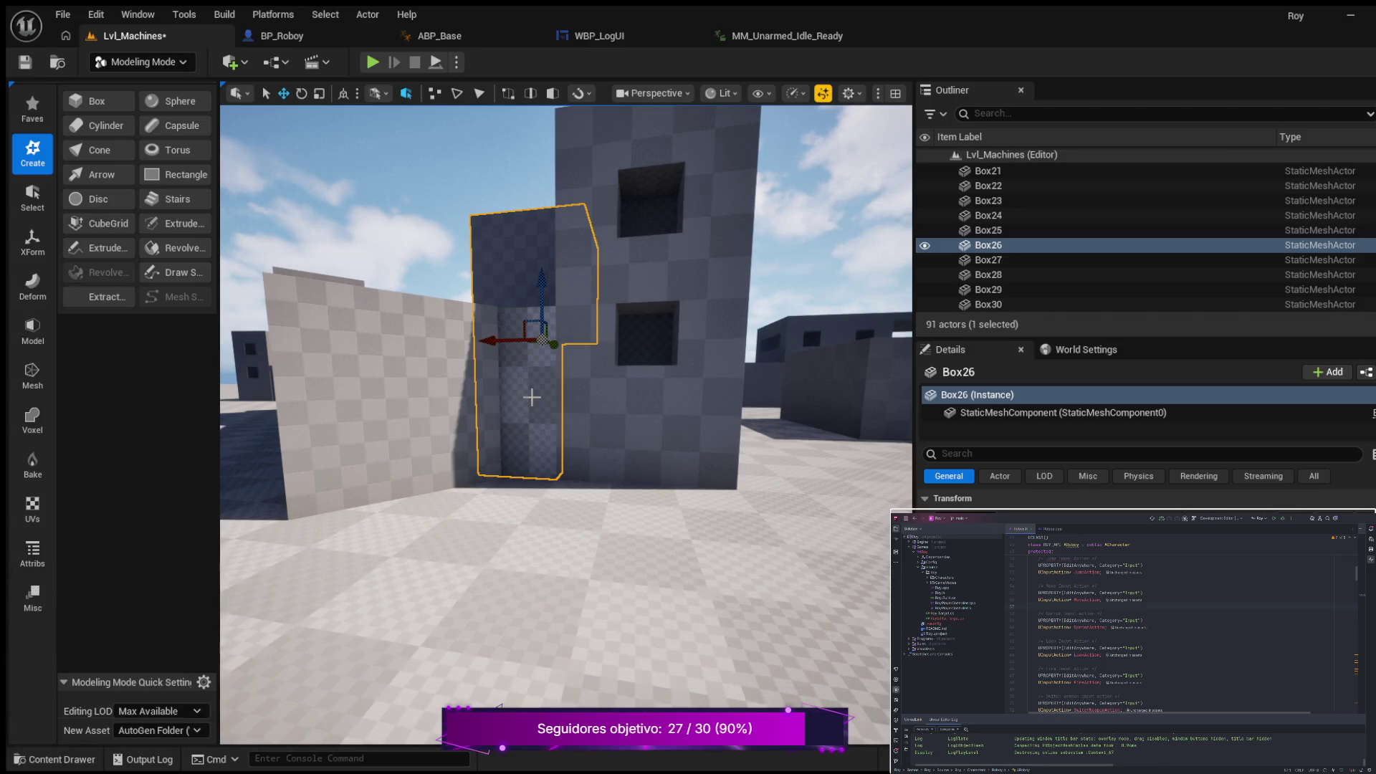
Step: Inspect Box38, Box24 and the Box26 panel, viewing Box26 from above
click(365, 376)
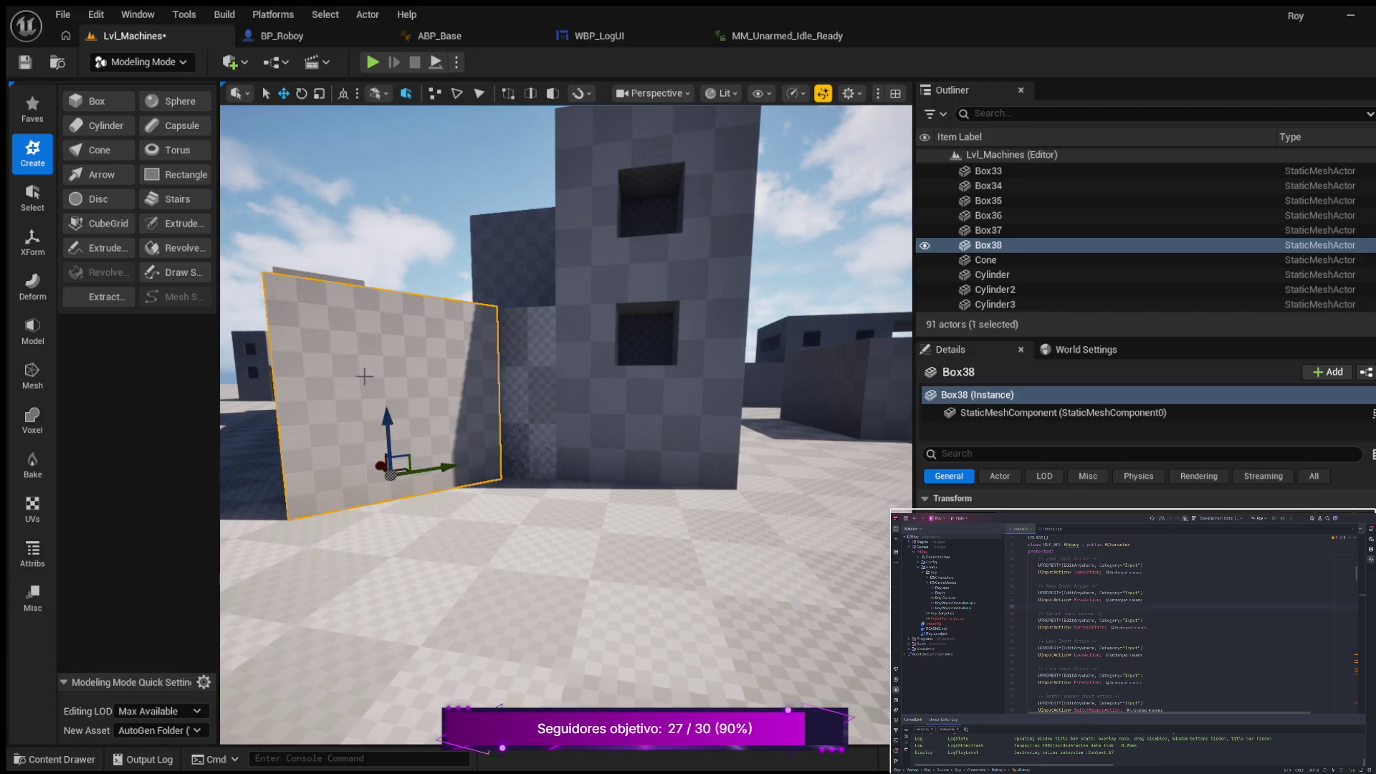
click(515, 406)
drag(533, 436, 592, 488)
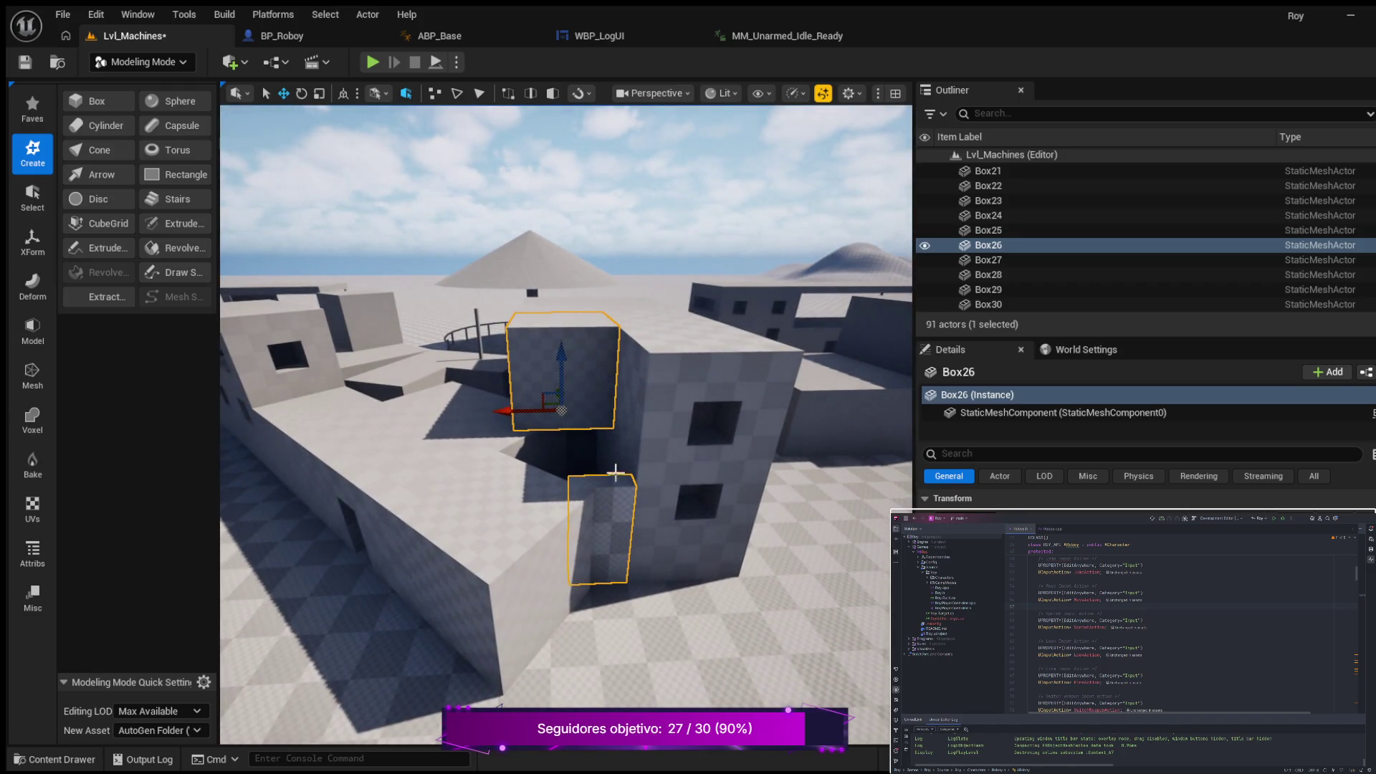
click(678, 424)
click(613, 515)
mouse_move(525, 508)
mouse_down()
mouse_move(543, 530)
mouse_move(563, 505)
mouse_move(534, 508)
mouse_up()
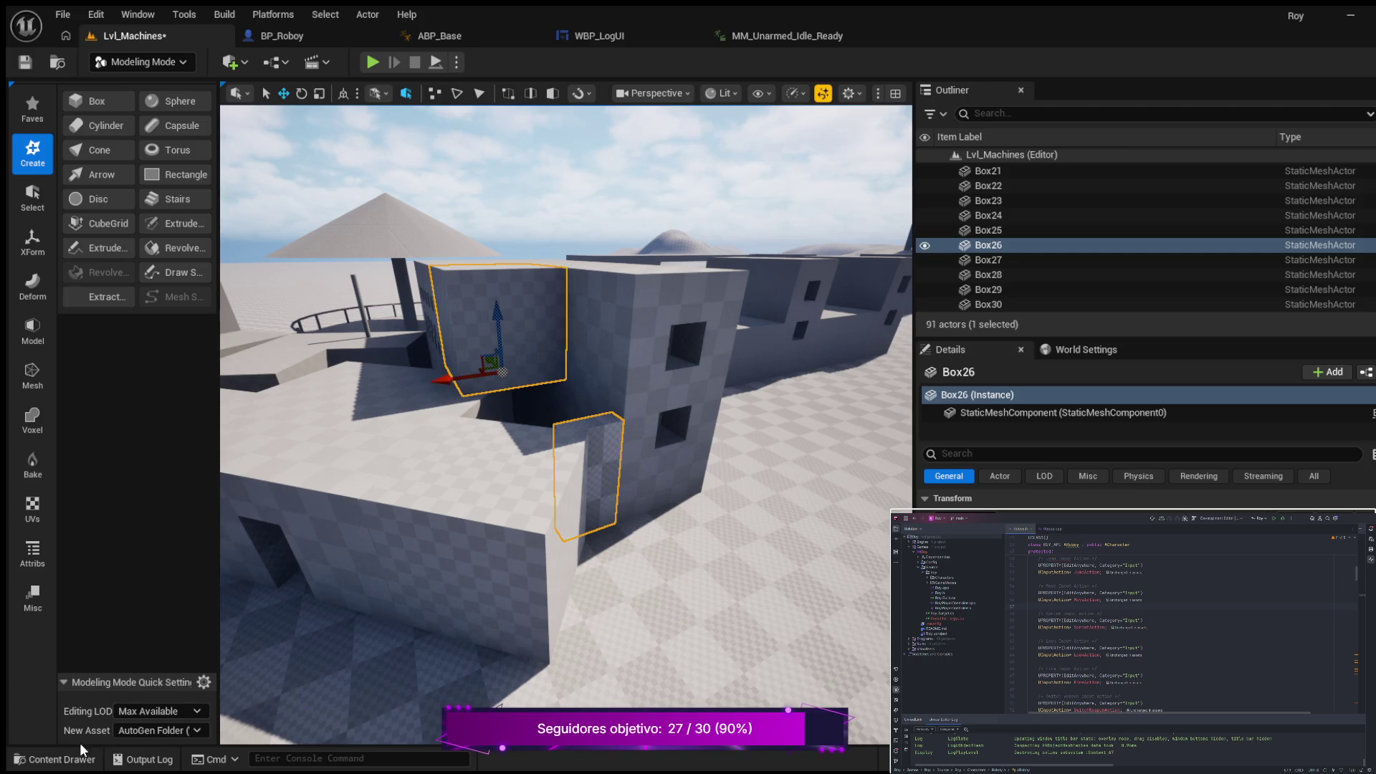
Step: Centre the view on Box24 and open the Box_47FAD690 mesh from the generated meshes
click(64, 761)
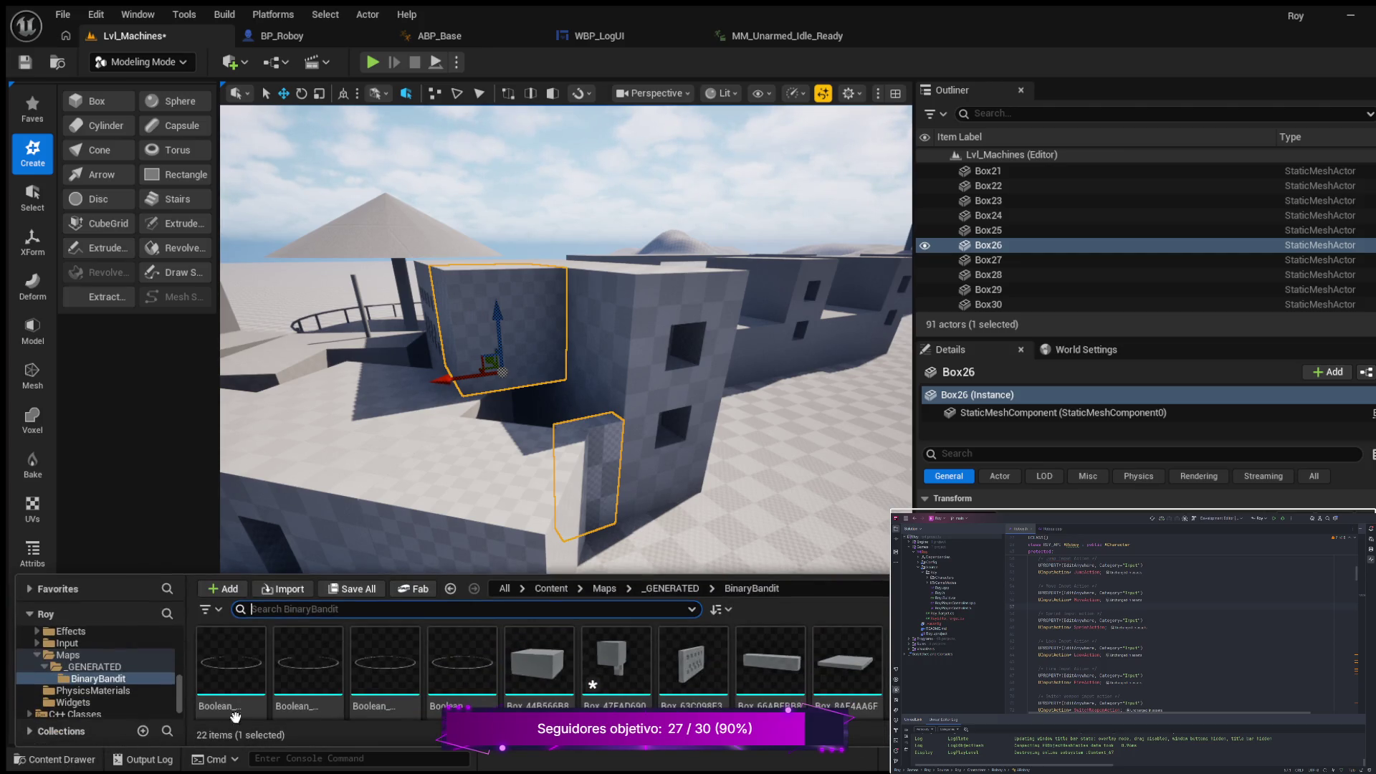
scroll(660, 649, down, 2)
scroll(661, 649, up, 2)
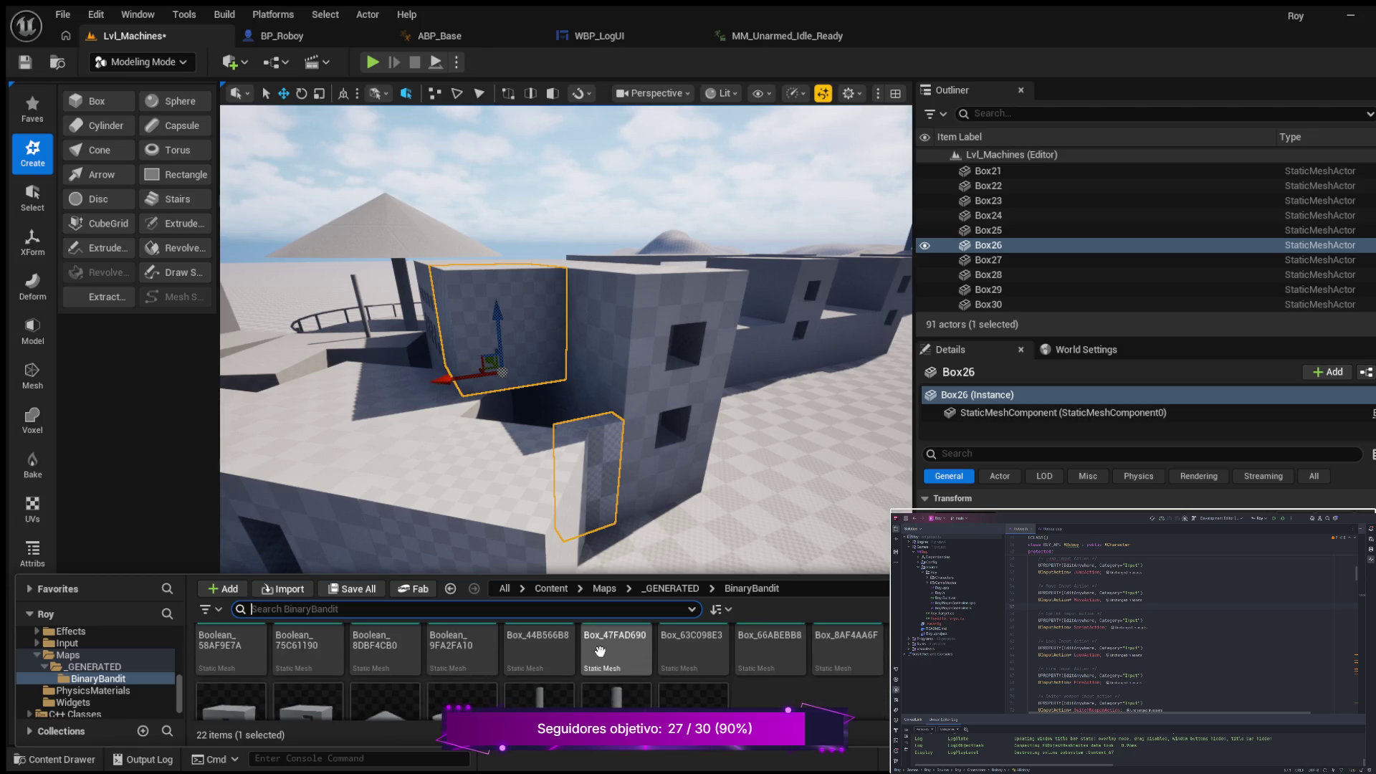
click(643, 367)
key(f)
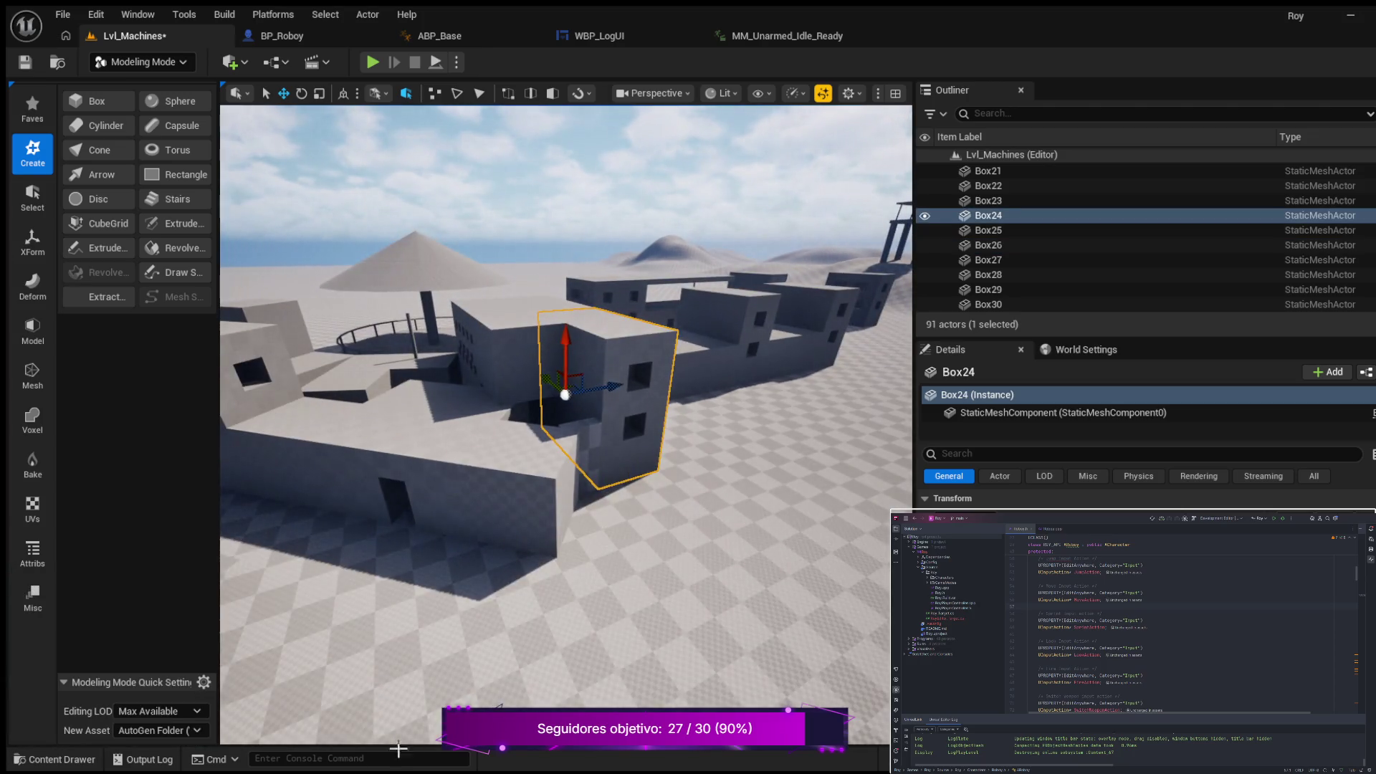
click(64, 759)
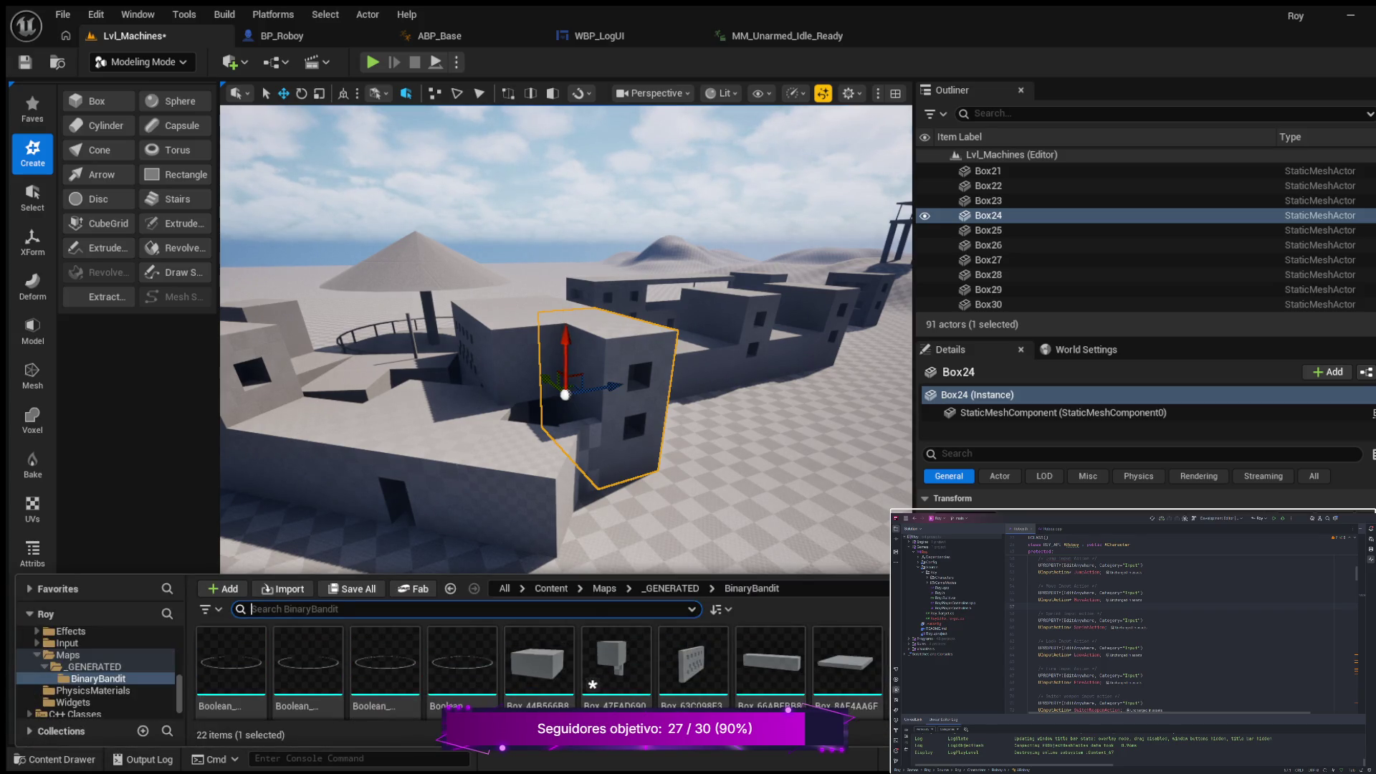
double_click(604, 660)
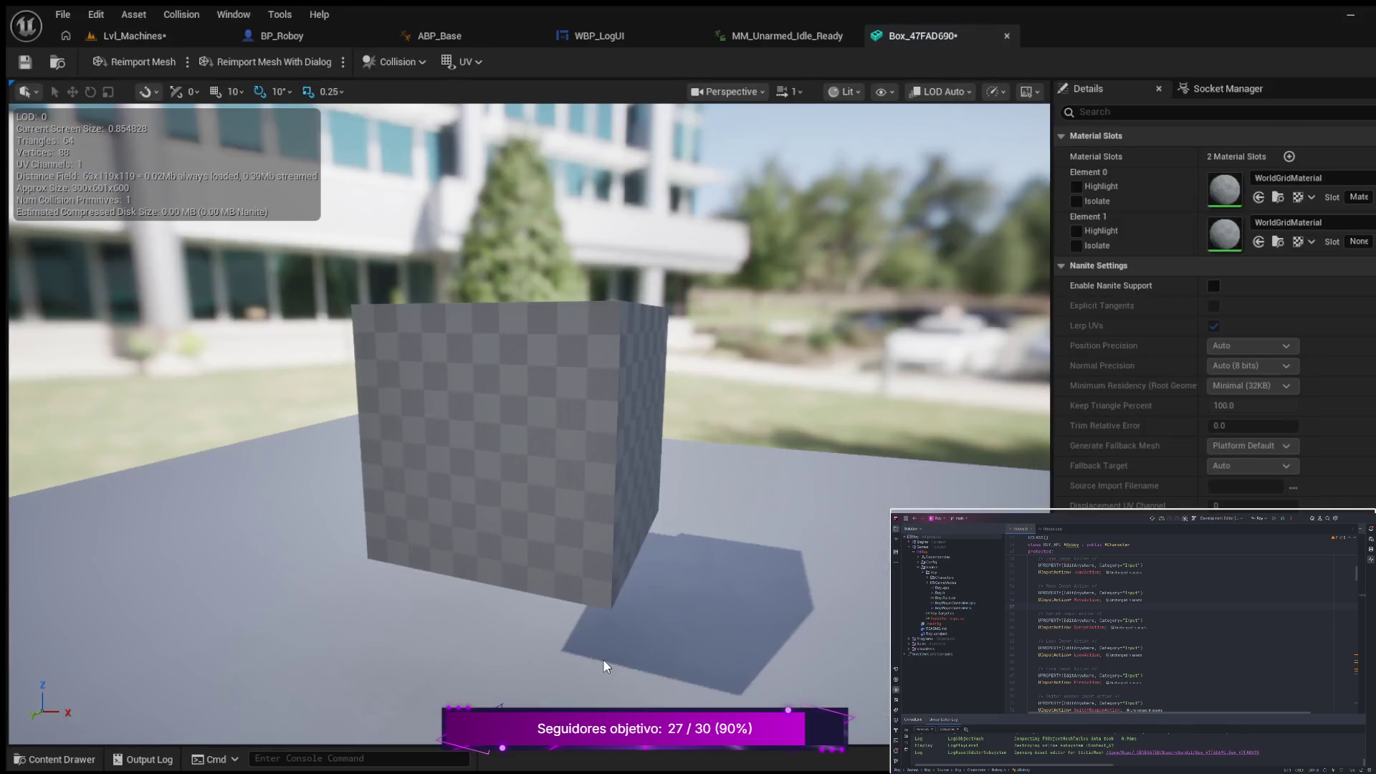
Step: Orbit and zoom around the Box_47FAD690 mesh, then go back to the Lvl_Machines level
scroll(622, 501, down, 3)
drag(621, 501, 835, 509)
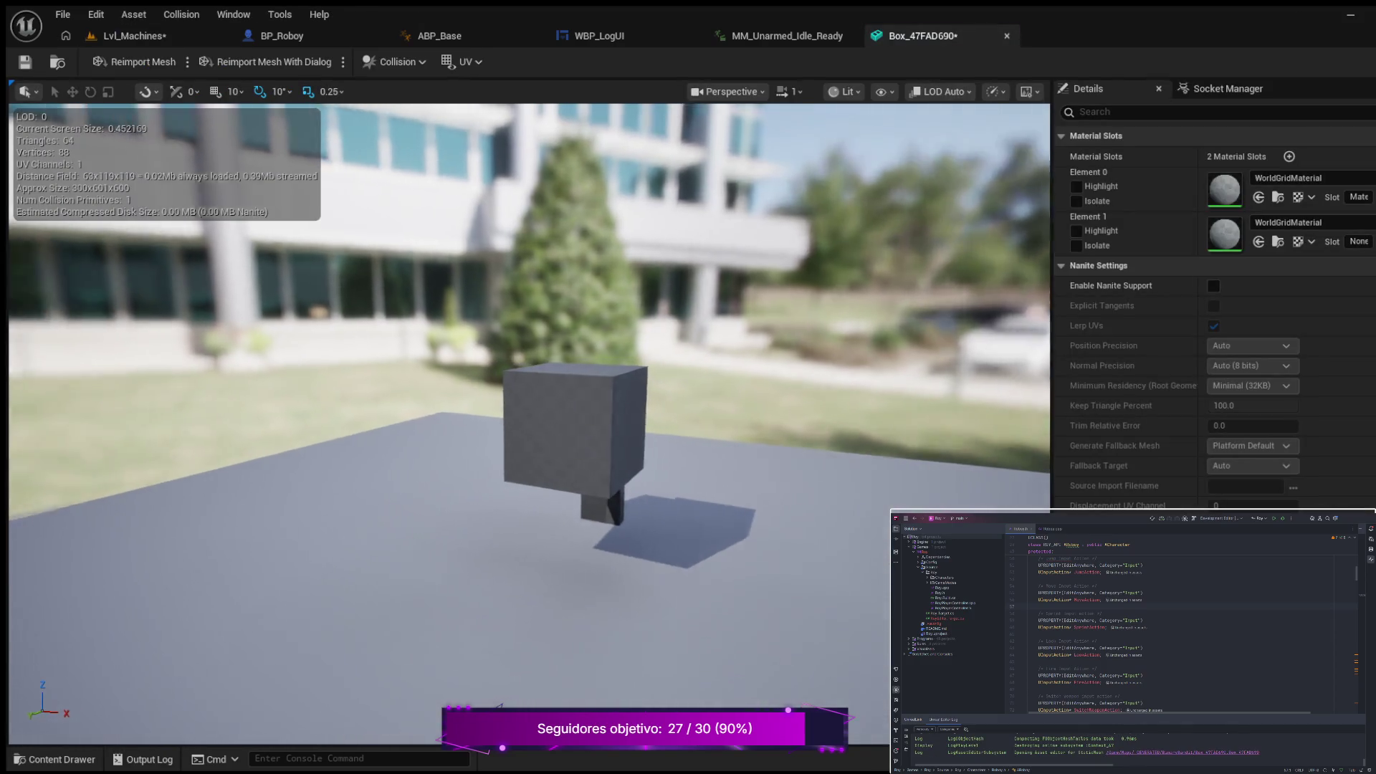
drag(433, 143, 434, 118)
click(146, 33)
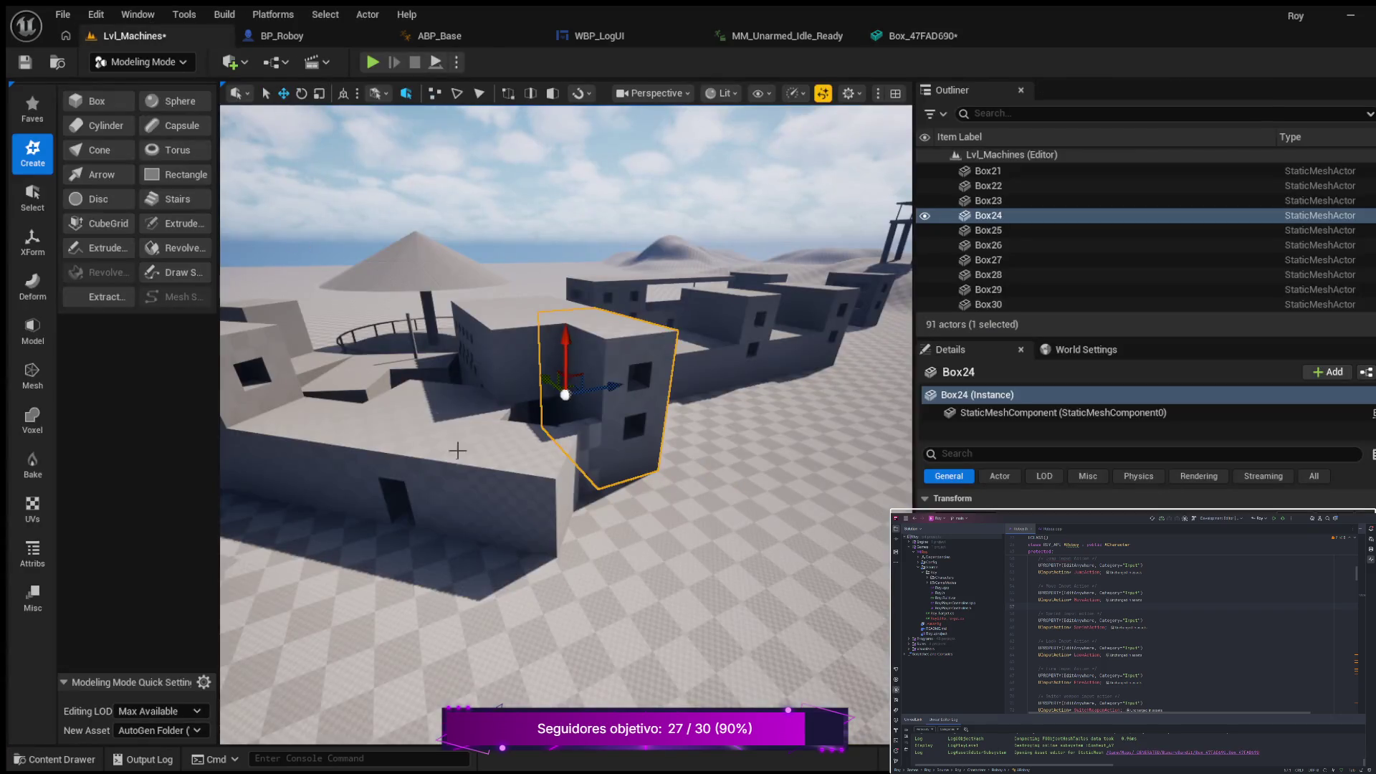
Step: Select the Box26 panel and undo the Cube Grid Edit that added the small corner block
scroll(676, 476, up, 3)
click(664, 521)
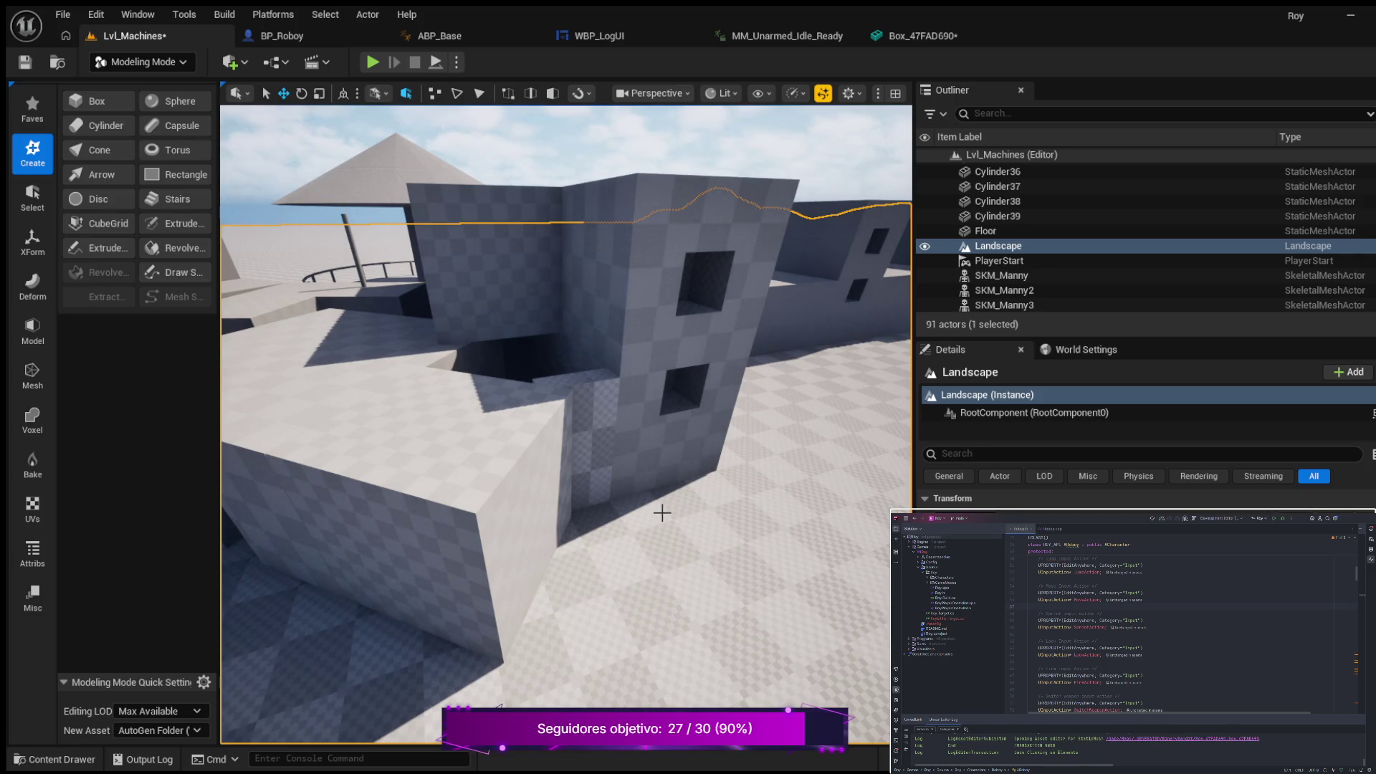
click(660, 510)
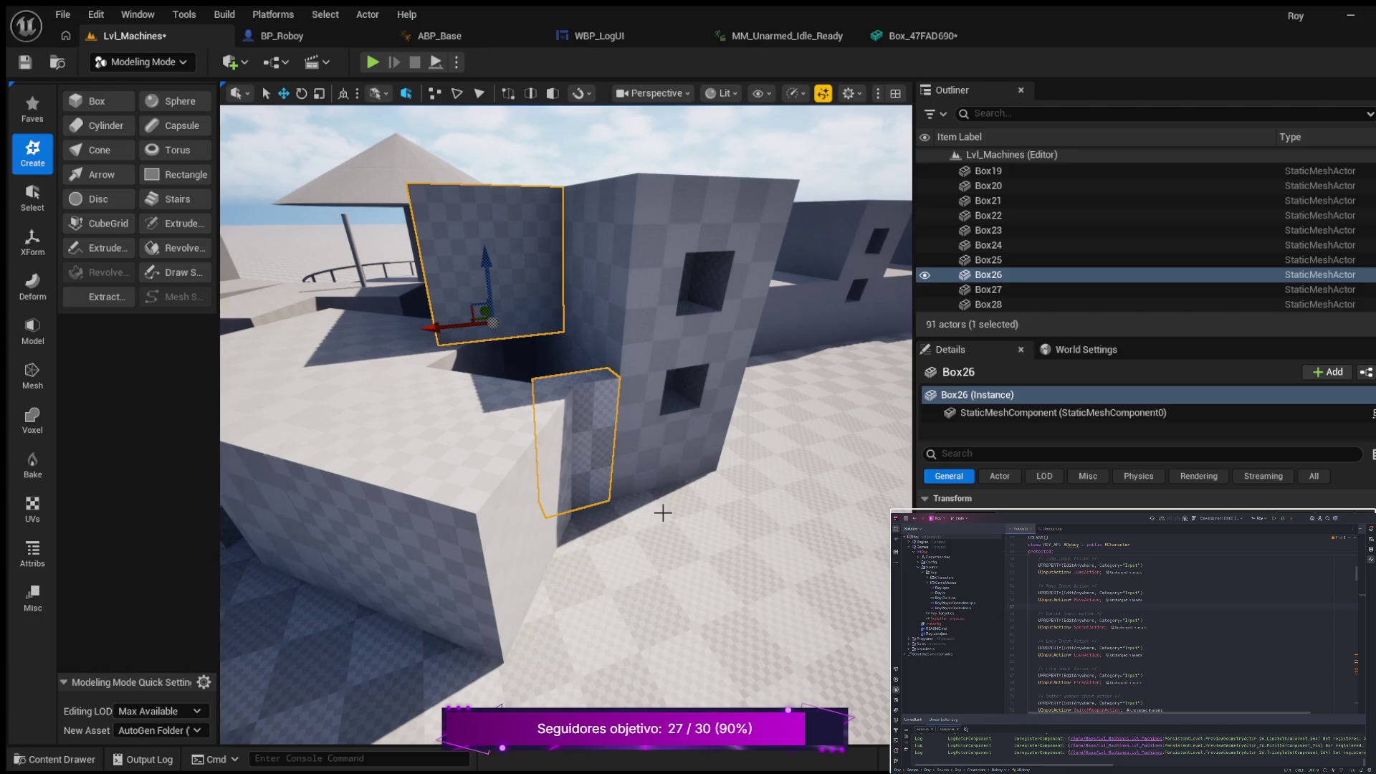
key(ctrl+z)
key(ctrl+y)
key(ctrl+z)
key(ctrl+y)
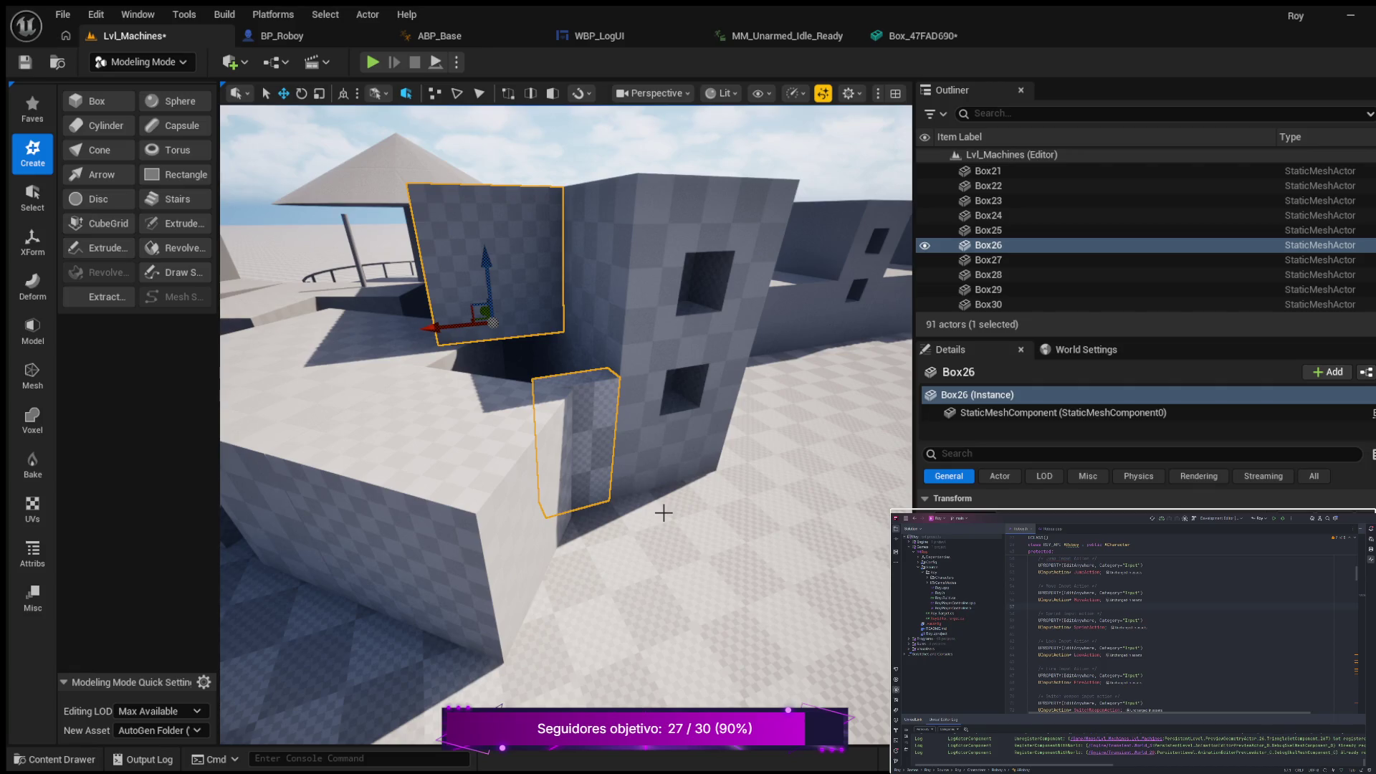
key(ctrl+z)
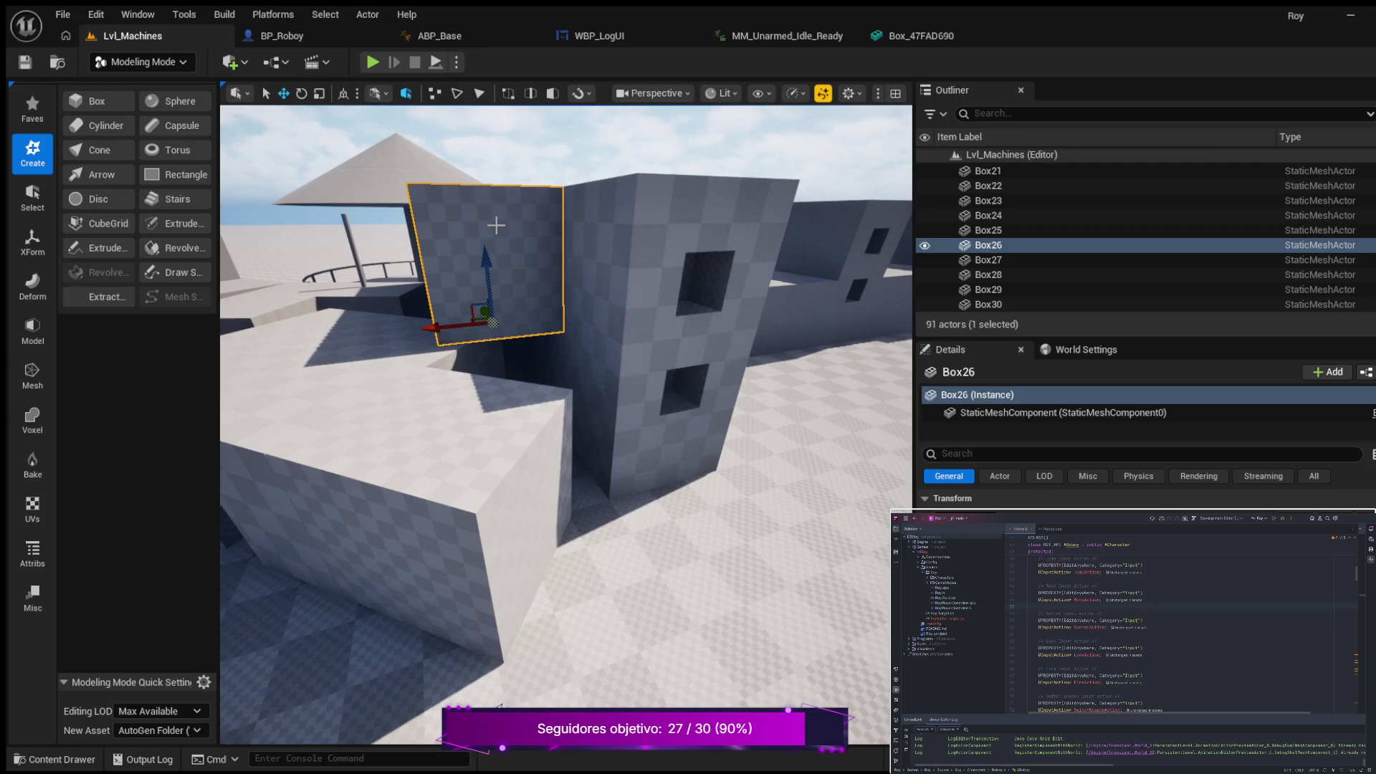
click(608, 233)
click(477, 232)
click(57, 759)
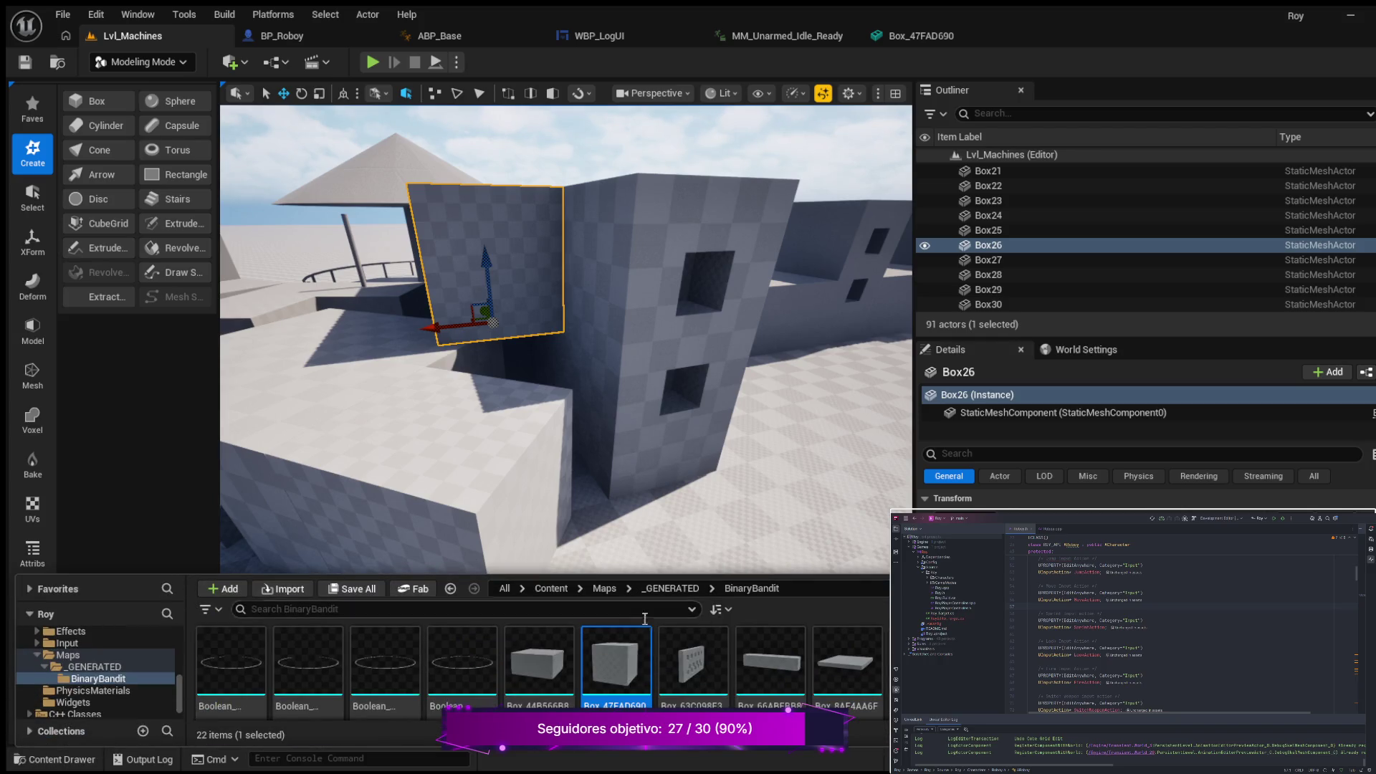
scroll(716, 667, down, 2)
scroll(726, 688, up, 1)
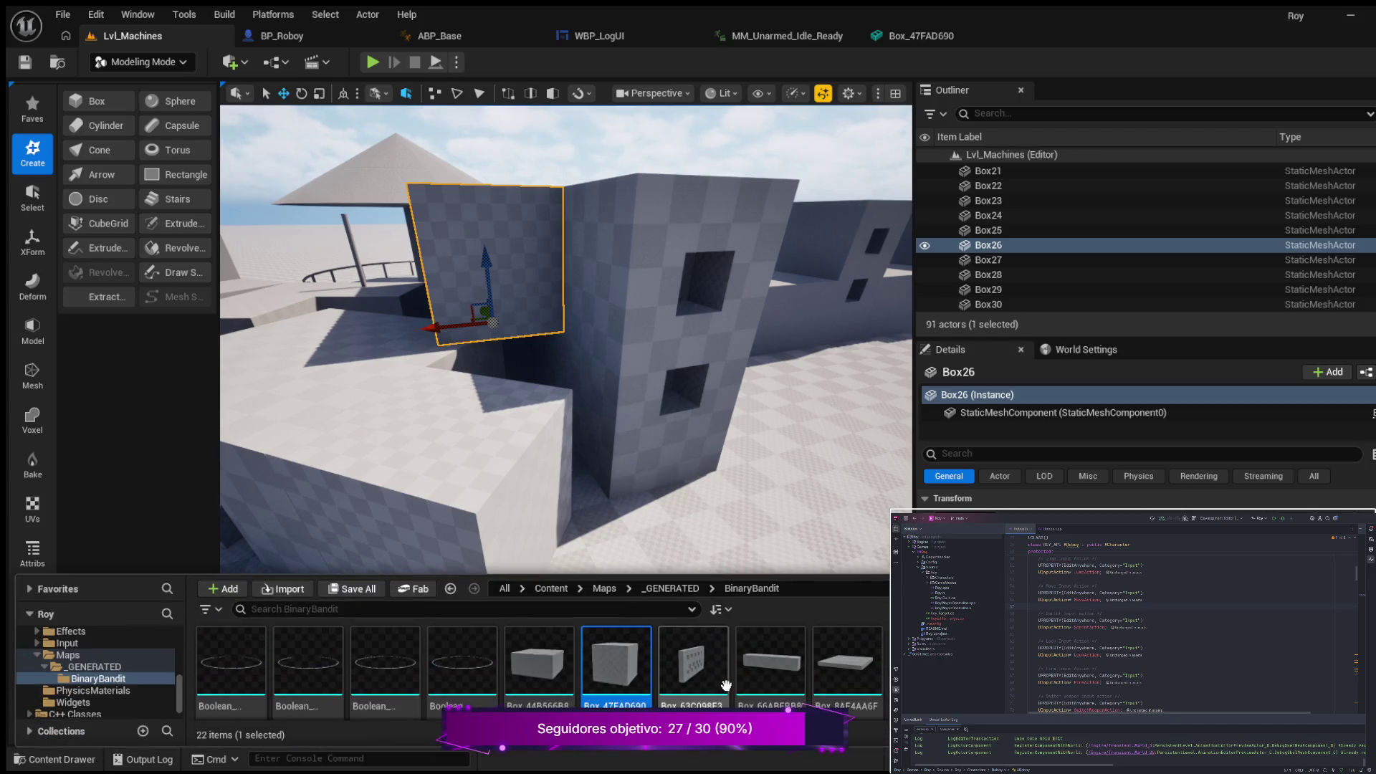
click(531, 661)
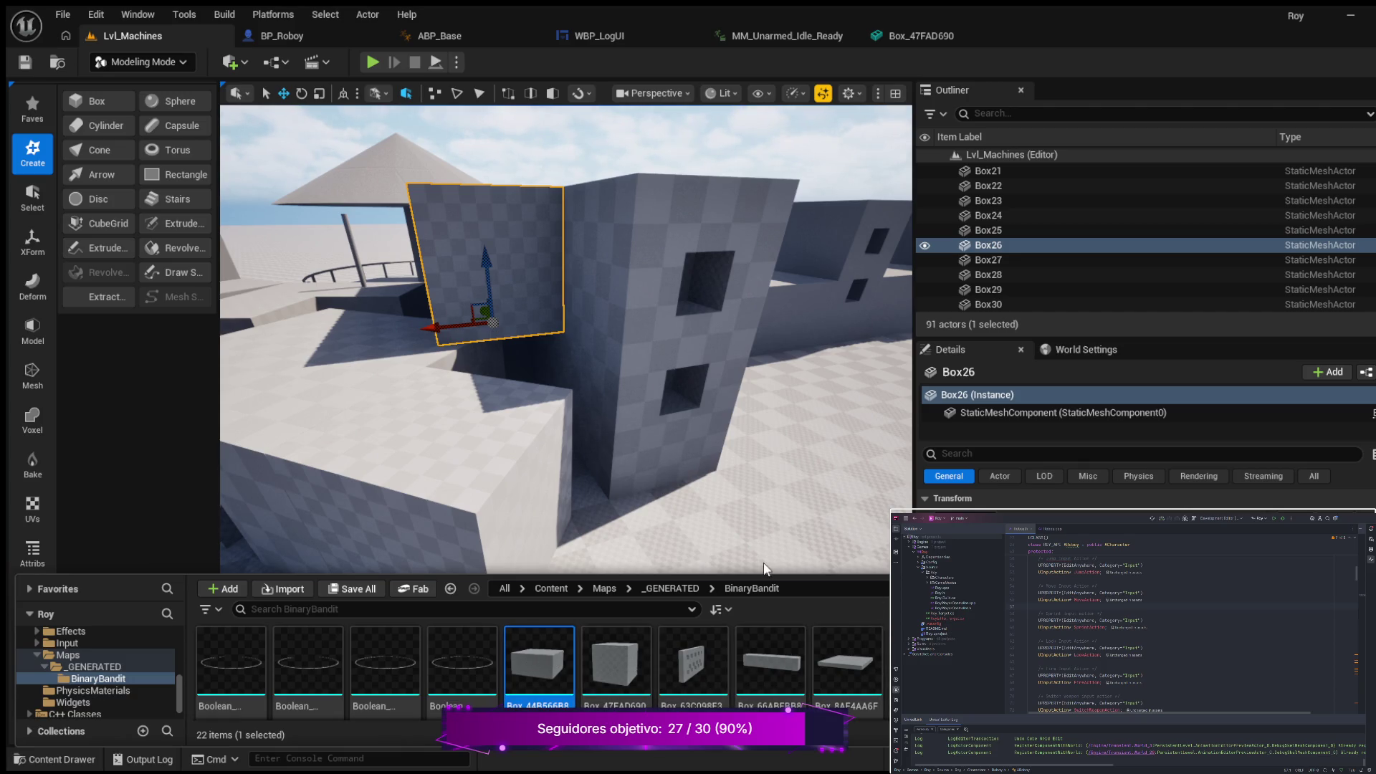
drag(772, 573, 780, 458)
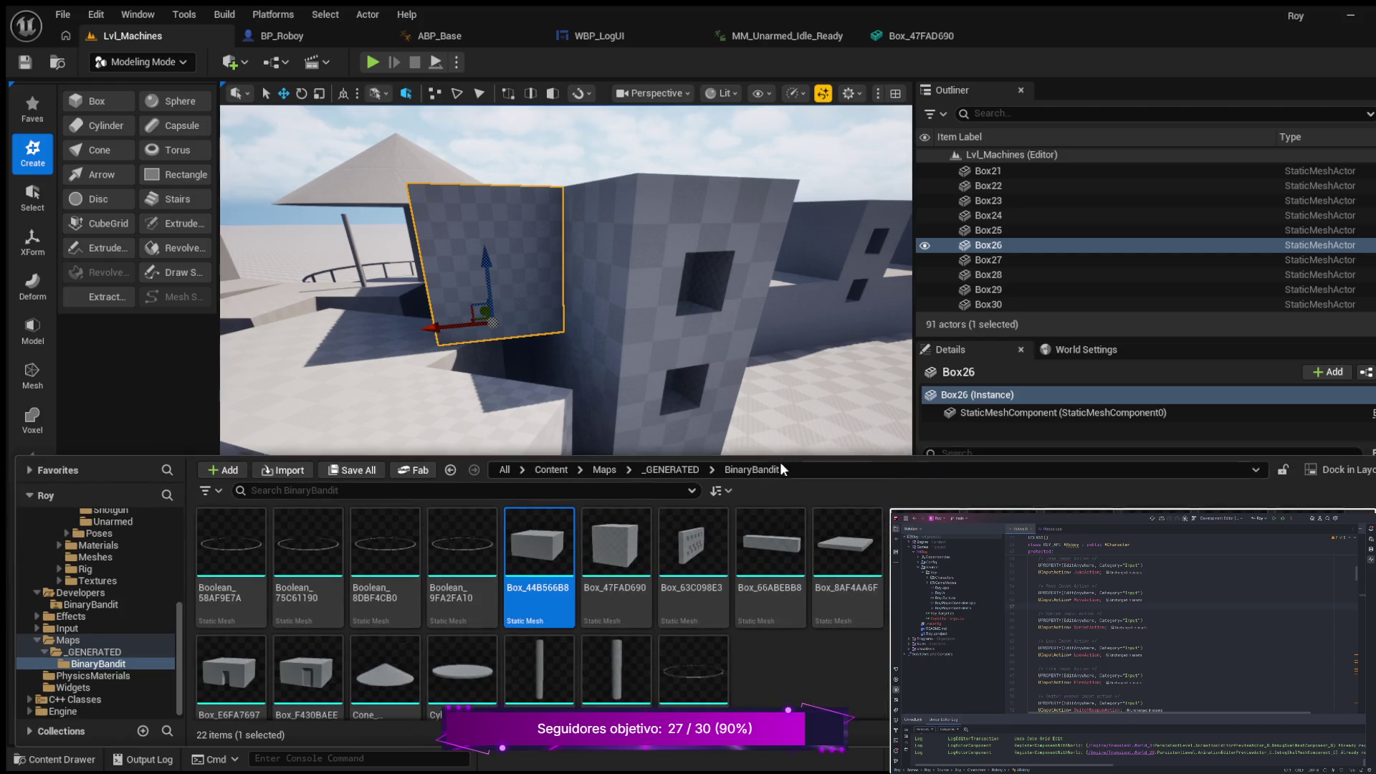
click(644, 529)
scroll(552, 624, down, 1)
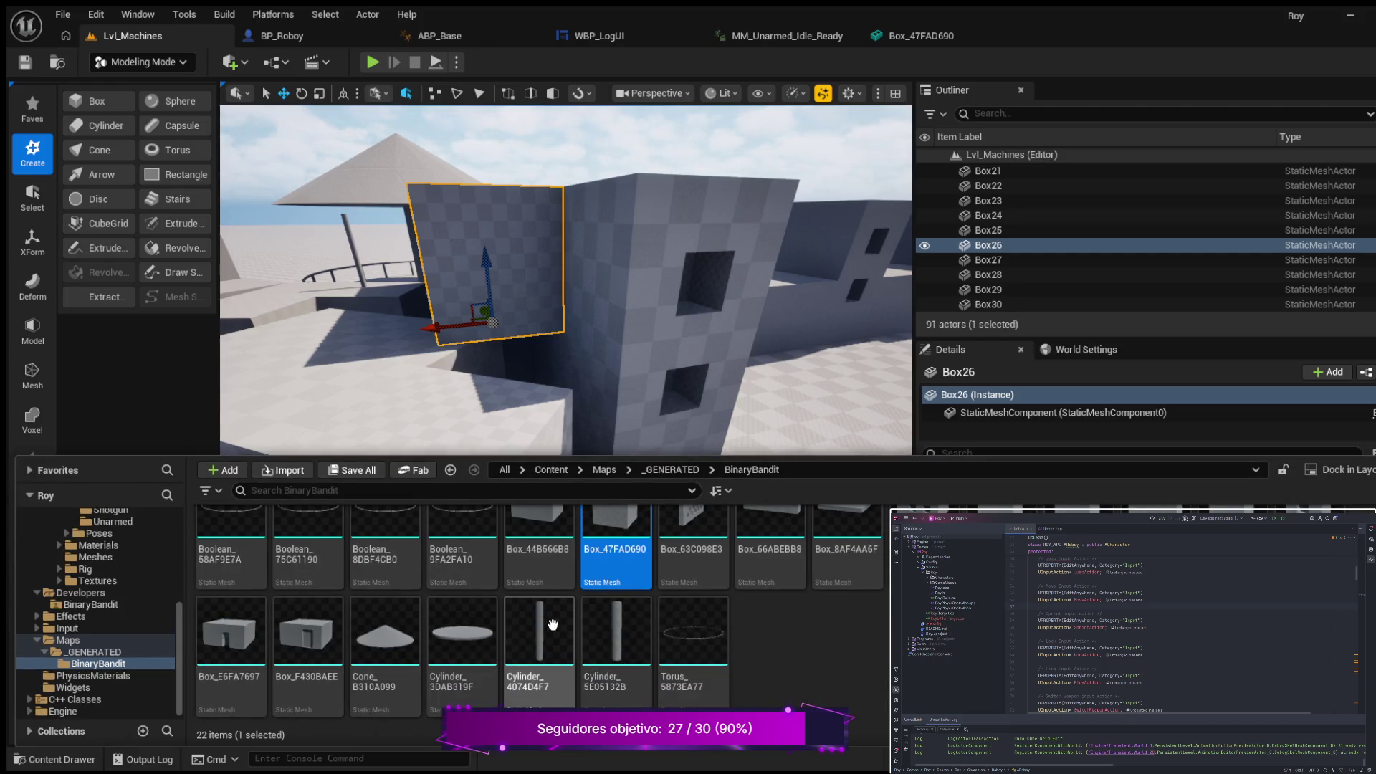
scroll(553, 624, up, 1)
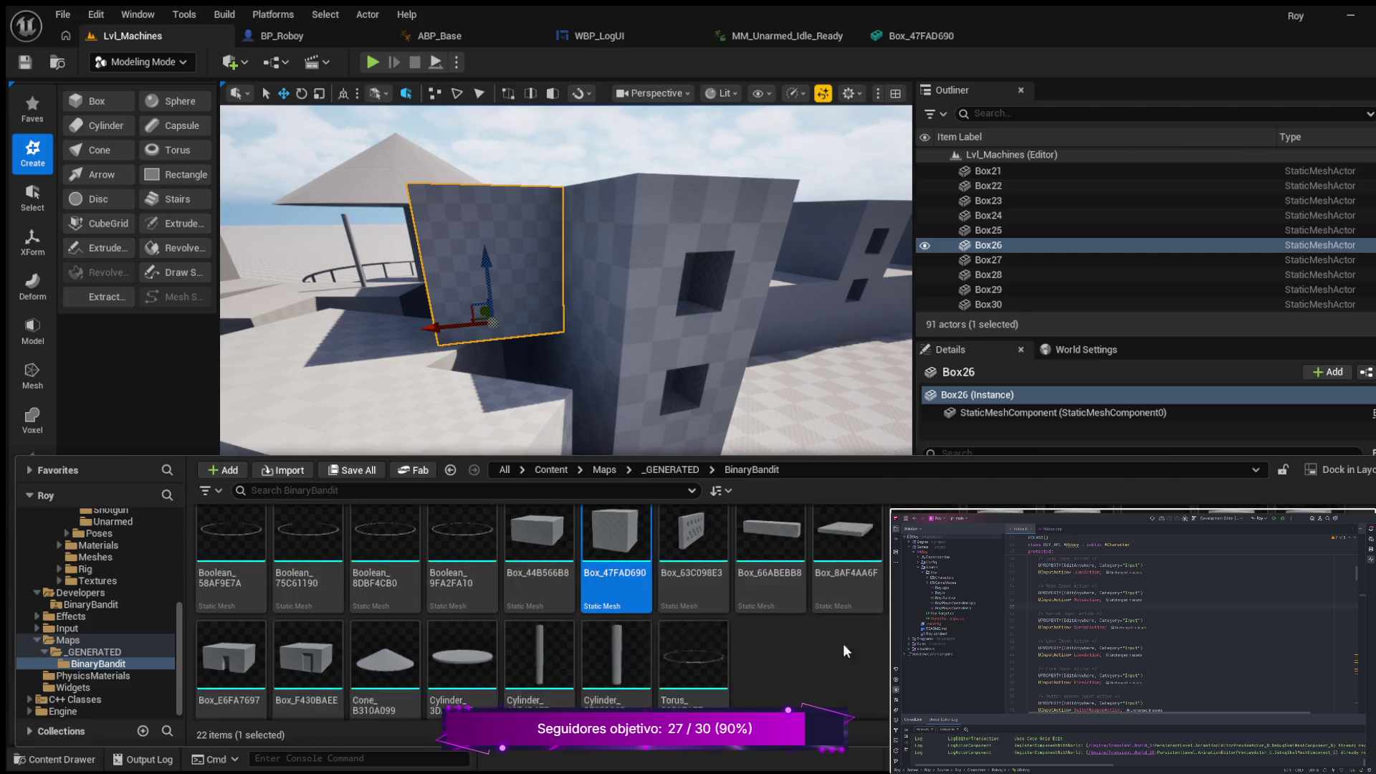
click(23, 66)
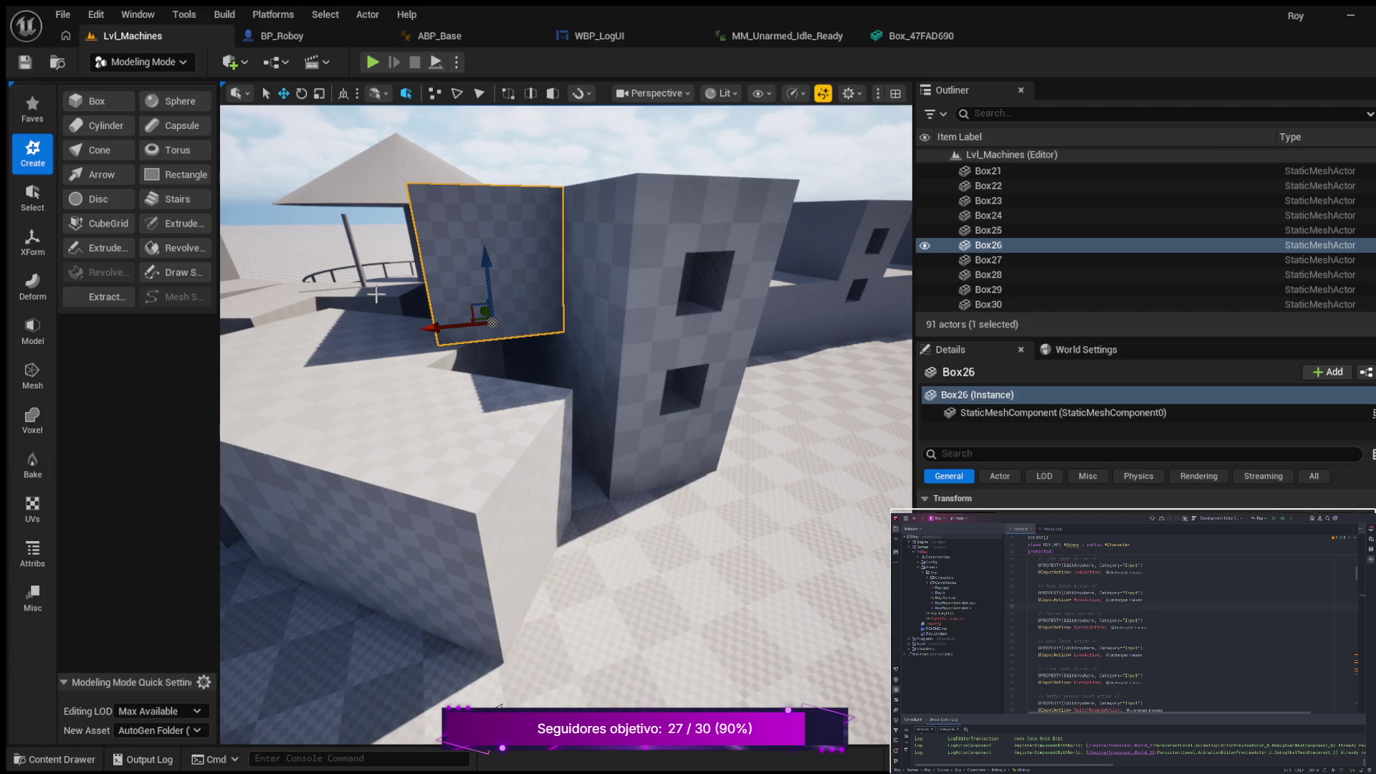
Step: Reframe the view and place a new 600 × 50 × 300 box beside the building's corner
mouse_move(699, 476)
mouse_down()
mouse_move(661, 505)
mouse_move(634, 427)
mouse_move(617, 253)
mouse_move(609, 290)
mouse_move(554, 293)
mouse_move(424, 377)
mouse_up()
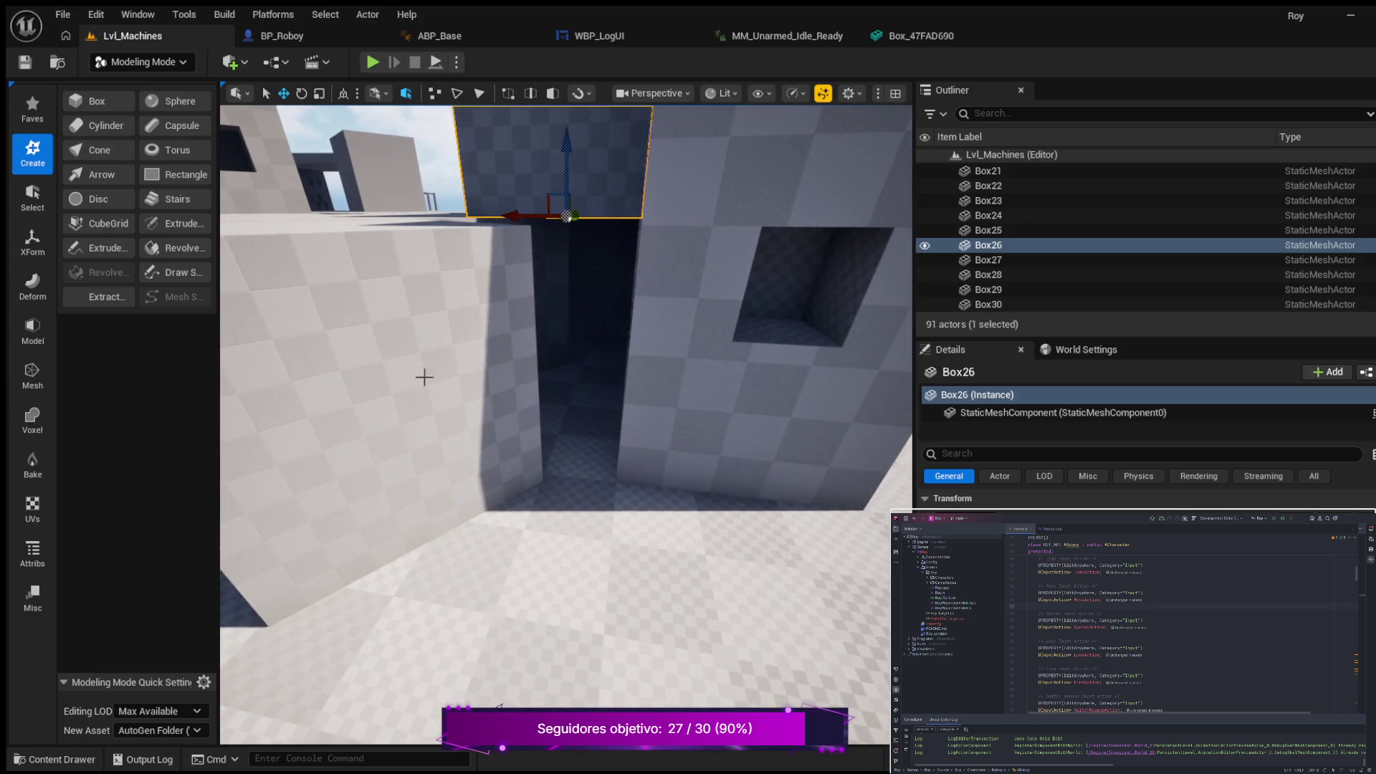
click(84, 107)
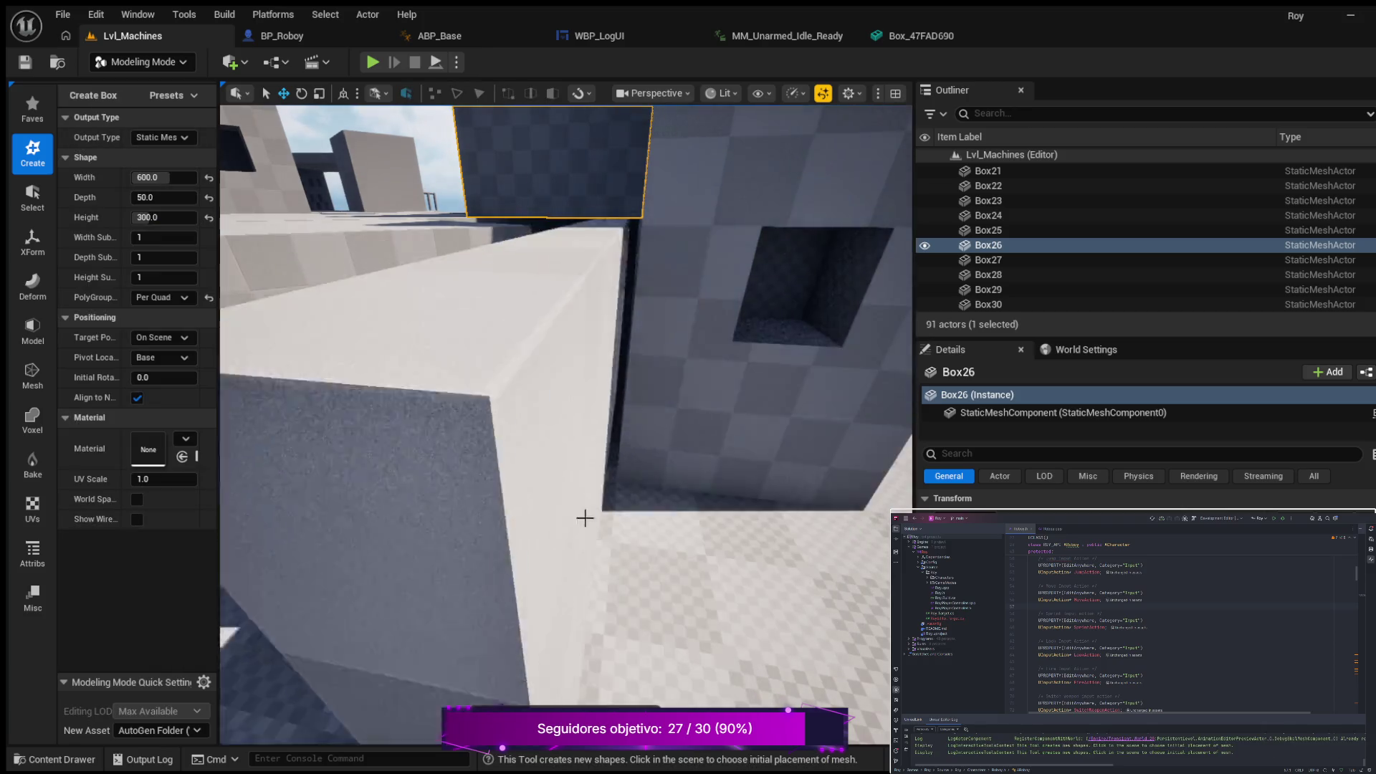
click(583, 460)
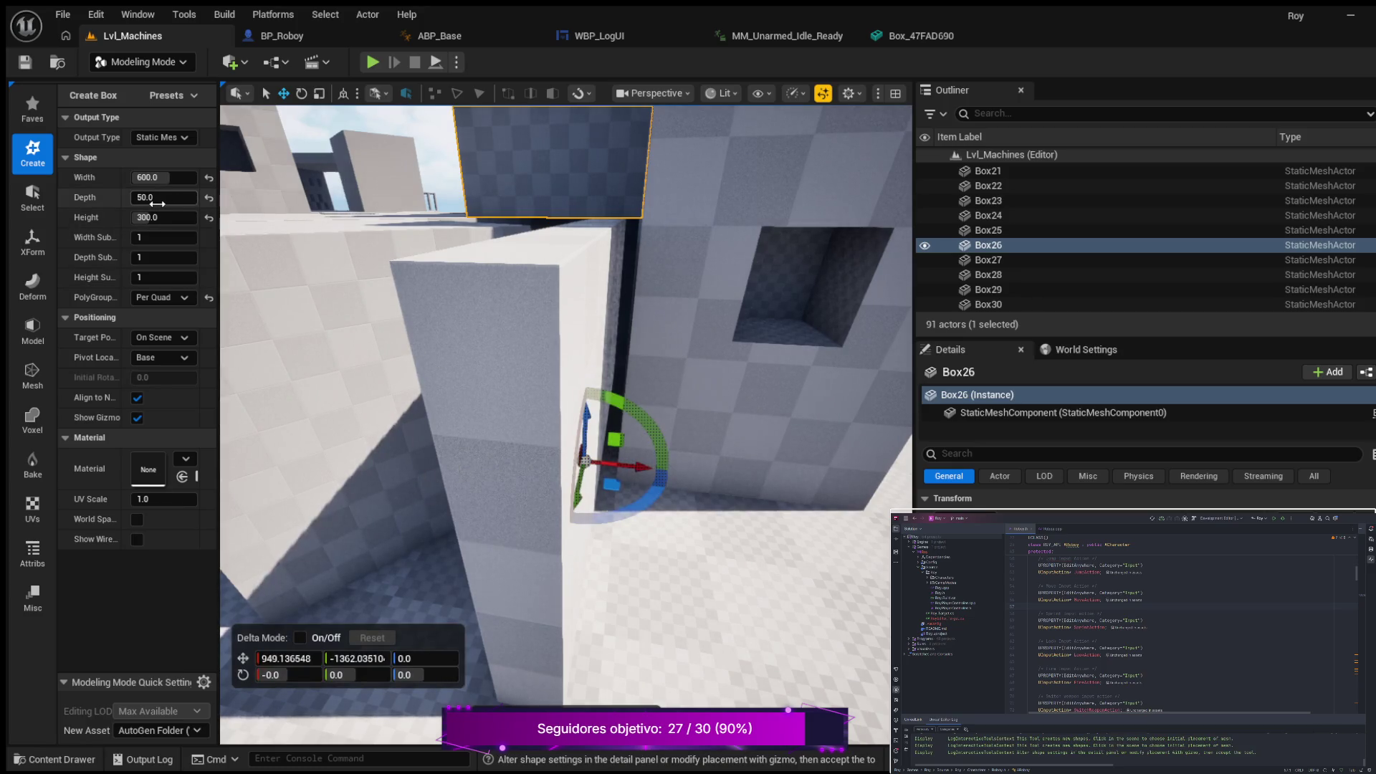
Step: Set the new box's width and depth to 100, making a 100 × 100 × 300 pillar
drag(461, 331, 454, 307)
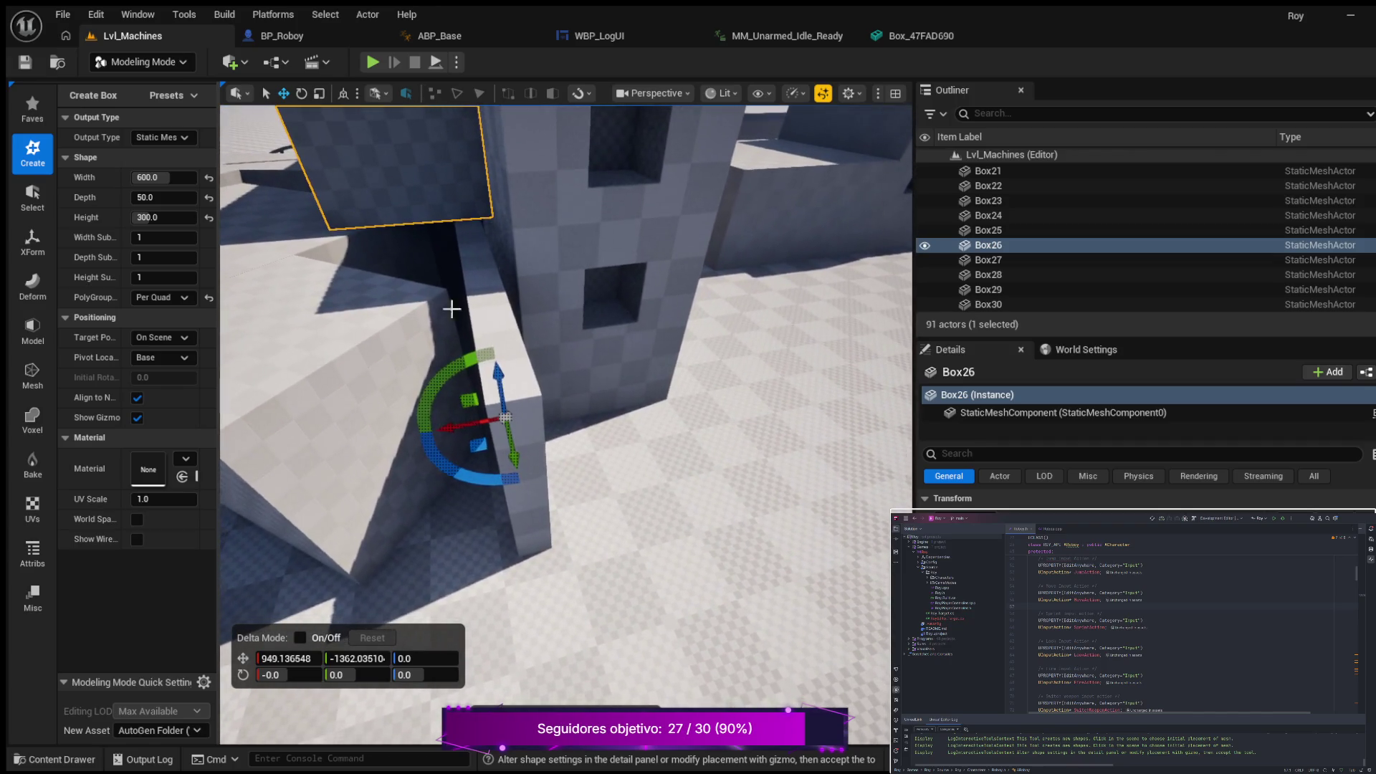
click(183, 179)
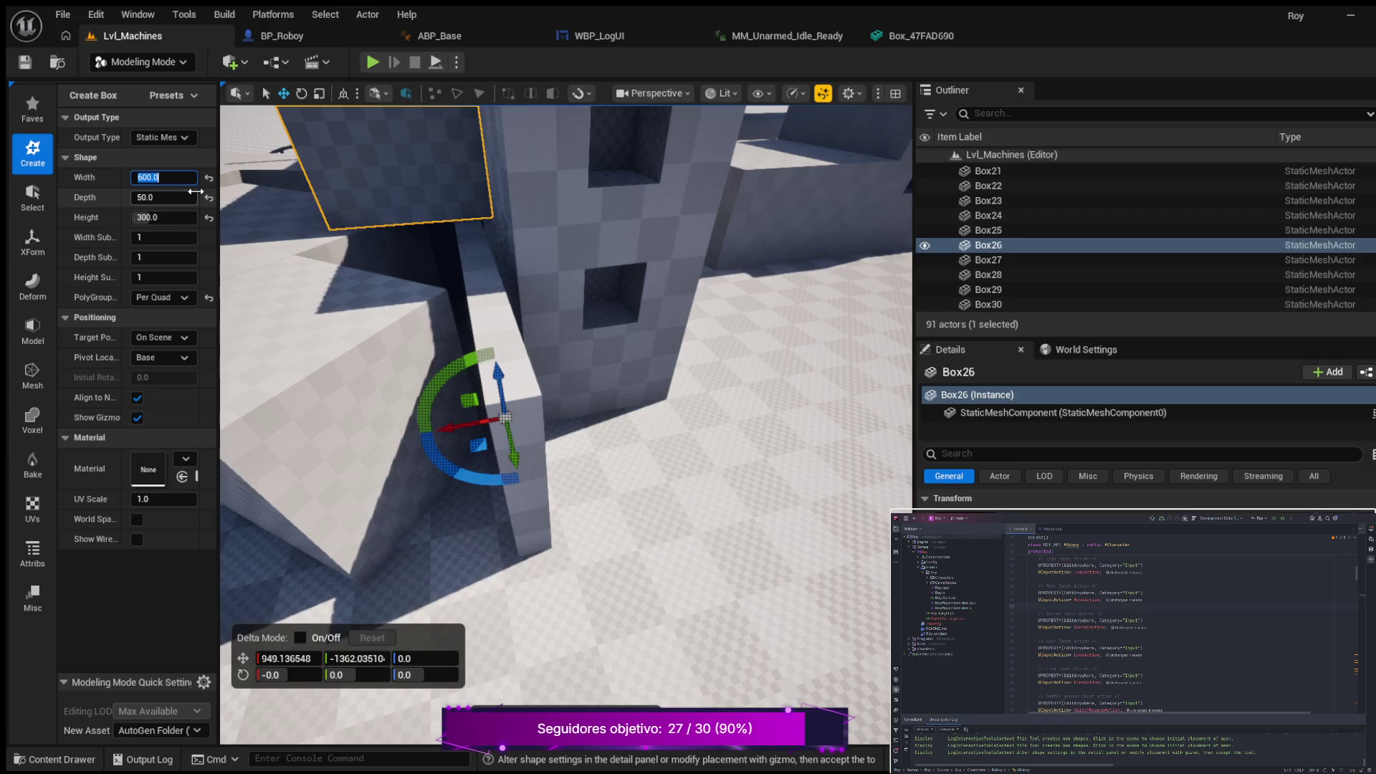
text(100)
key(Return)
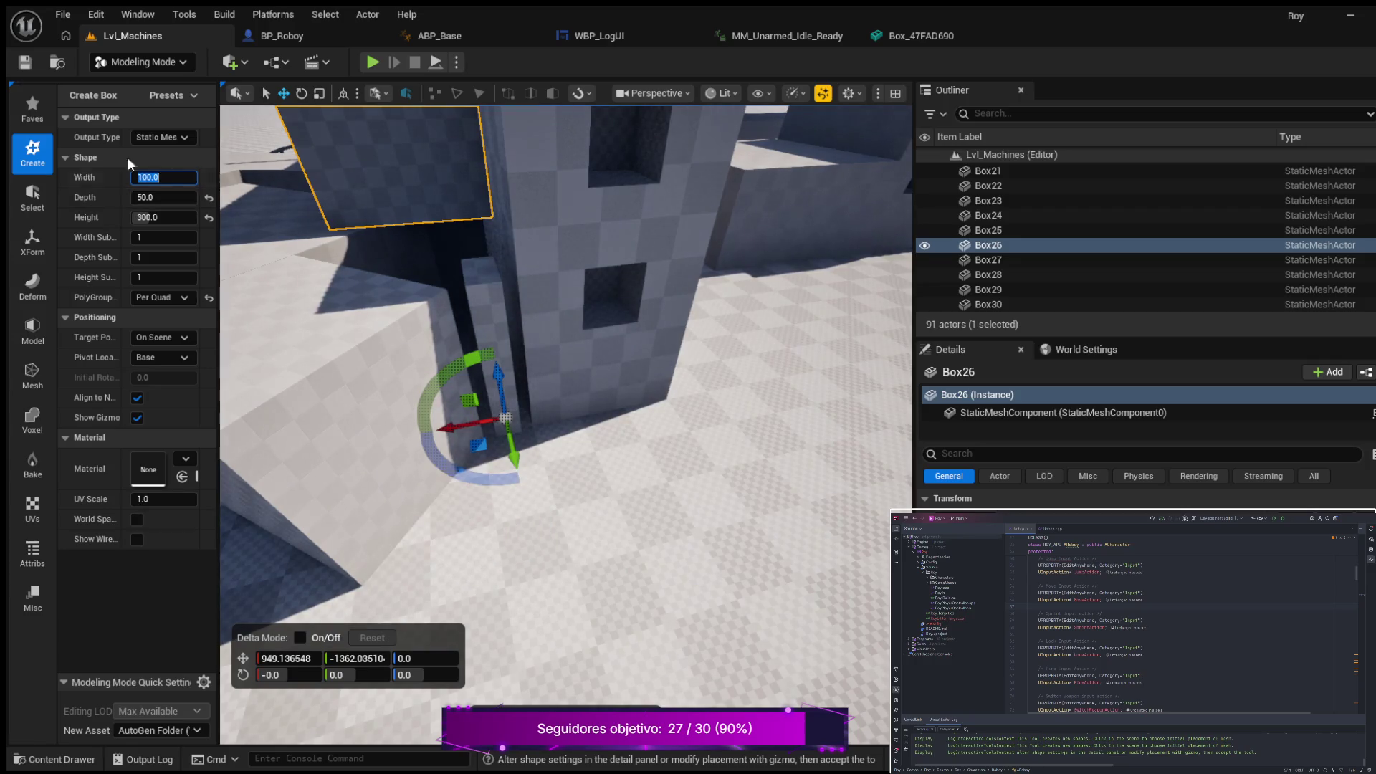
click(159, 202)
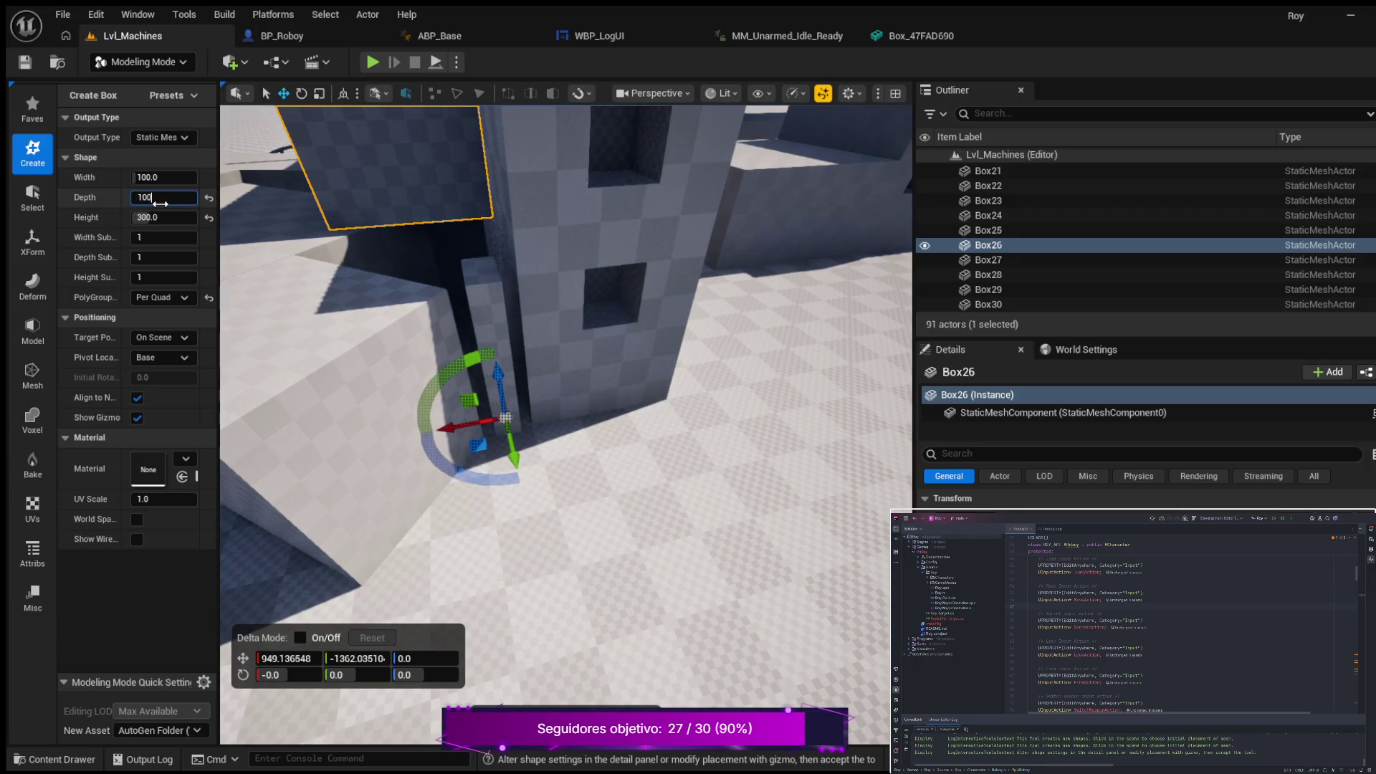
key(Return)
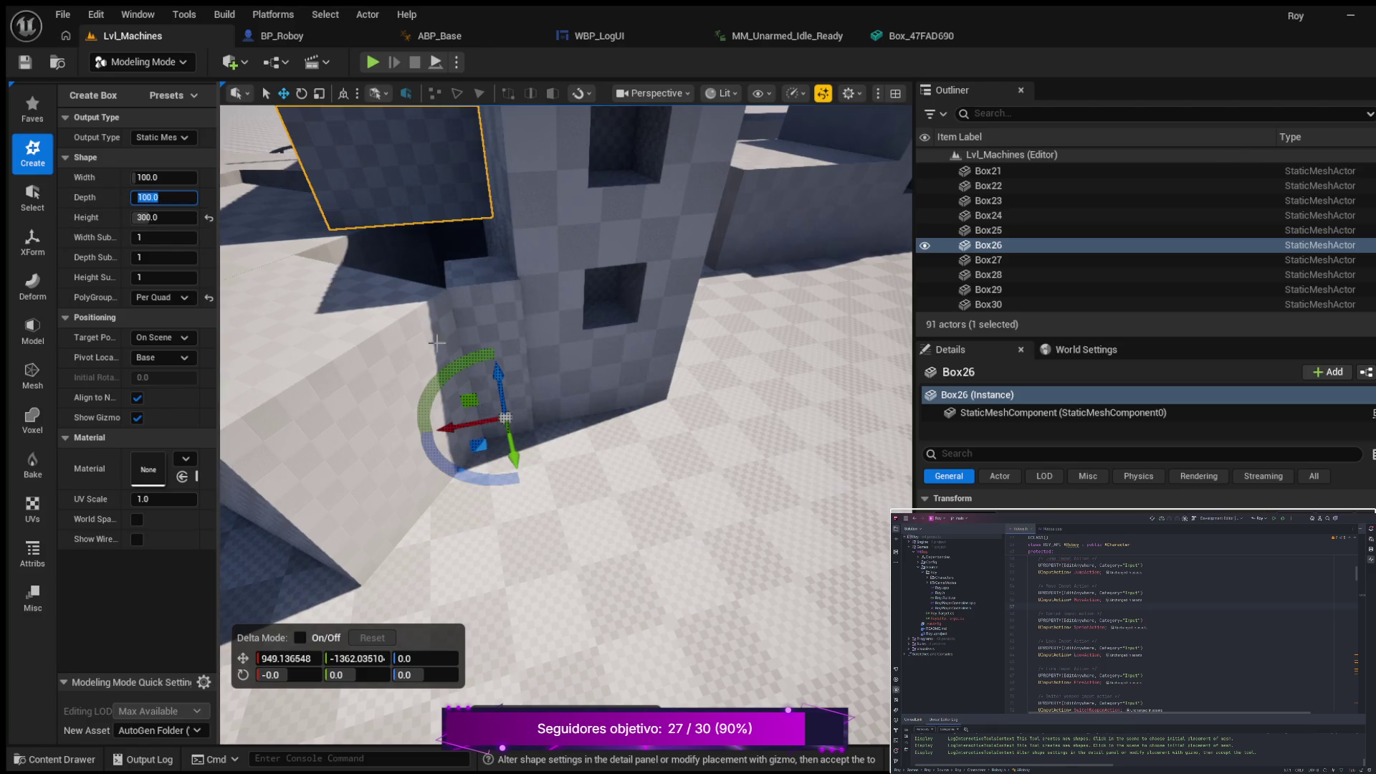
mouse_move(436, 342)
mouse_down()
mouse_move(488, 274)
mouse_move(591, 354)
mouse_up()
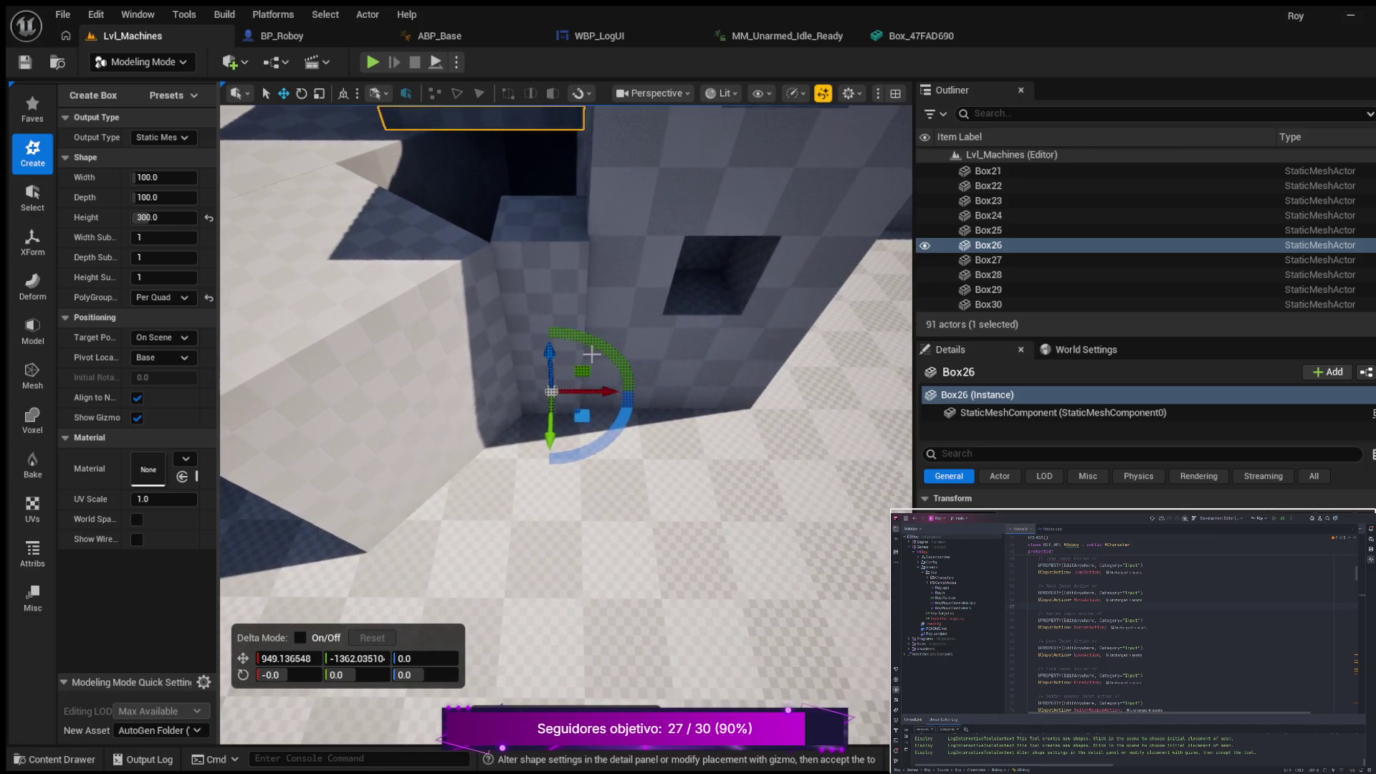
Step: Rotate the pillar −20° on Z and fit it flush at the corner, about X 965.6, Y -1368.6
drag(558, 438, 543, 442)
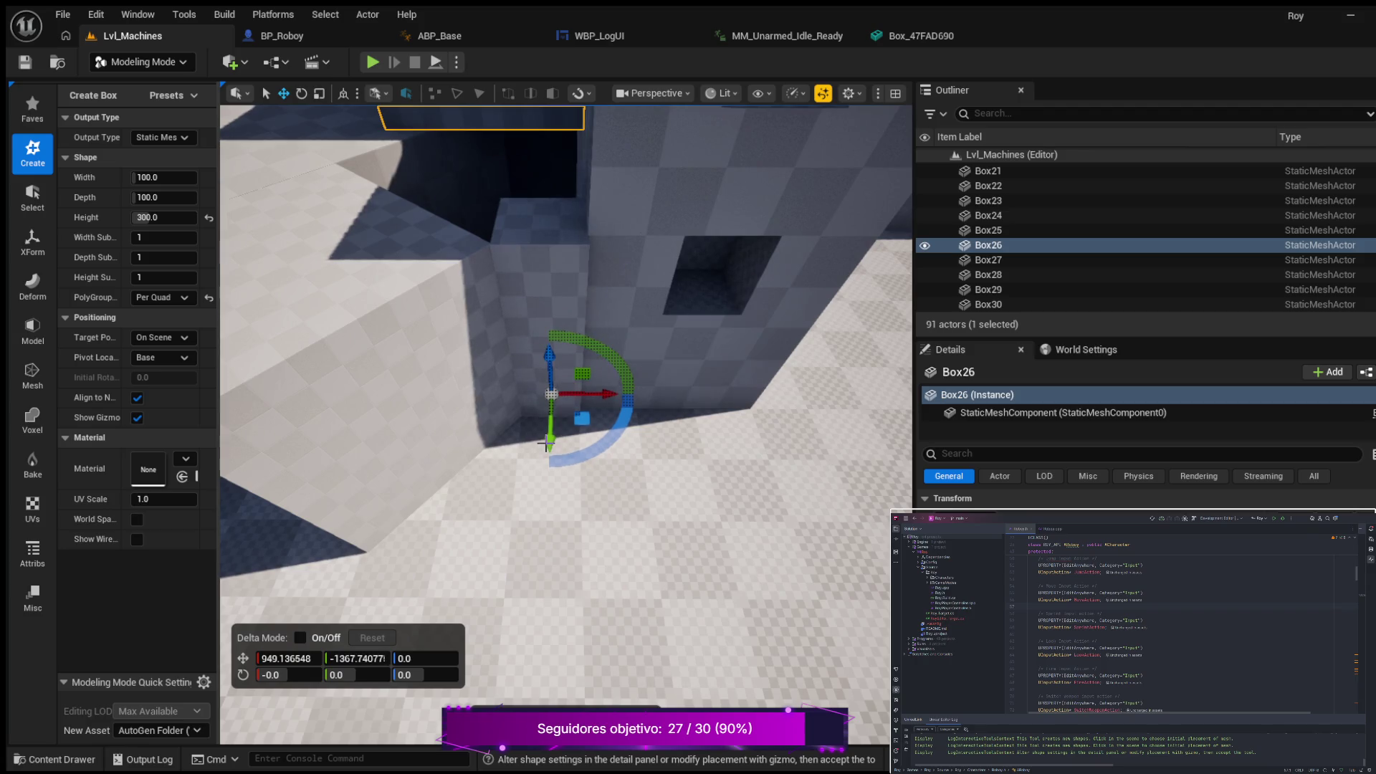
drag(613, 396, 608, 396)
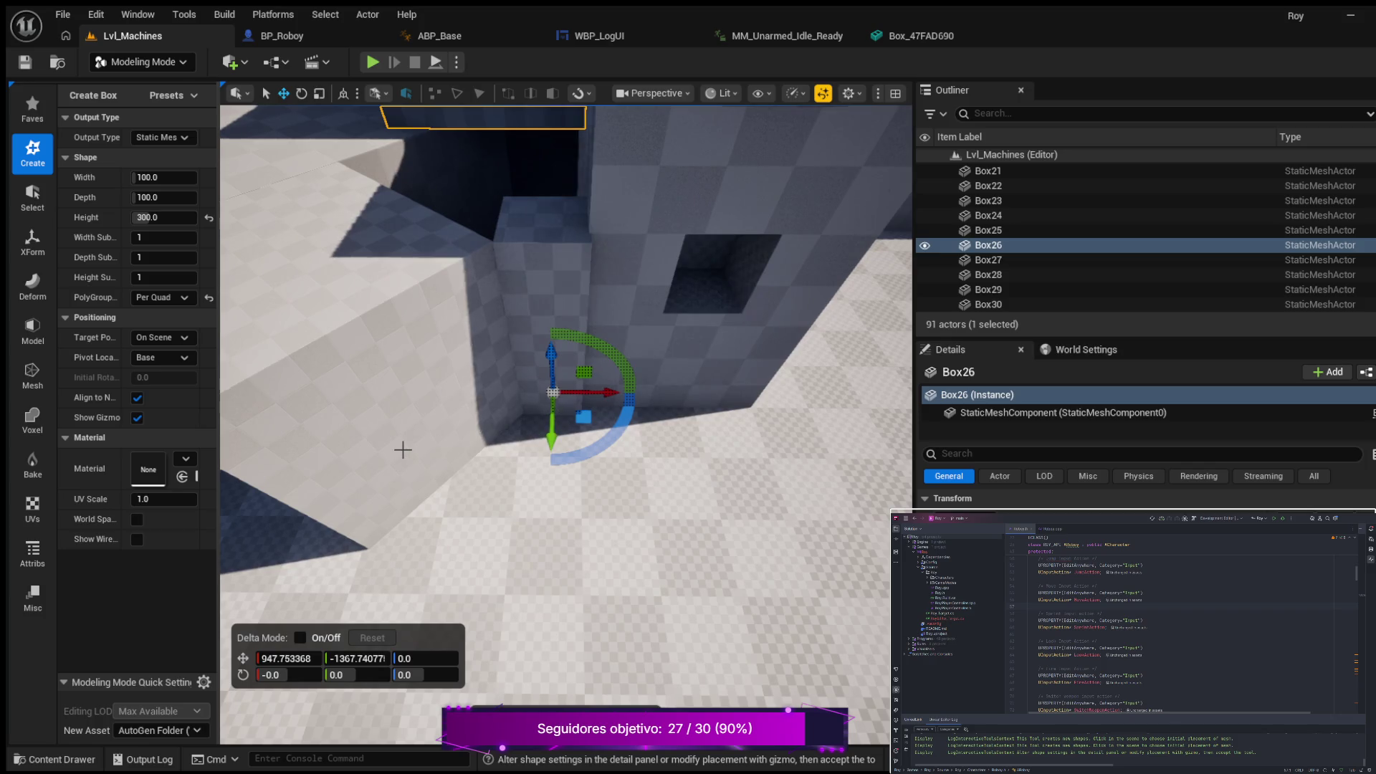
mouse_move(582, 444)
mouse_down()
mouse_move(579, 455)
mouse_move(600, 442)
mouse_move(568, 435)
mouse_up()
drag(494, 405, 493, 407)
drag(563, 435, 564, 430)
drag(493, 405, 491, 405)
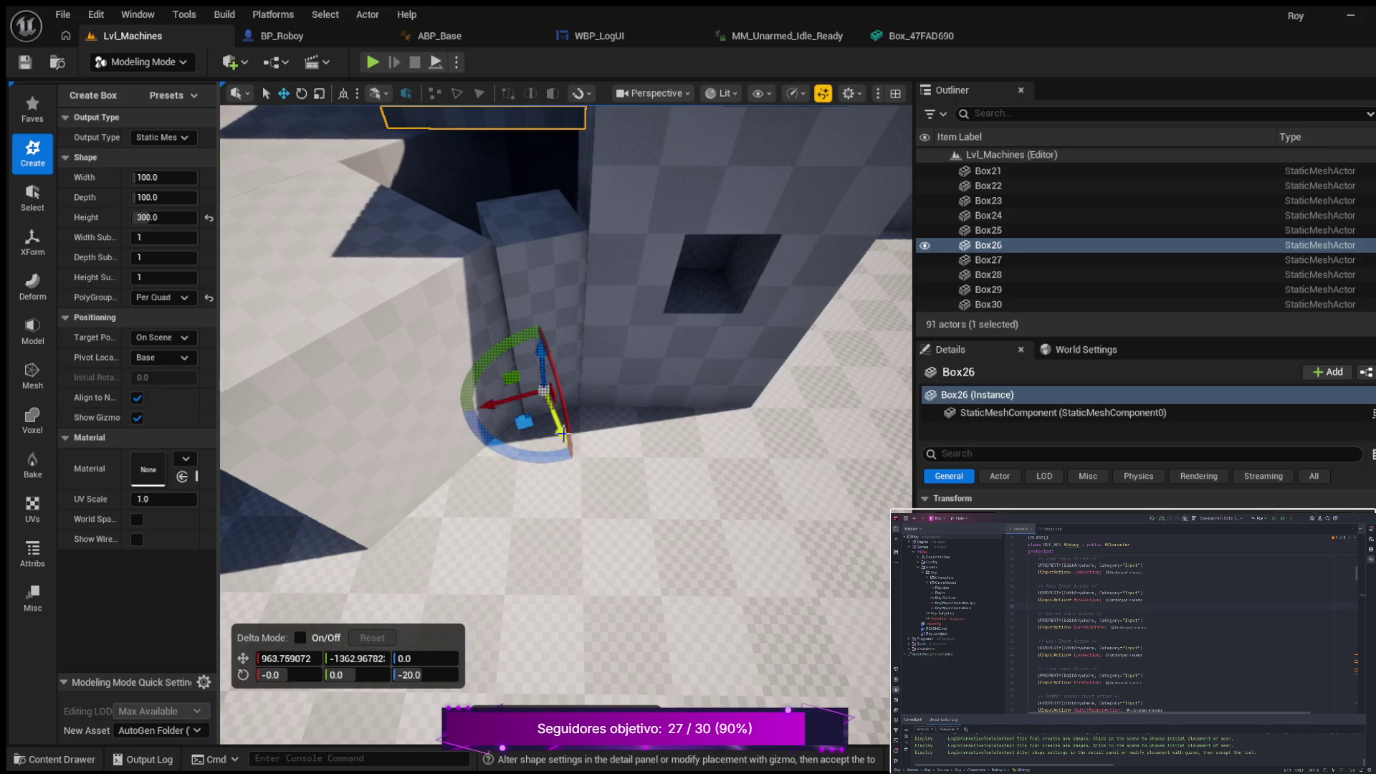
drag(563, 433, 496, 405)
Step: Nudge the pillar against the wall edge and bring the view around toward the windowed wall
drag(627, 420, 627, 419)
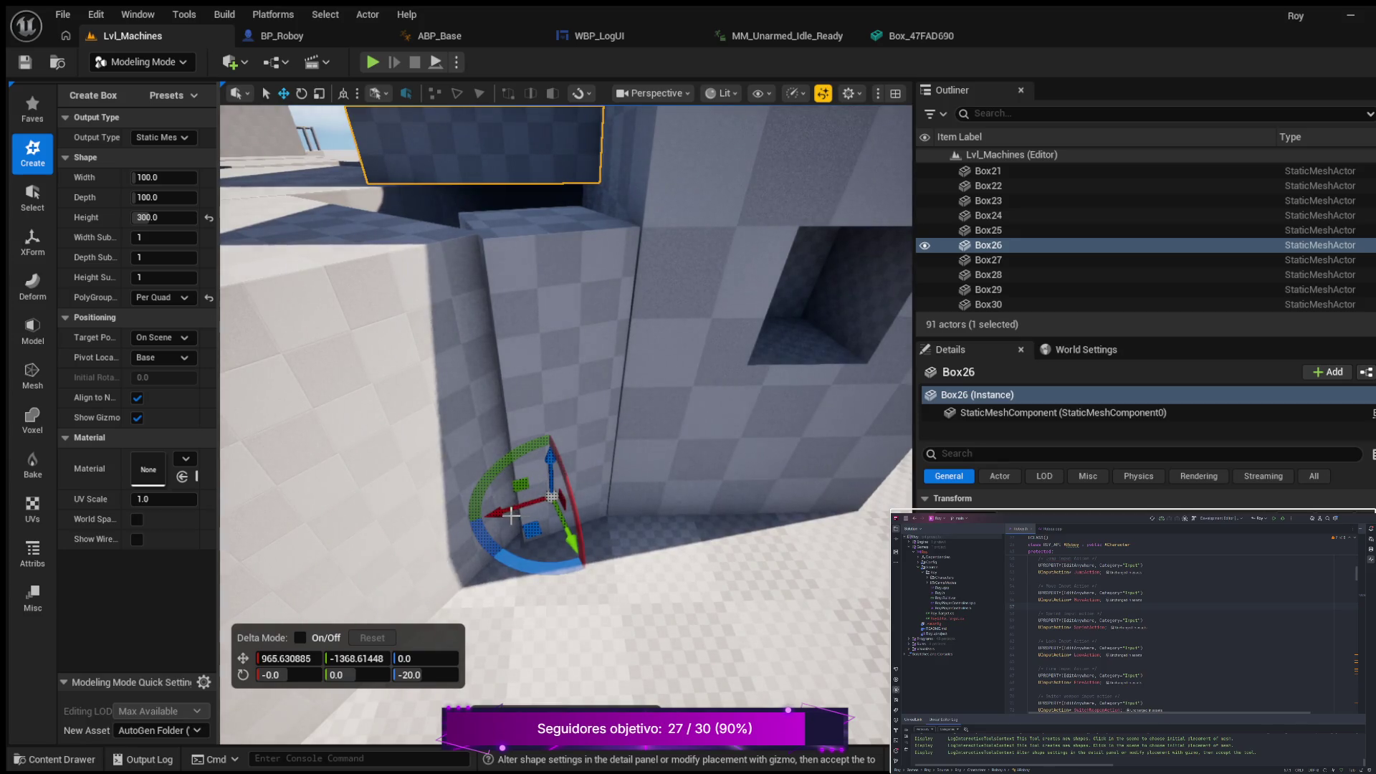
drag(511, 515, 501, 512)
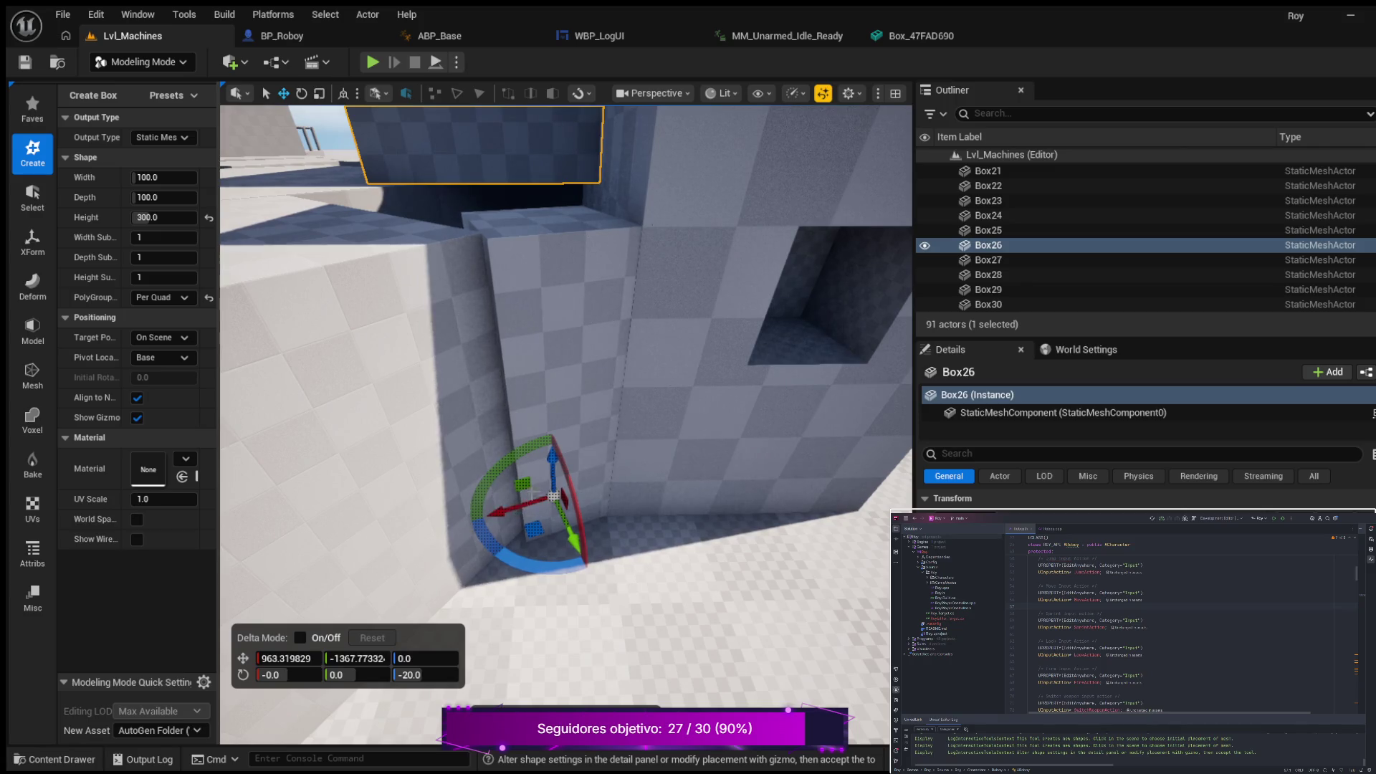
drag(573, 538, 570, 542)
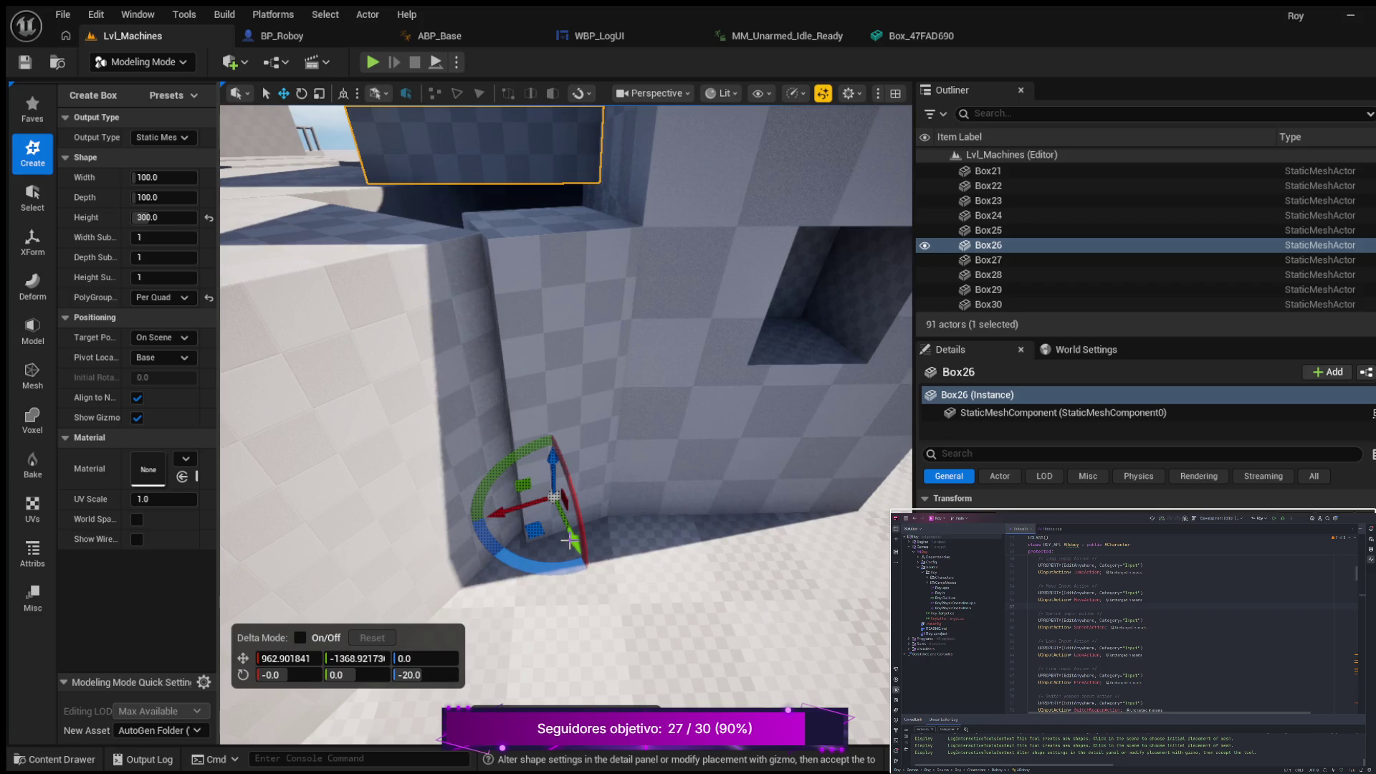
drag(697, 509, 561, 466)
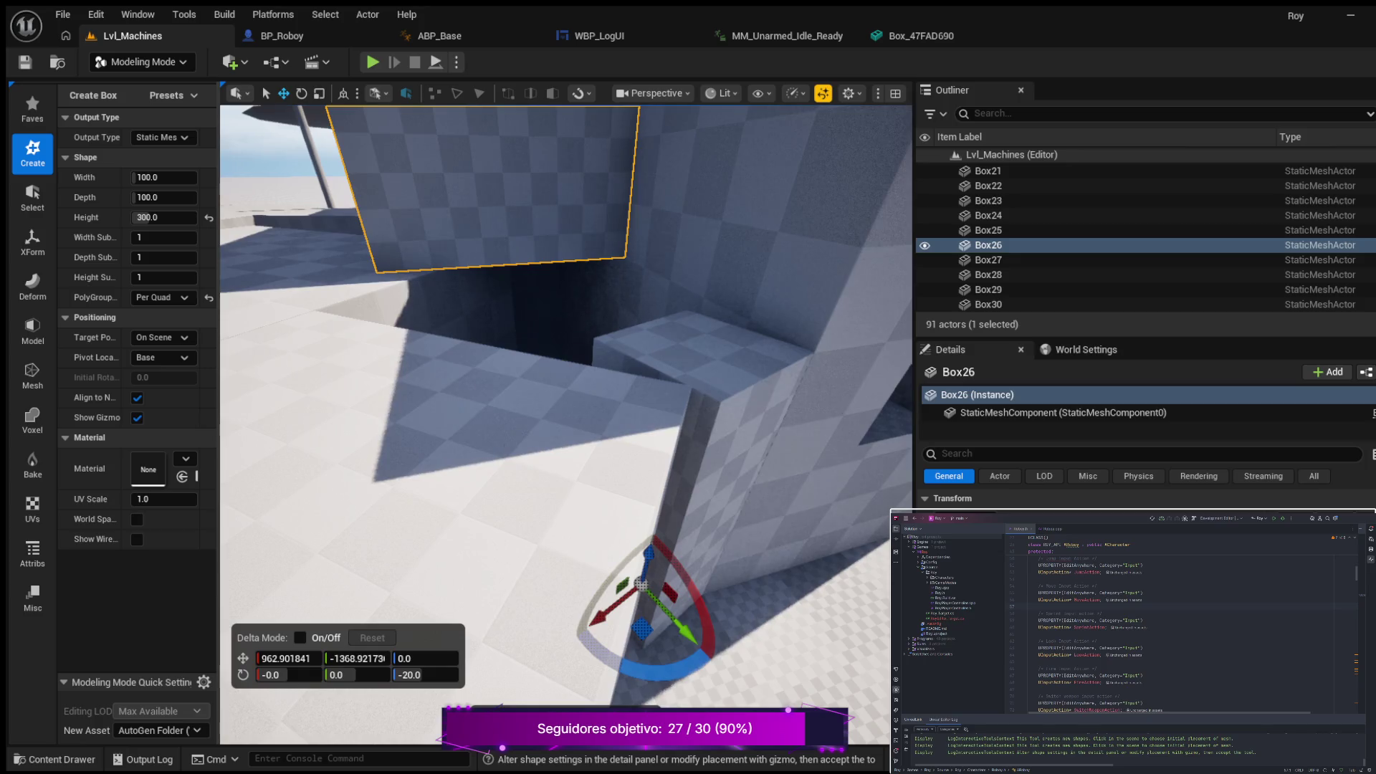
drag(561, 465, 557, 465)
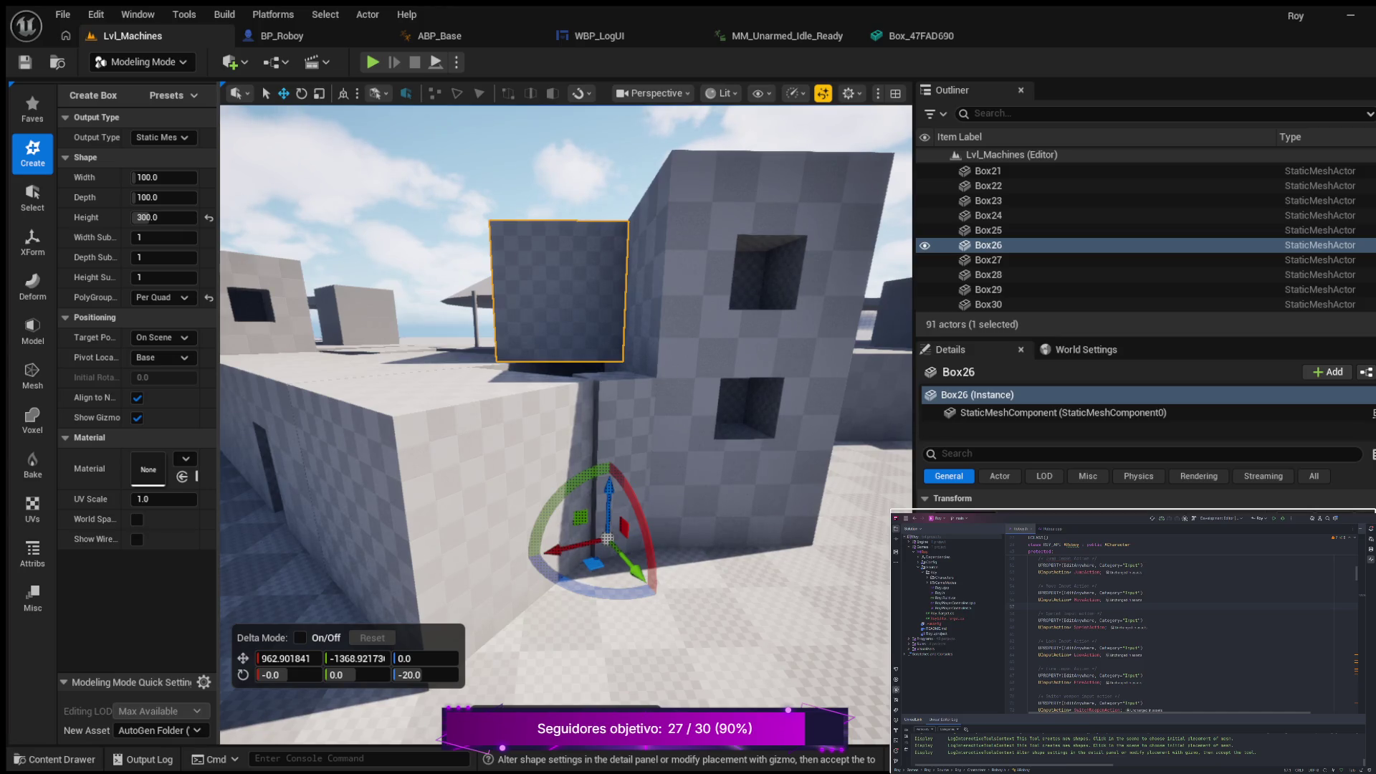
drag(557, 465, 557, 465)
drag(717, 471, 739, 462)
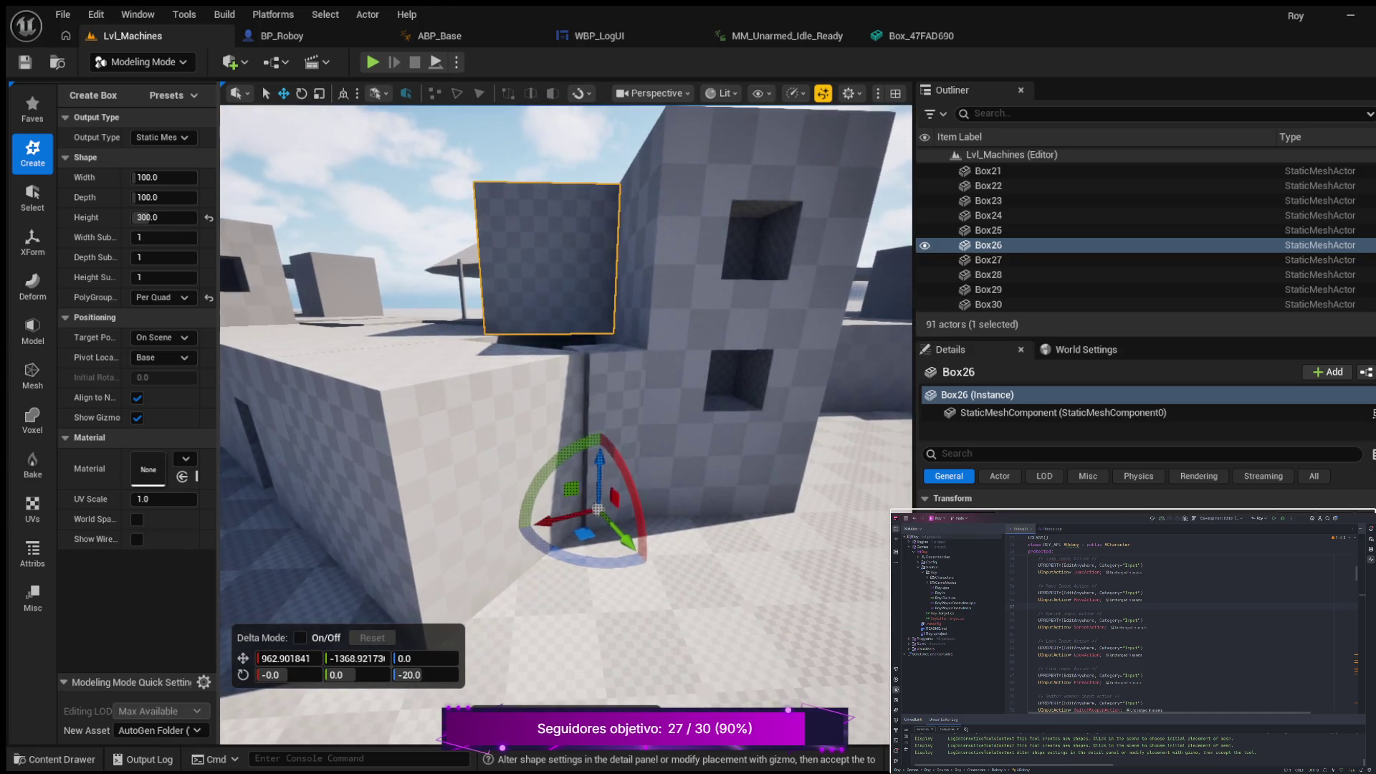
Step: Rotate the pillar to −50° and move it to the low wall's end, about X 1119.7, Y -1641.8
mouse_move(620, 544)
mouse_down()
mouse_move(606, 498)
mouse_move(666, 530)
mouse_move(701, 581)
mouse_up()
drag(645, 624, 647, 622)
mouse_move(699, 584)
mouse_down()
mouse_move(629, 572)
mouse_move(449, 594)
mouse_up()
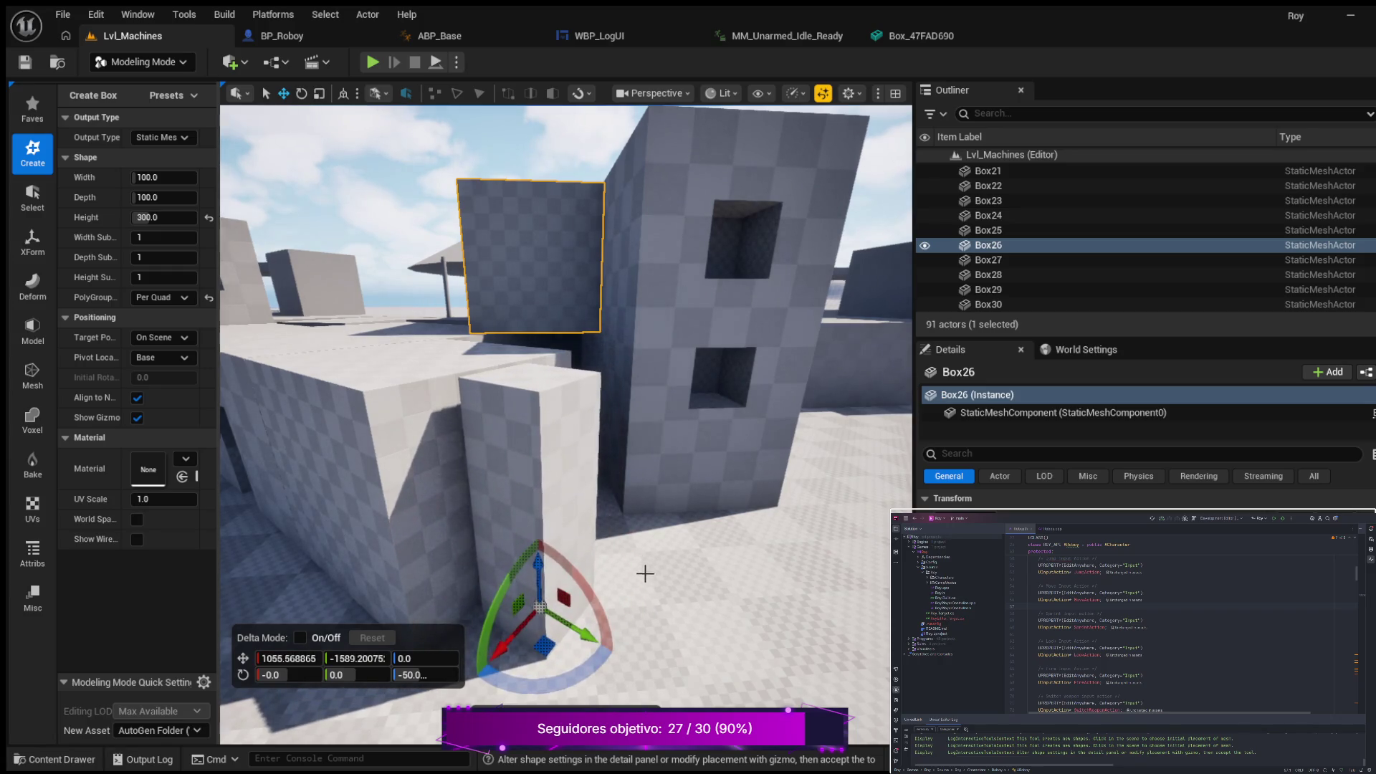
scroll(667, 616, down, 2)
drag(519, 575, 469, 600)
drag(567, 608, 559, 607)
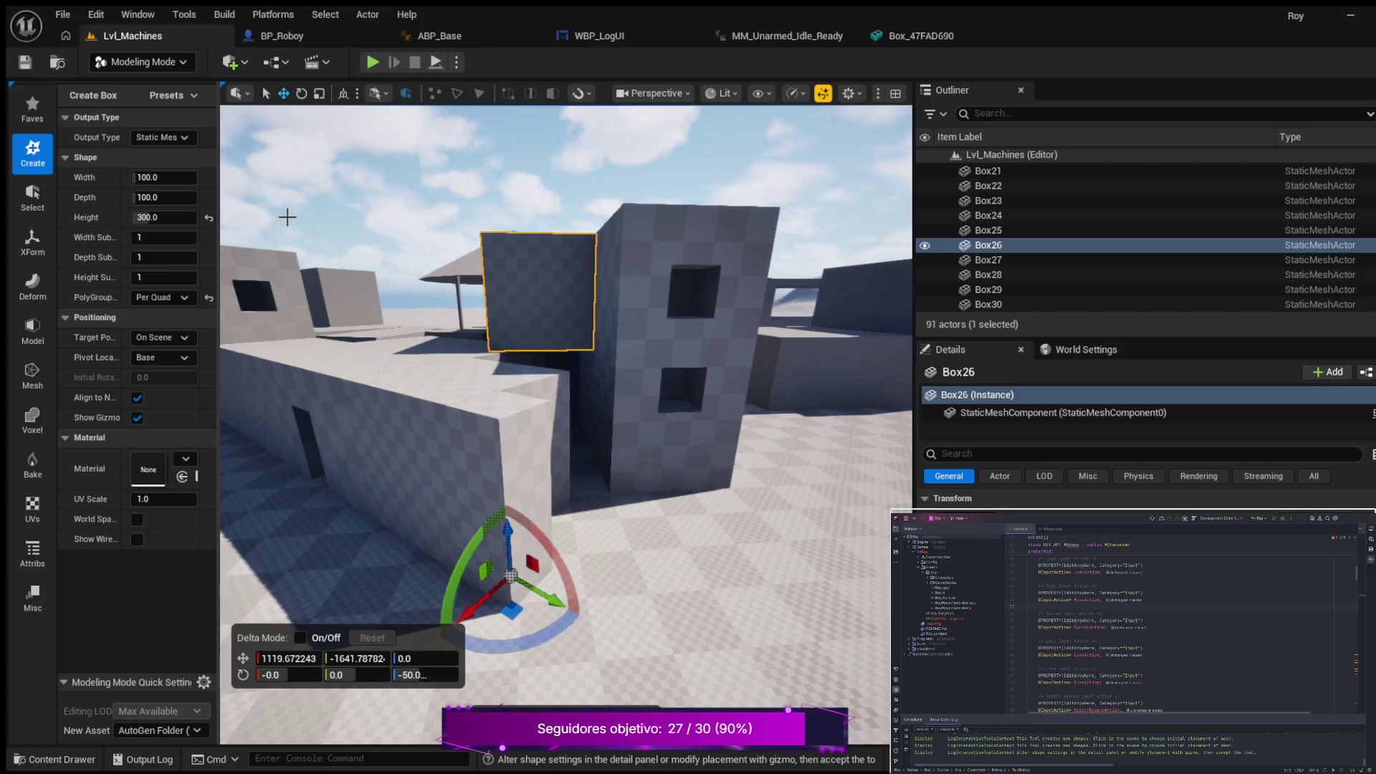
click(169, 196)
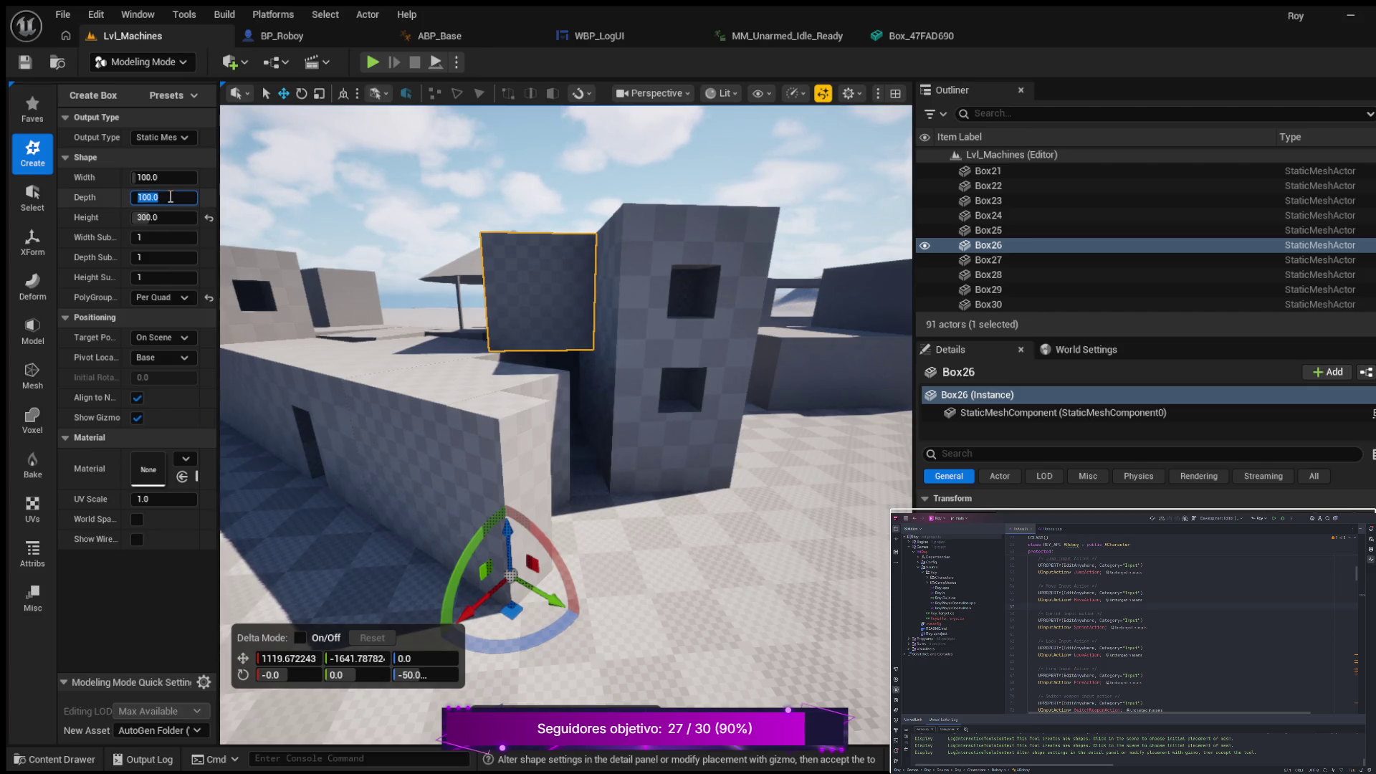
Step: Set the box depth to 200 and reposition it along the wall
text(20)
key(Return)
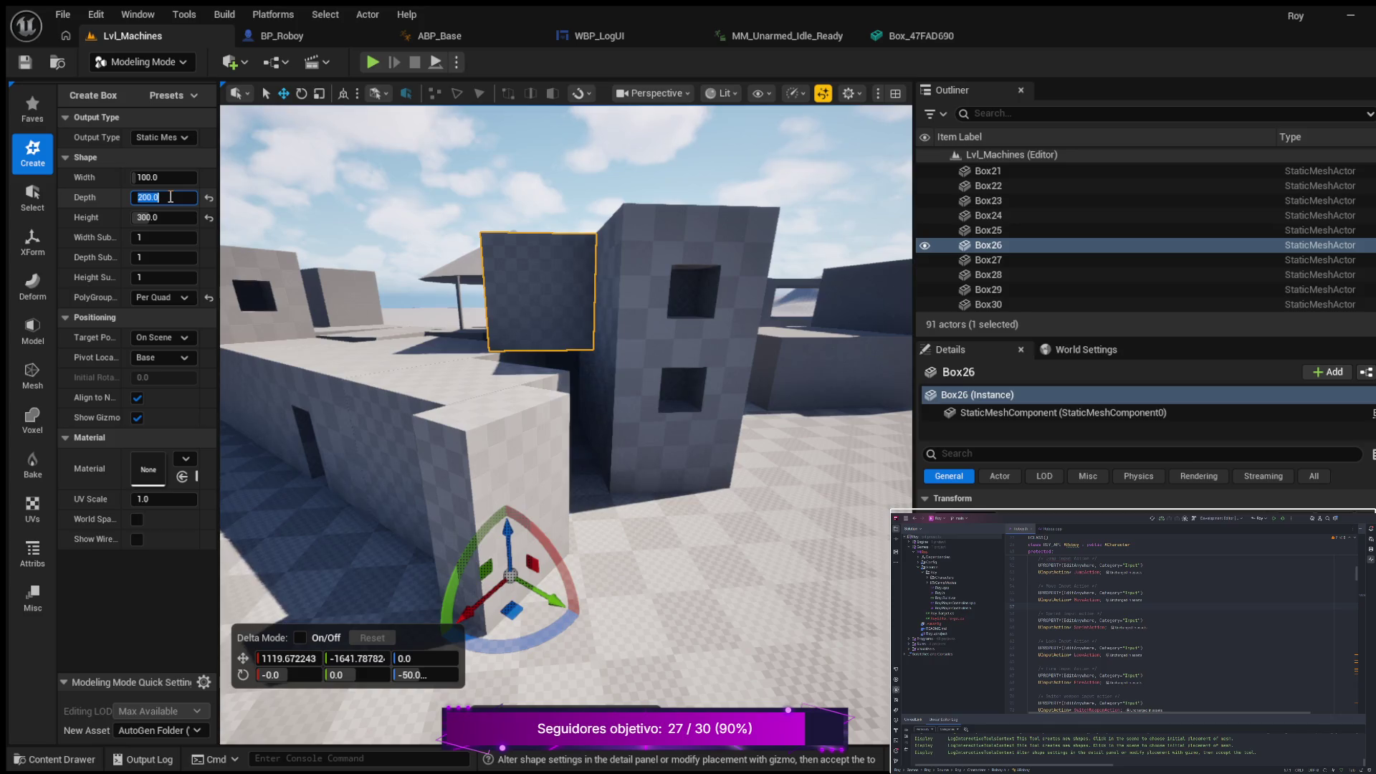
drag(484, 631, 493, 597)
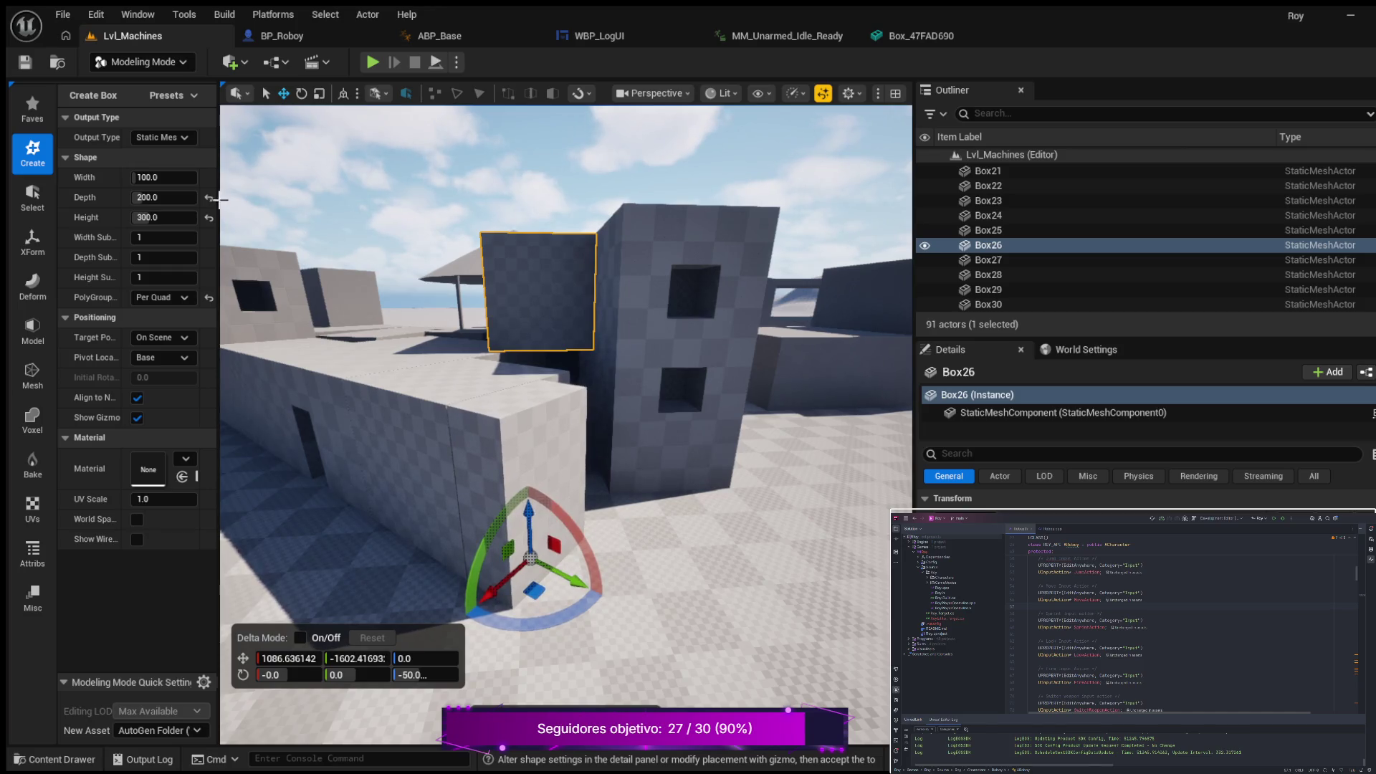
Step: Increase the depth to 300 and slide the box into line, about X 1055.8, Y -1562.1
click(172, 198)
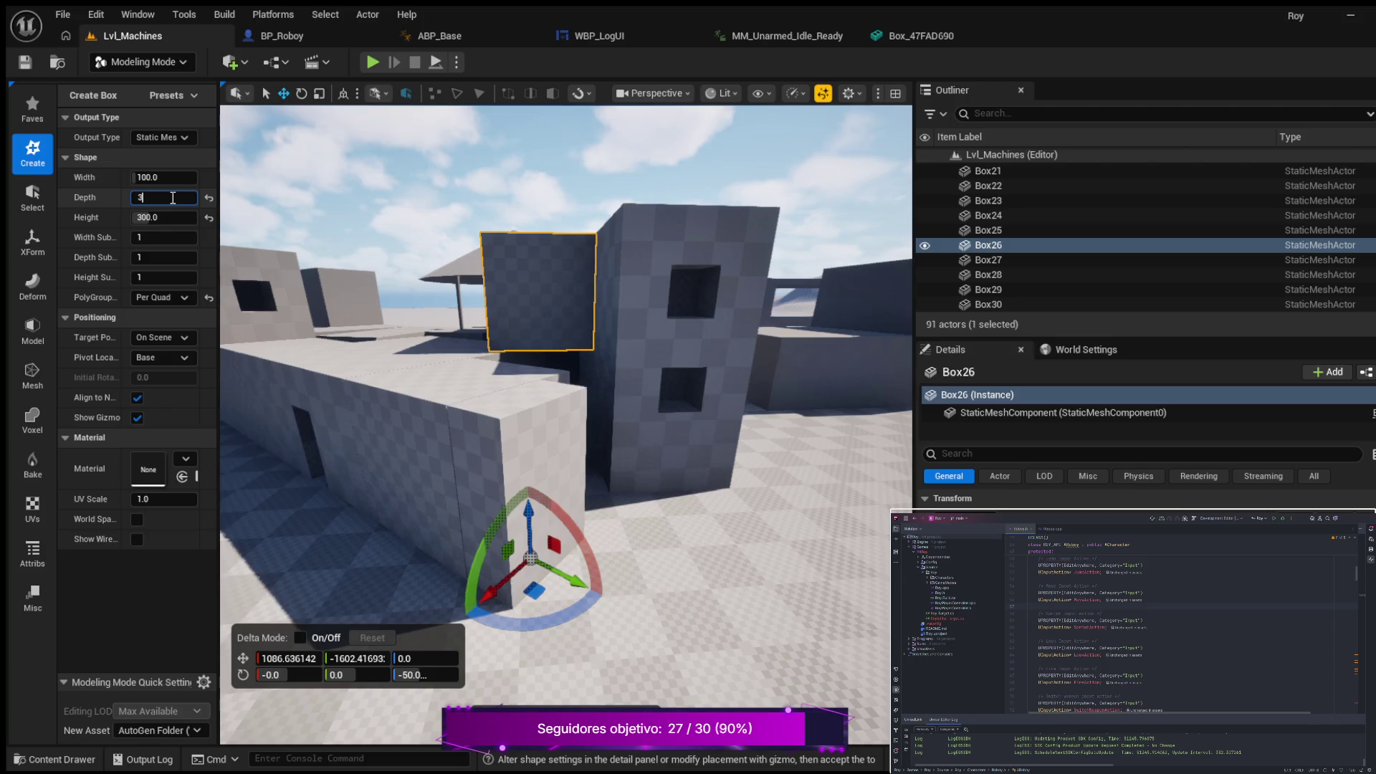
text(00)
key(Return)
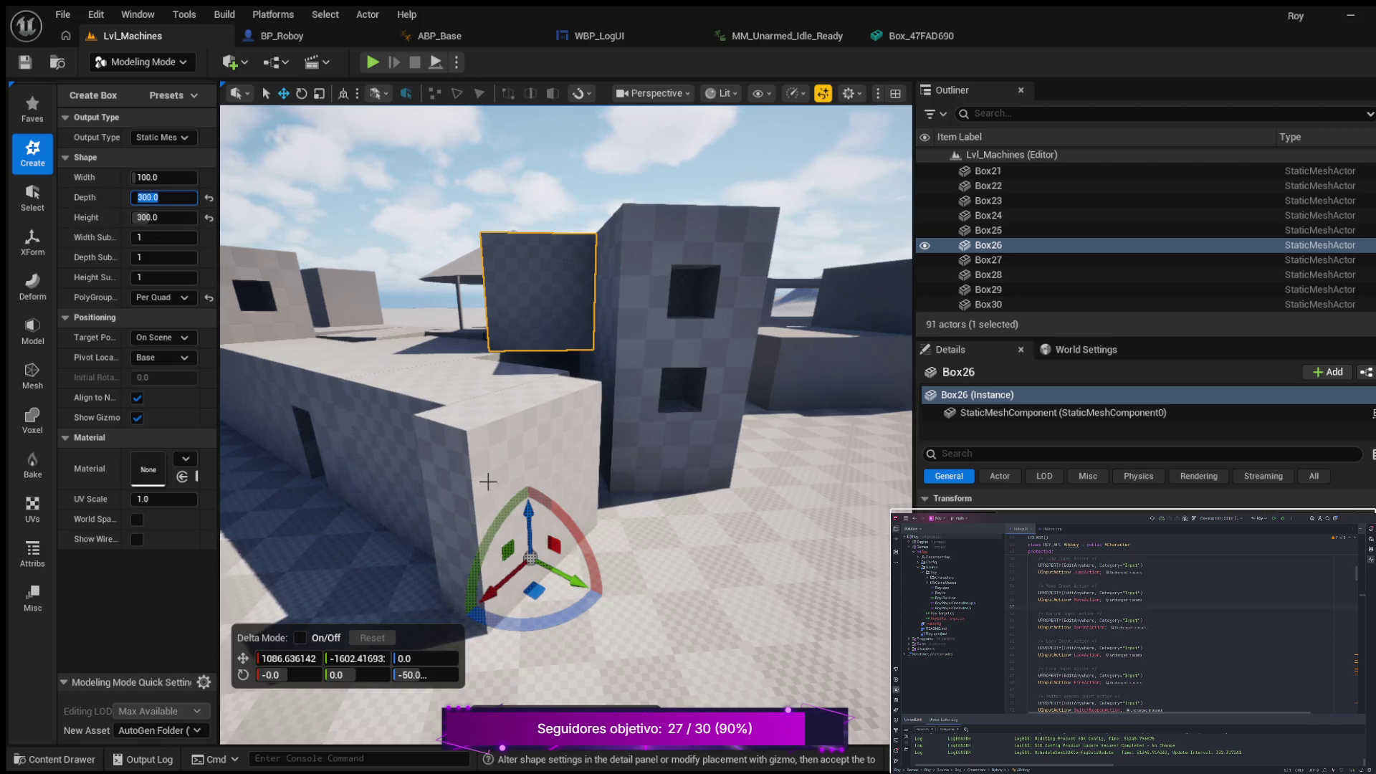
drag(480, 598, 515, 579)
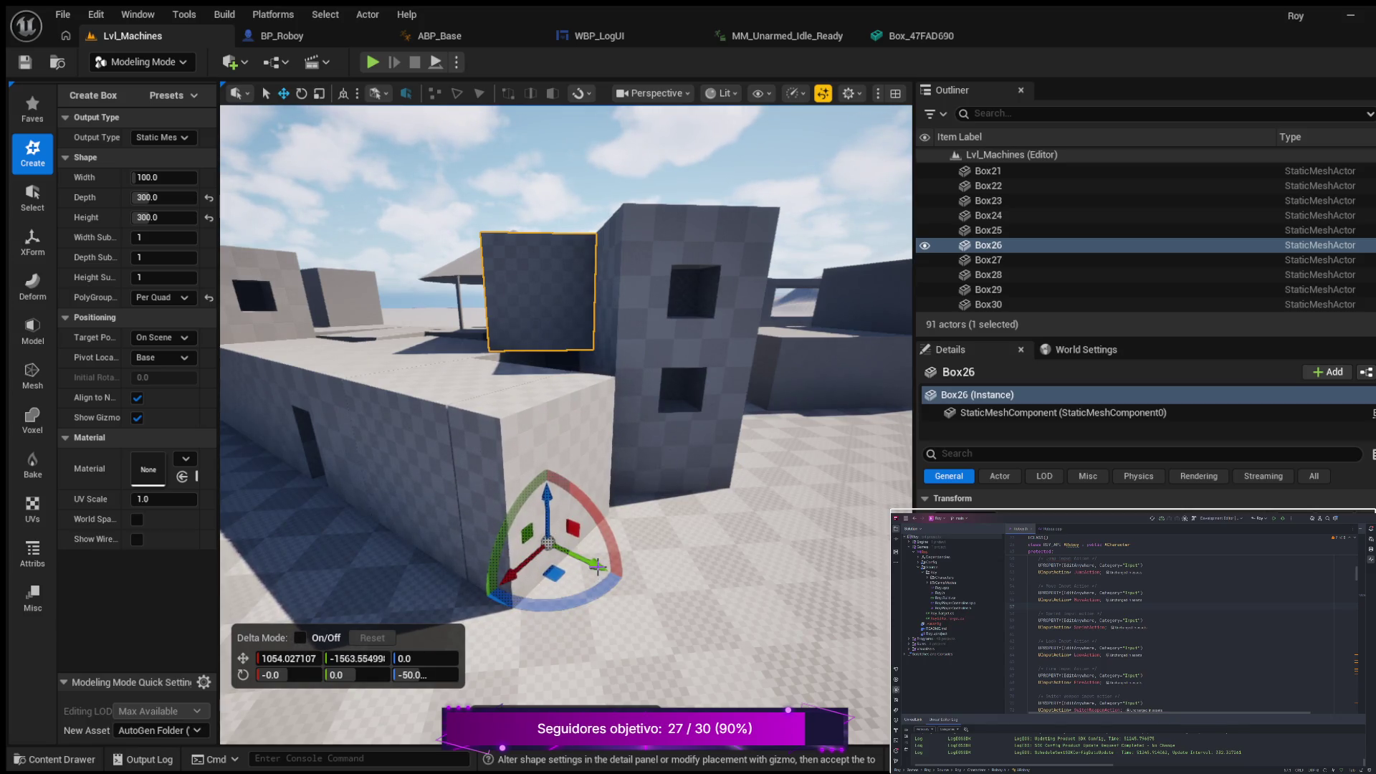
drag(596, 566, 597, 567)
mouse_move(698, 555)
mouse_down()
mouse_move(717, 494)
mouse_move(659, 478)
mouse_move(585, 542)
mouse_up()
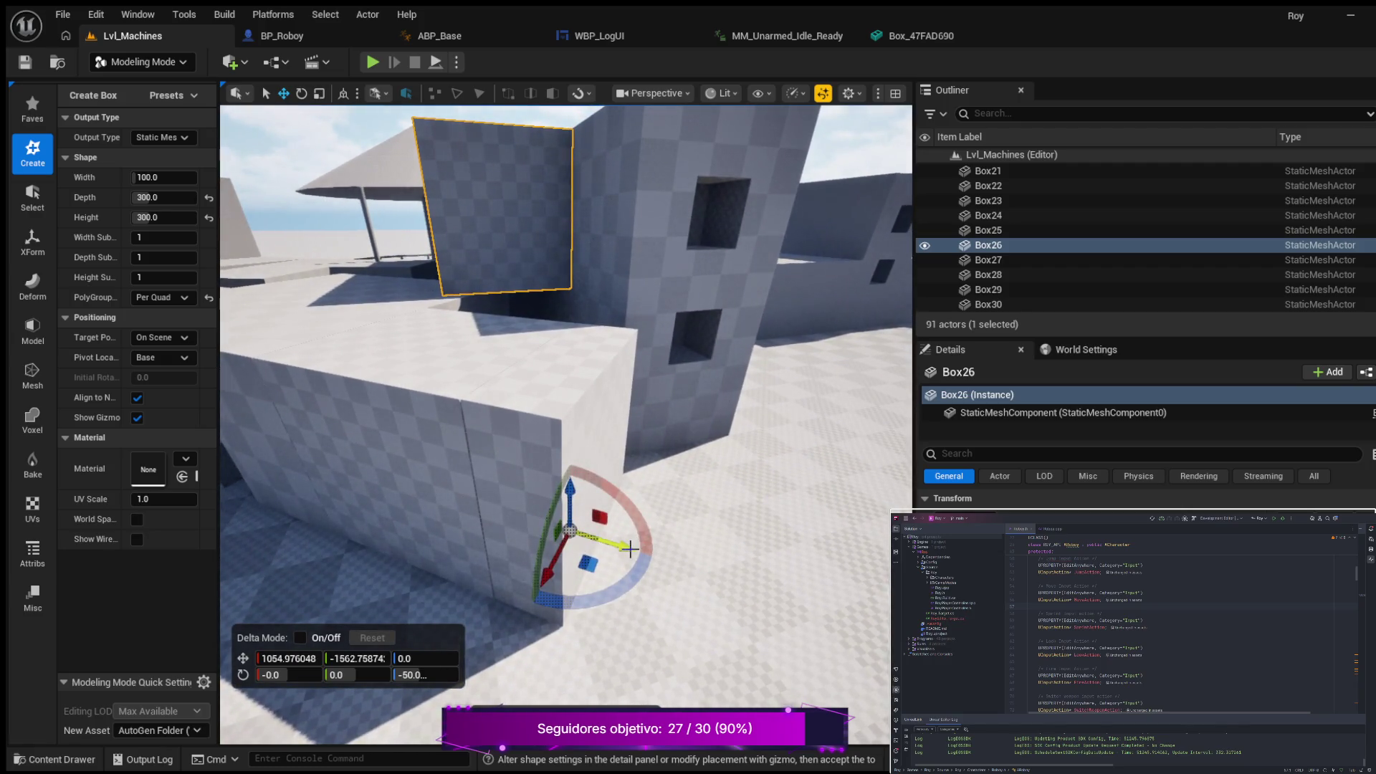
drag(681, 556, 650, 542)
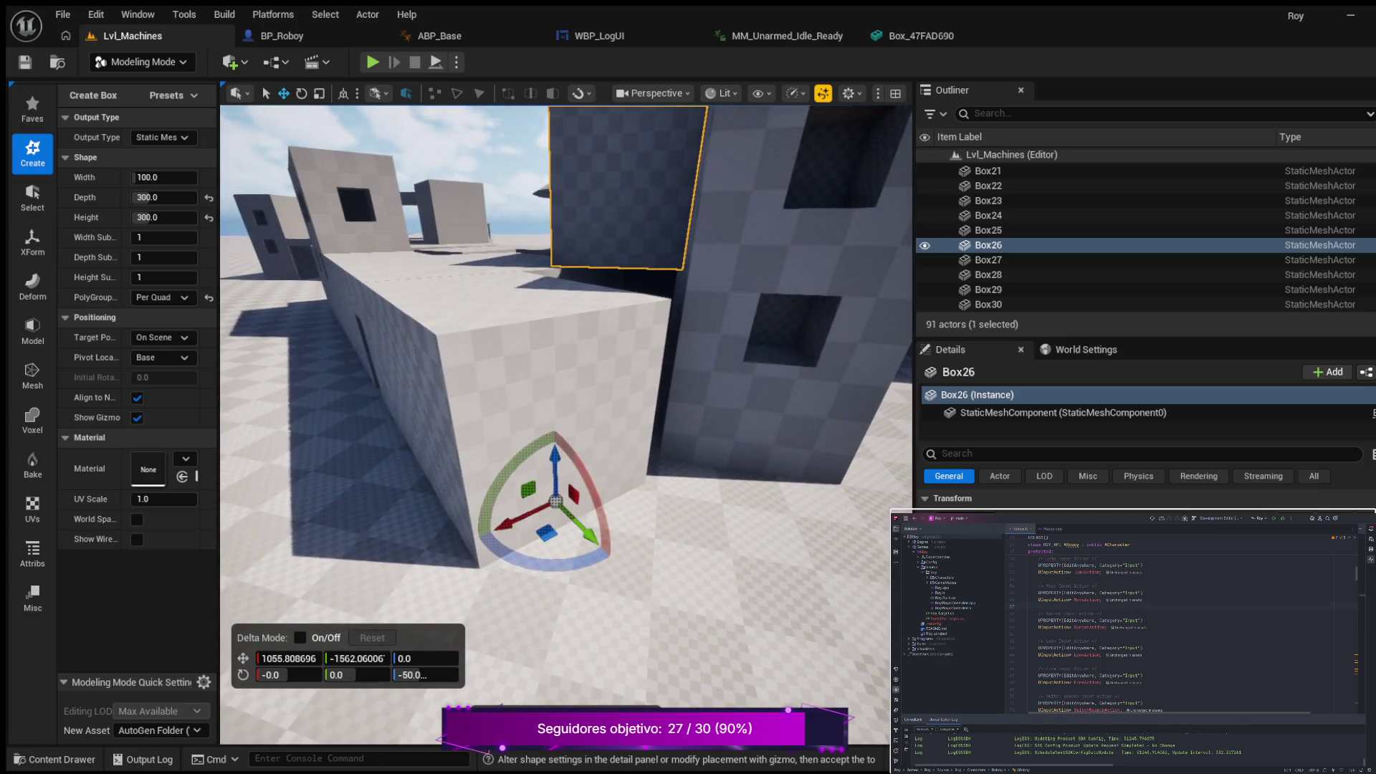
click(164, 201)
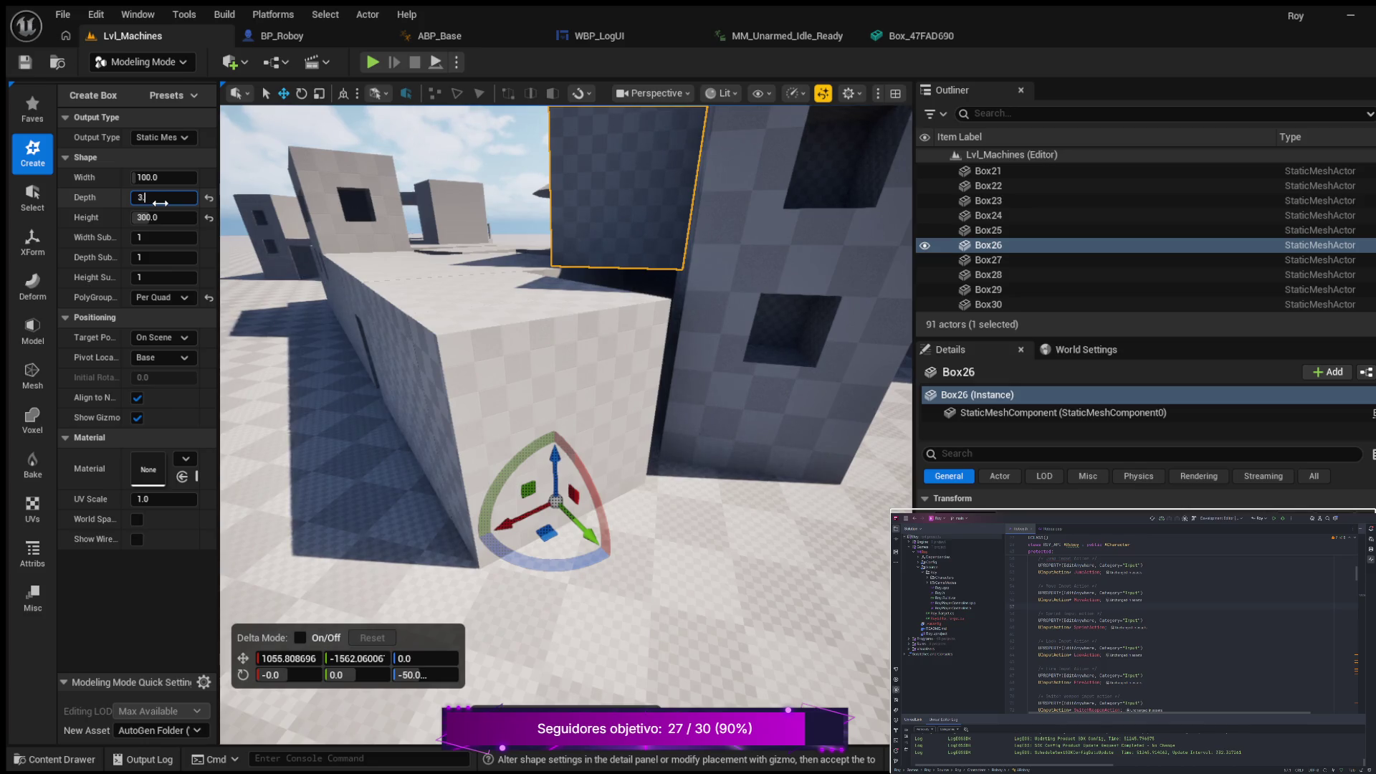
text(.5)
Step: Set the box depth to 350 and shift it into alignment with the wall
key(Return)
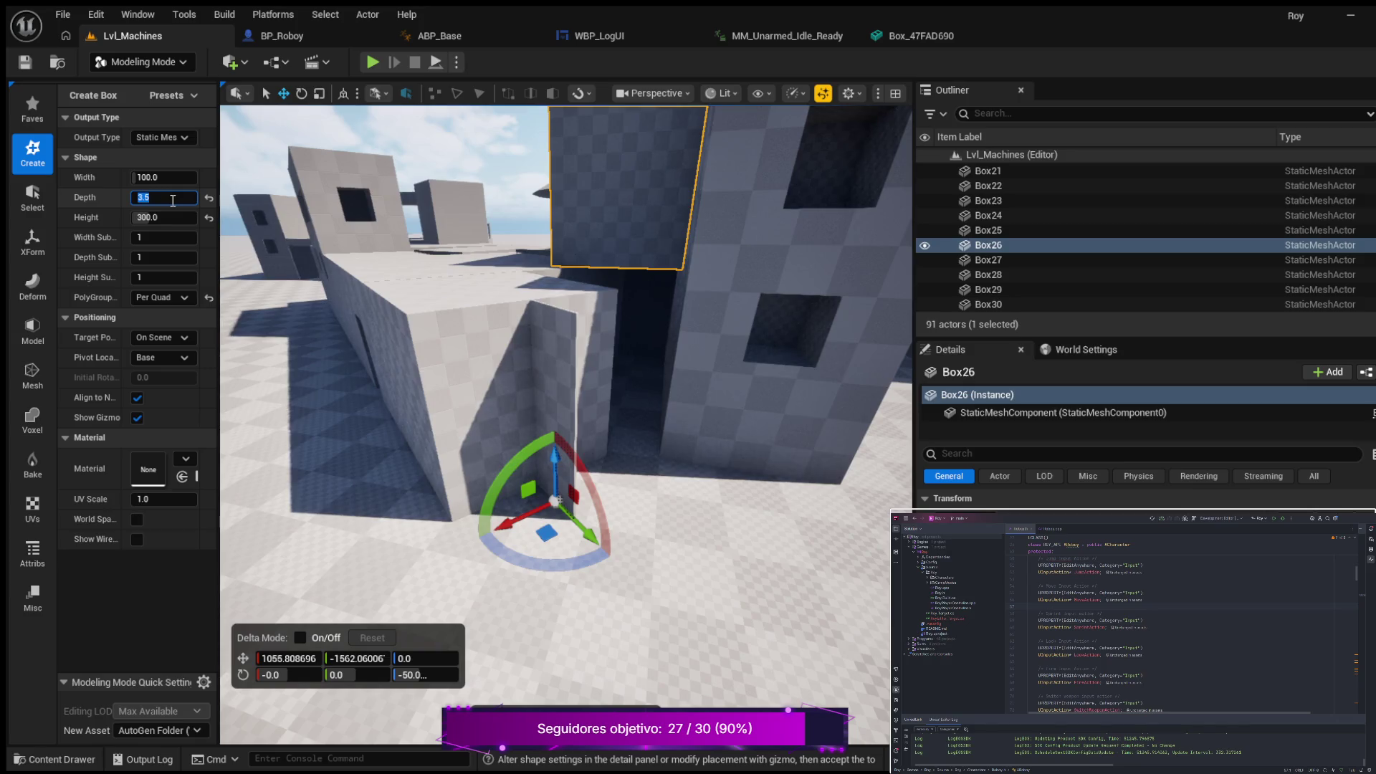
text(350)
key(Return)
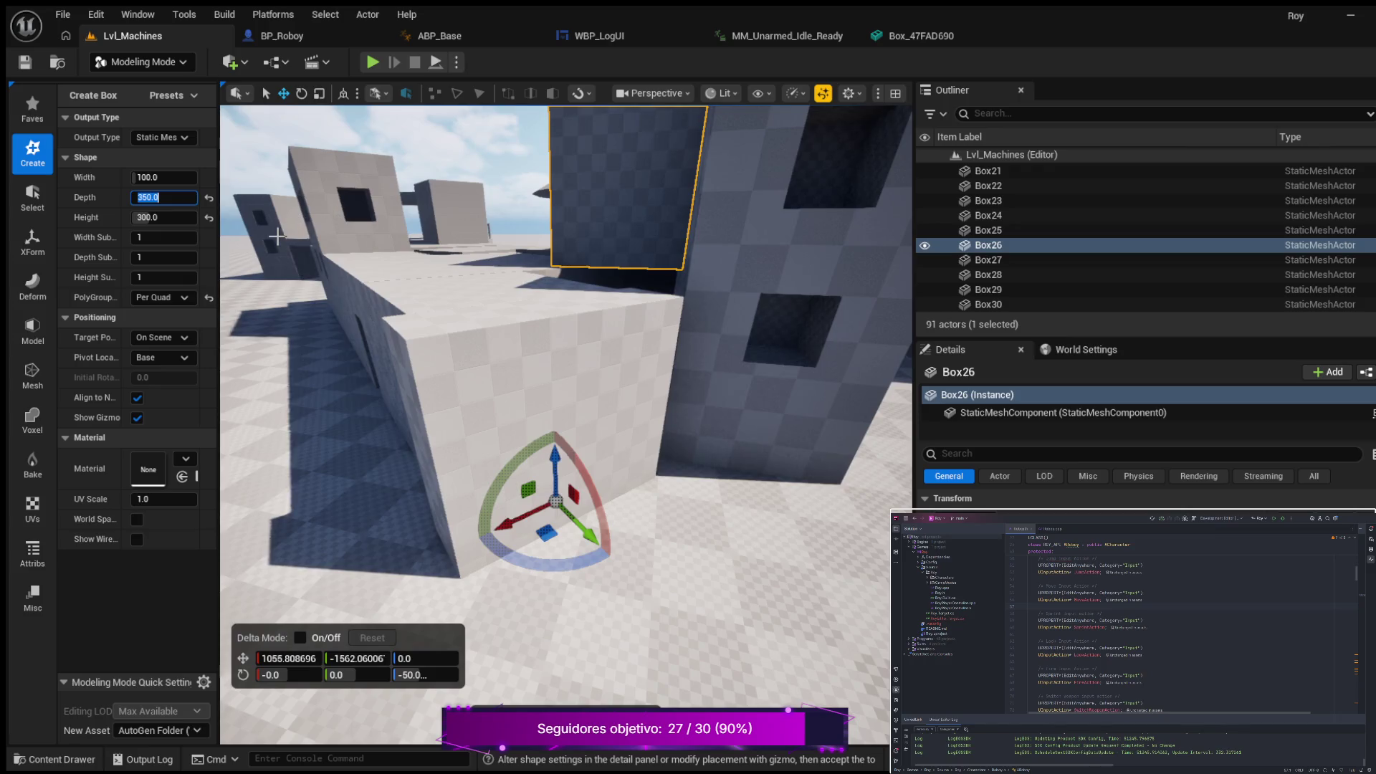
mouse_move(306, 266)
mouse_down()
mouse_move(258, 267)
mouse_move(287, 232)
mouse_move(307, 290)
mouse_up()
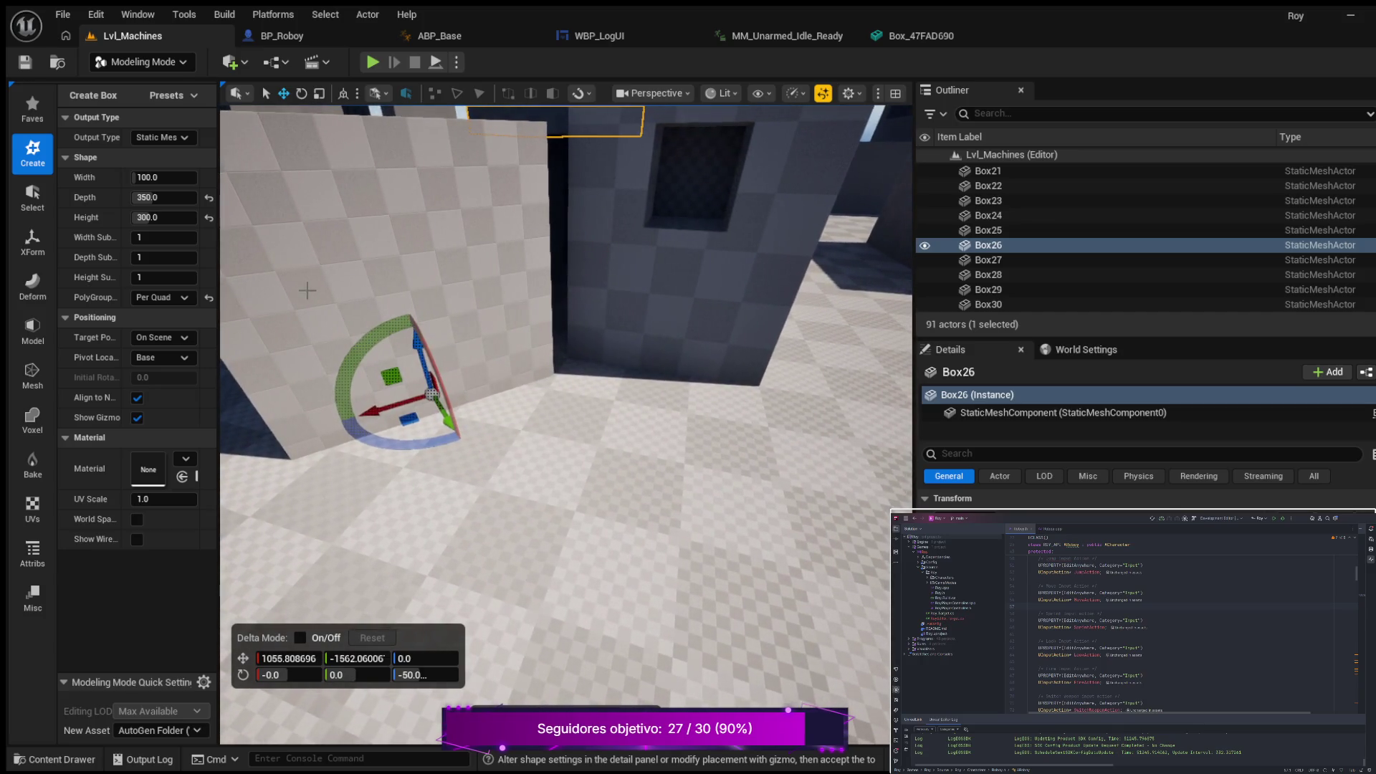
mouse_move(380, 387)
mouse_down()
mouse_move(411, 409)
mouse_move(452, 397)
mouse_move(529, 407)
mouse_up()
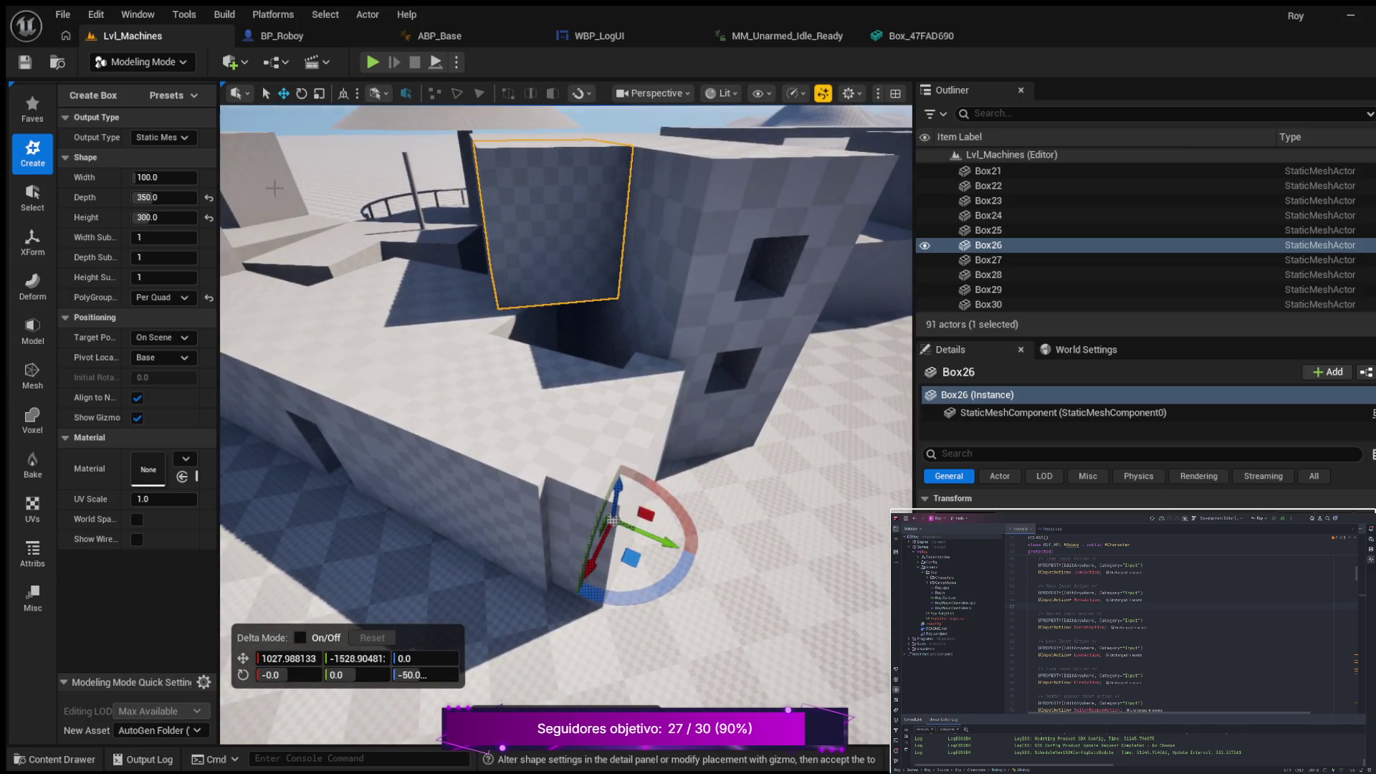
Step: Change the depth to 400 and nudge the box to about X 1024.5, Y -1524.8
click(156, 199)
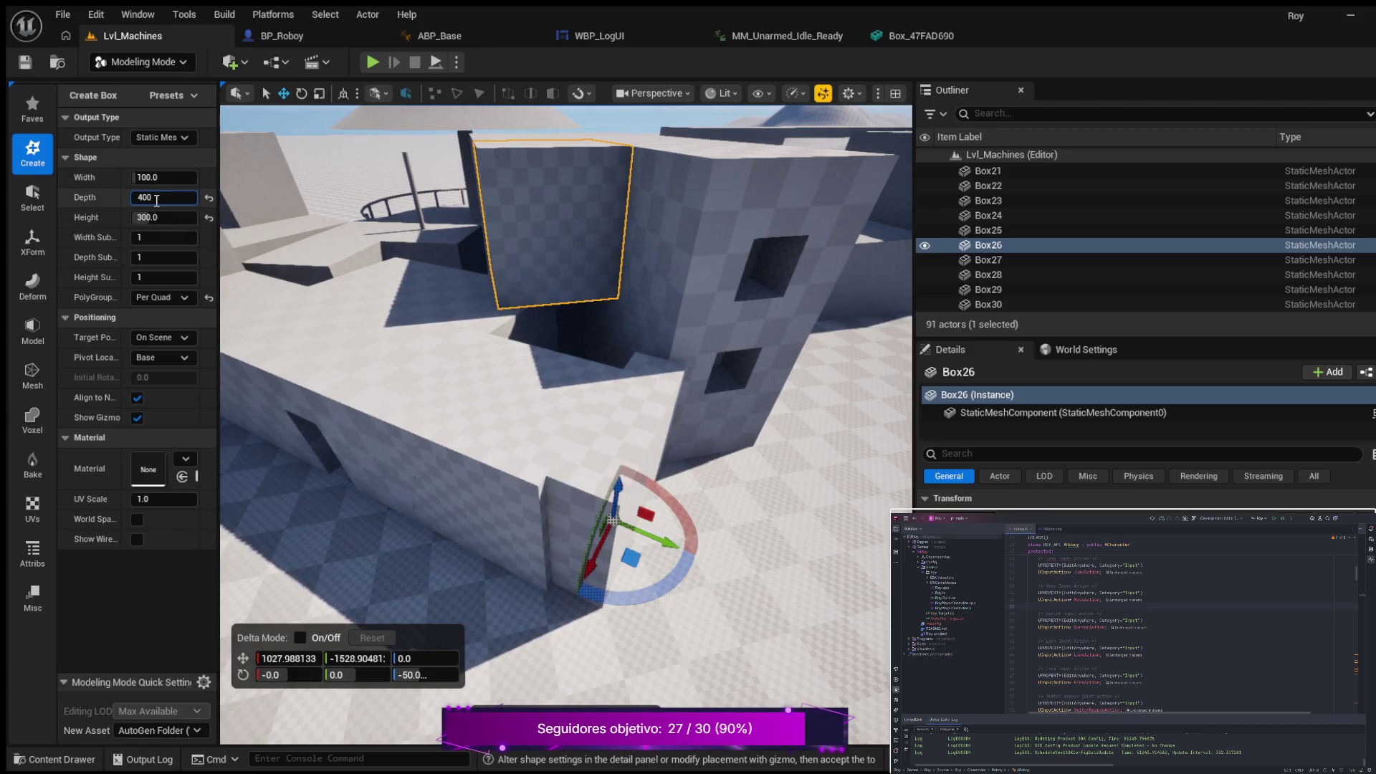
key(Return)
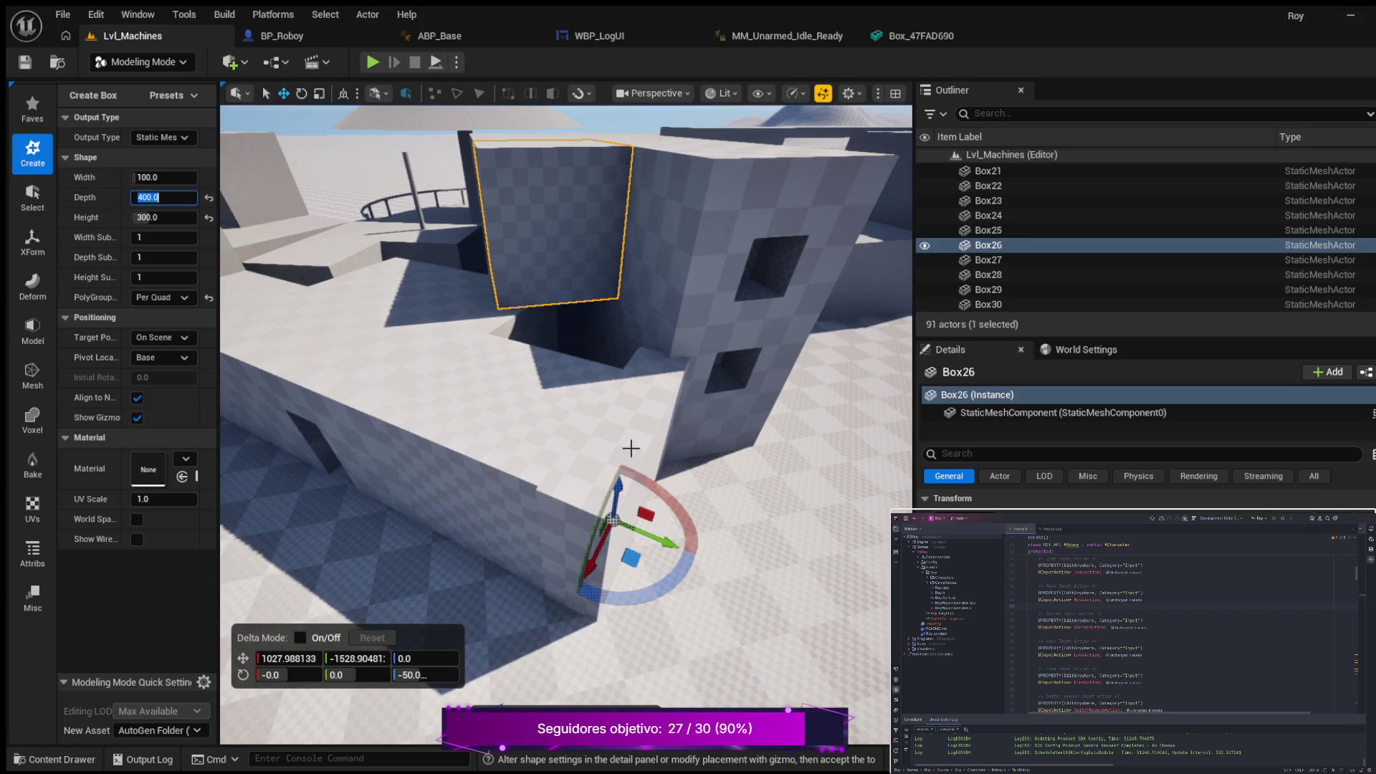
drag(589, 573, 590, 569)
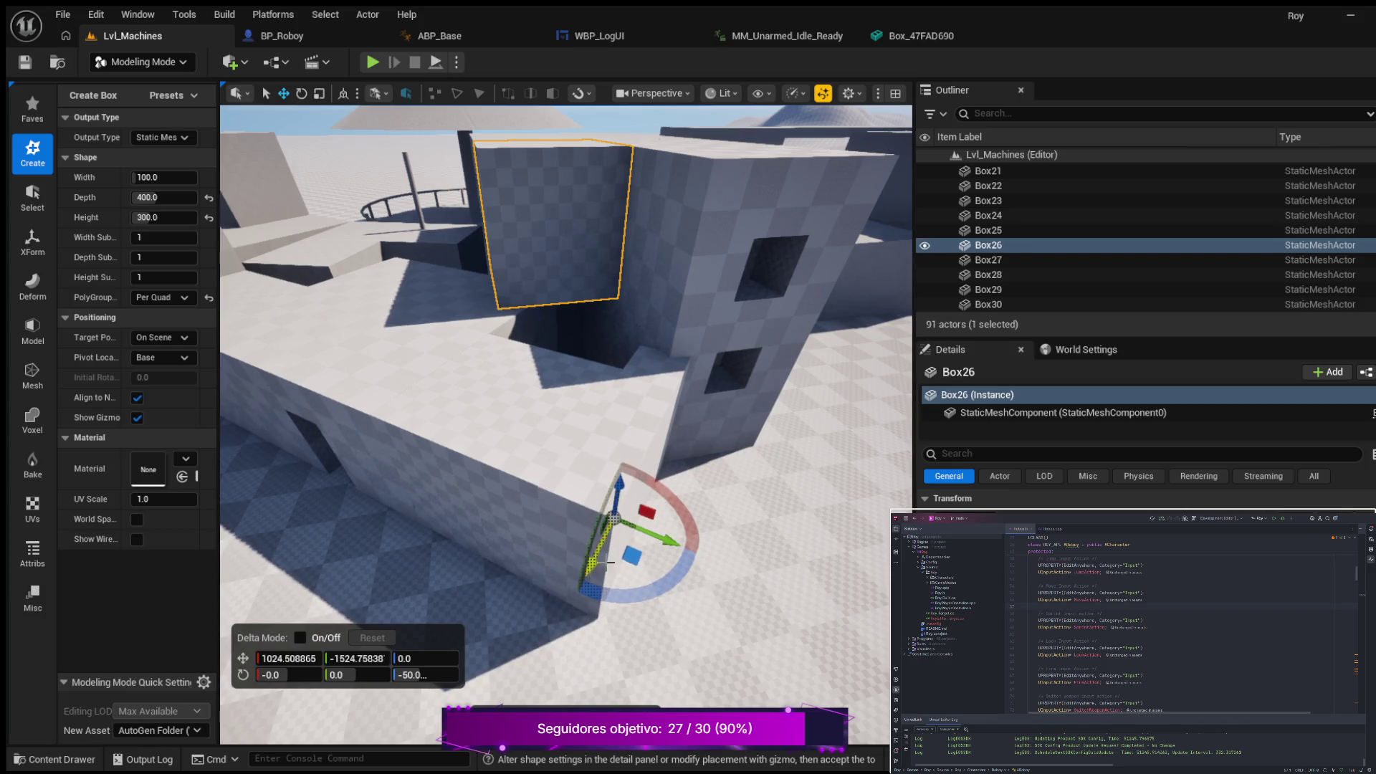
mouse_move(741, 528)
mouse_down()
mouse_move(720, 501)
mouse_move(760, 488)
mouse_move(731, 516)
mouse_move(771, 511)
mouse_move(720, 510)
mouse_move(777, 510)
mouse_up()
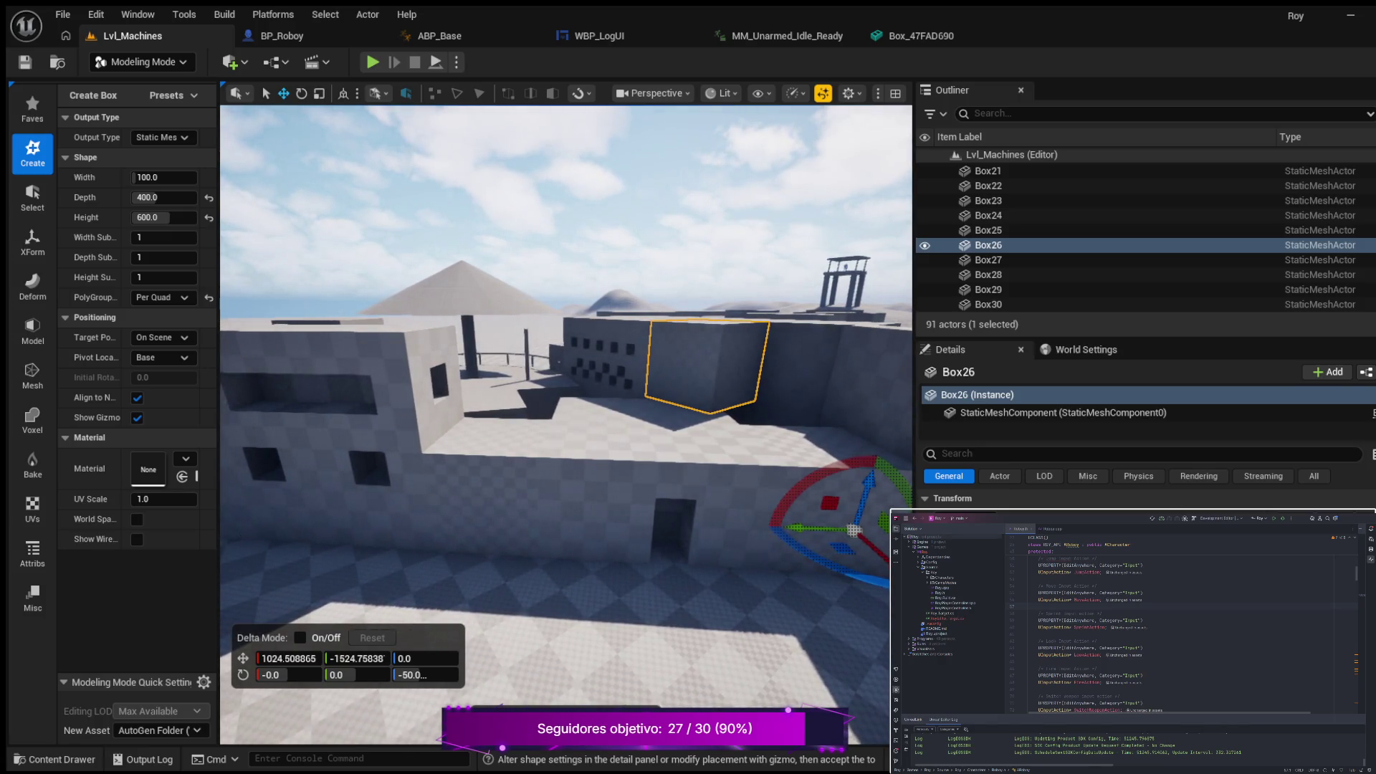
Step: Review the 100 × 400 × 600 wall box and commit it as Box39
drag(778, 510, 824, 510)
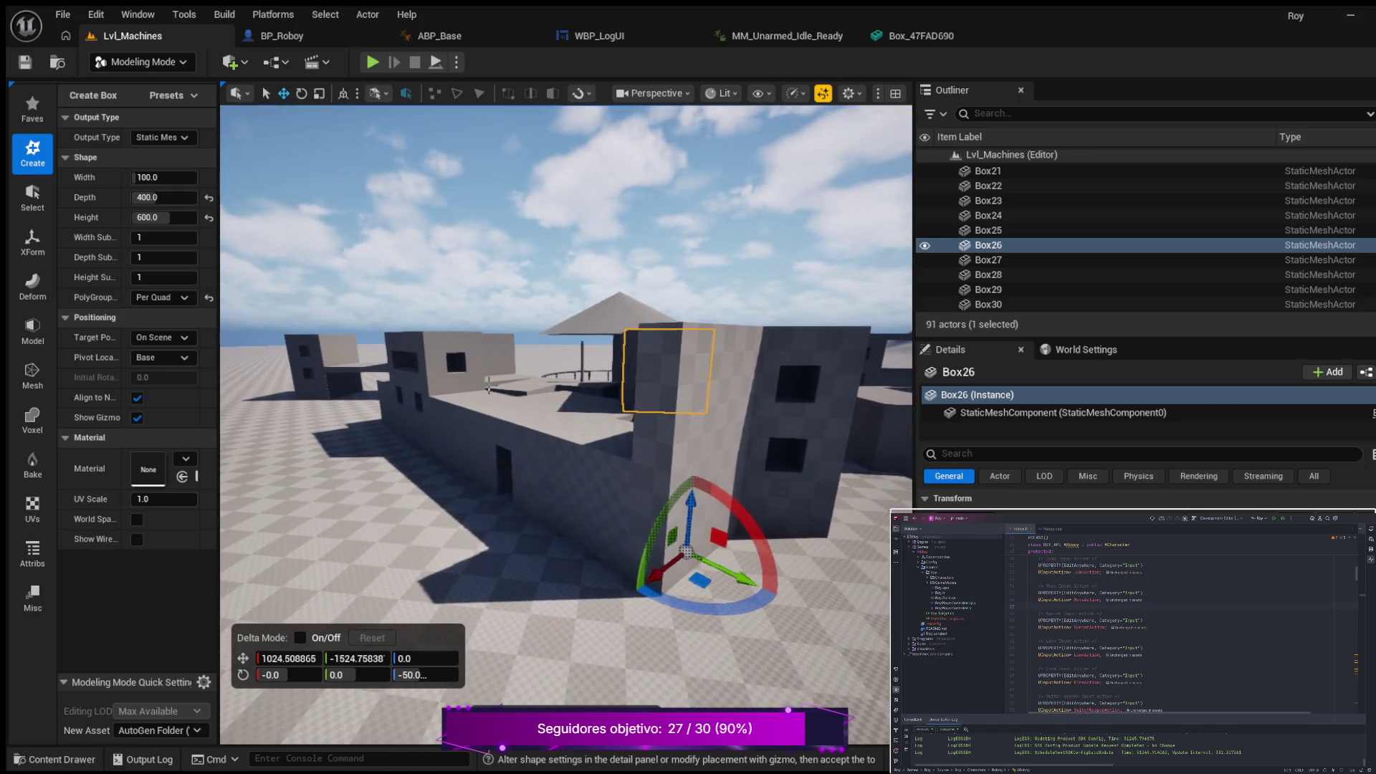
key(Return)
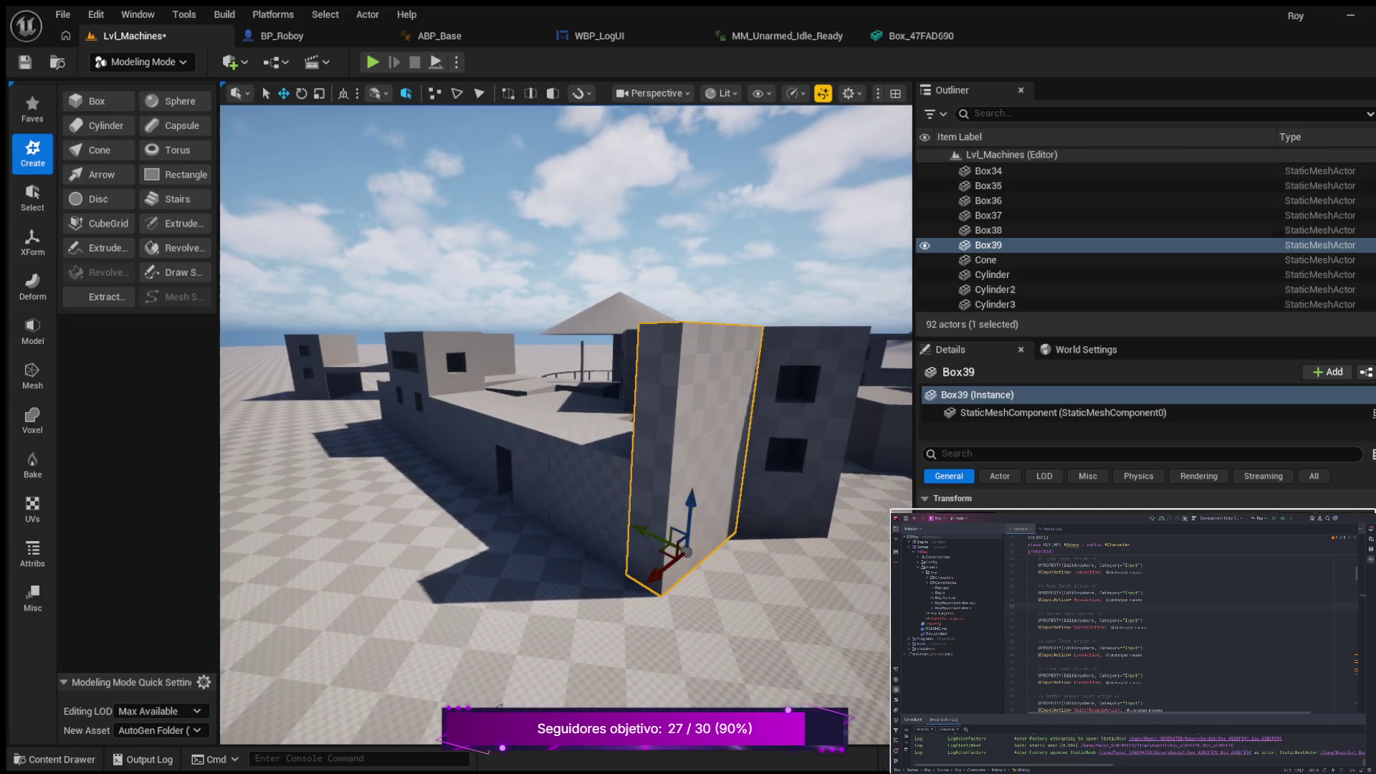
click(57, 759)
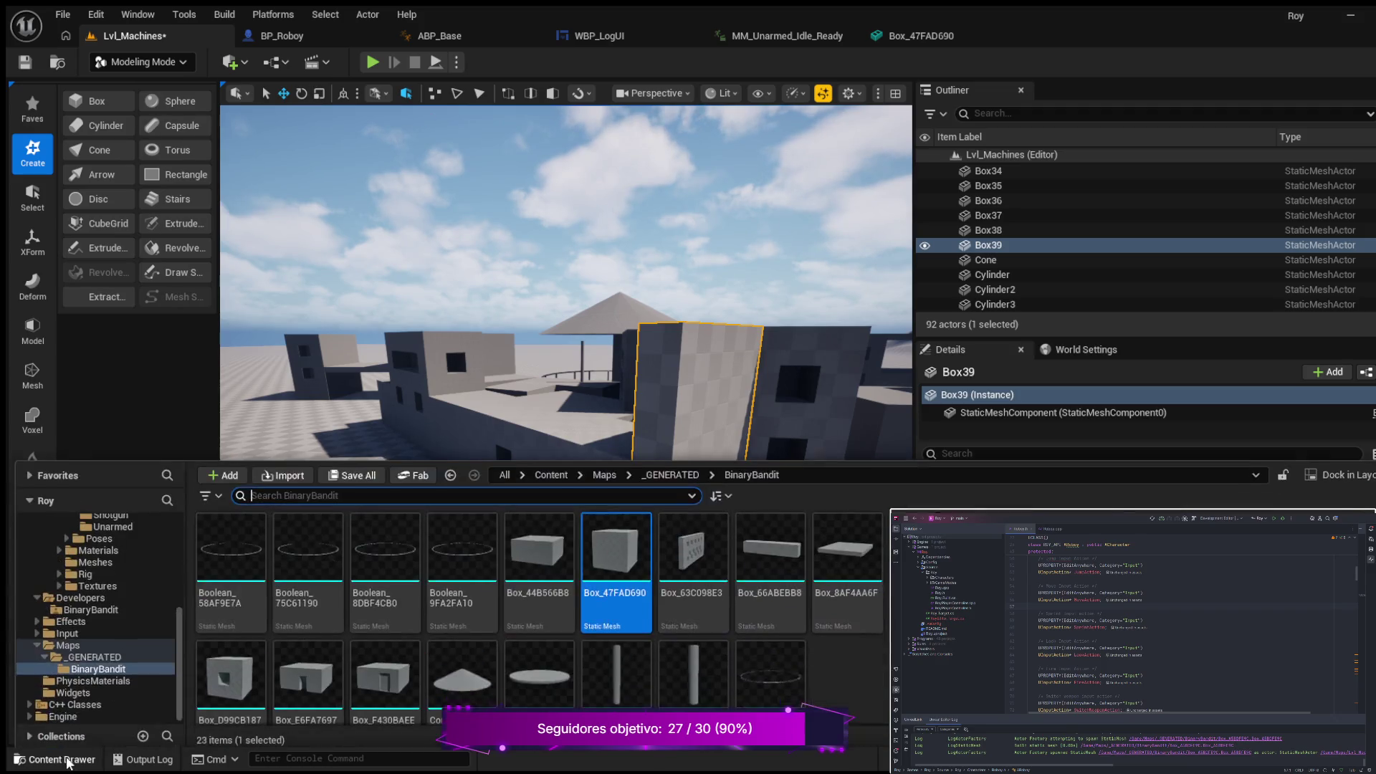
scroll(504, 684, down, 1)
scroll(504, 684, up, 1)
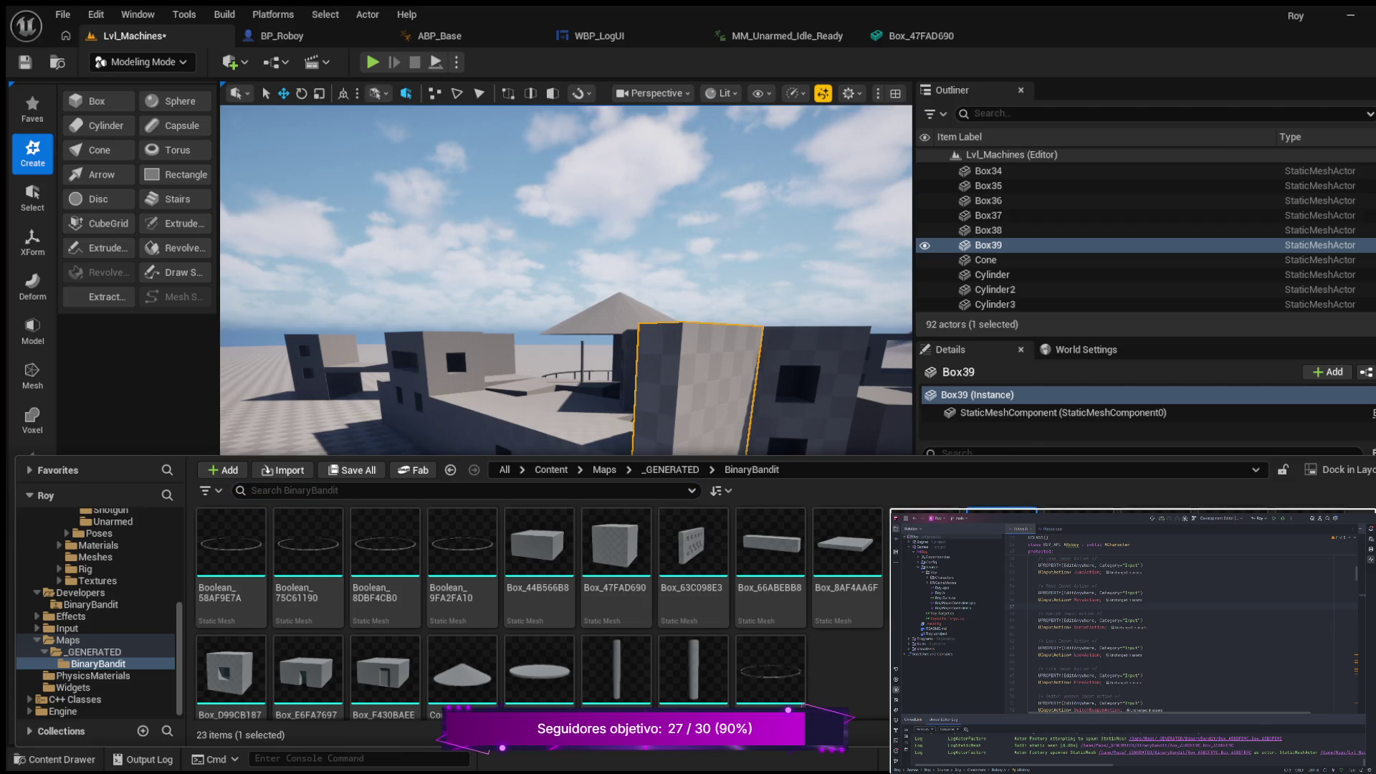
key(ctrl+space)
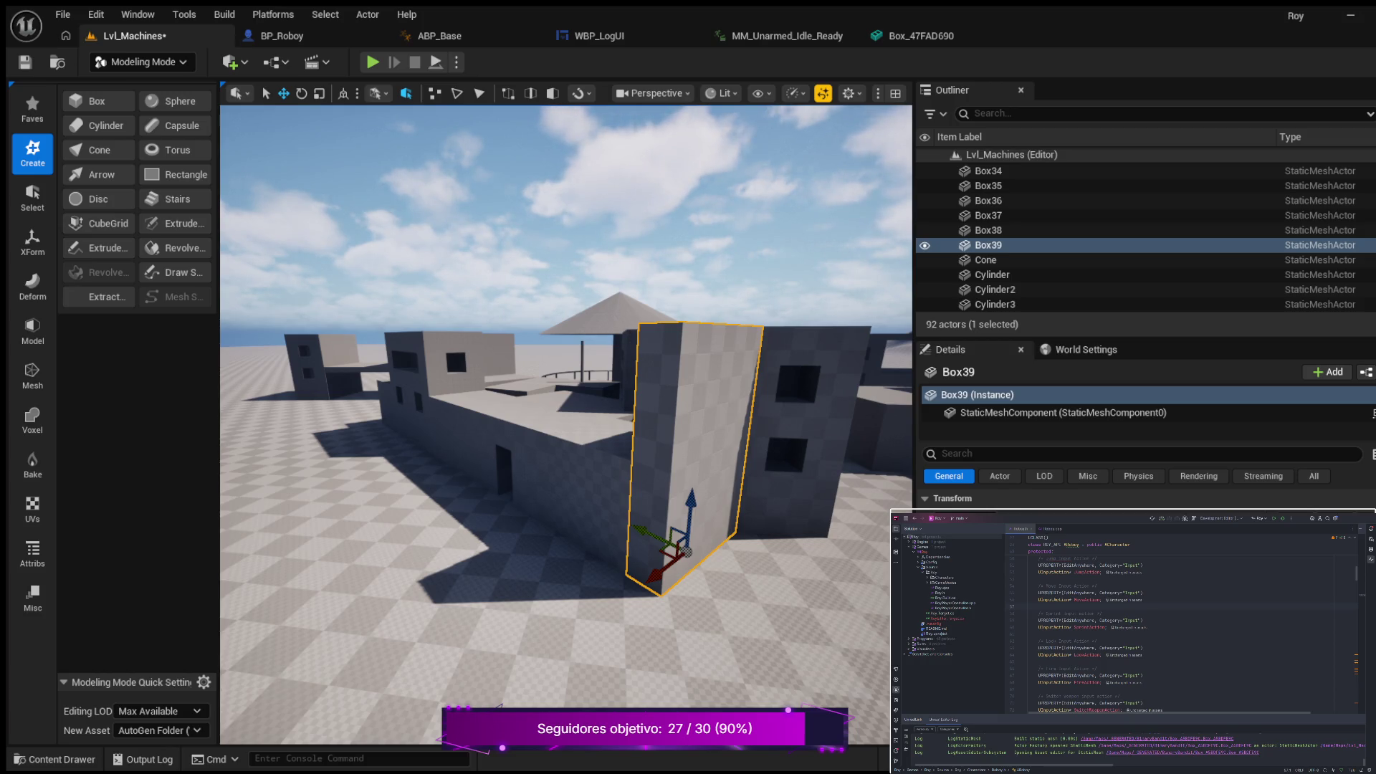
click(294, 33)
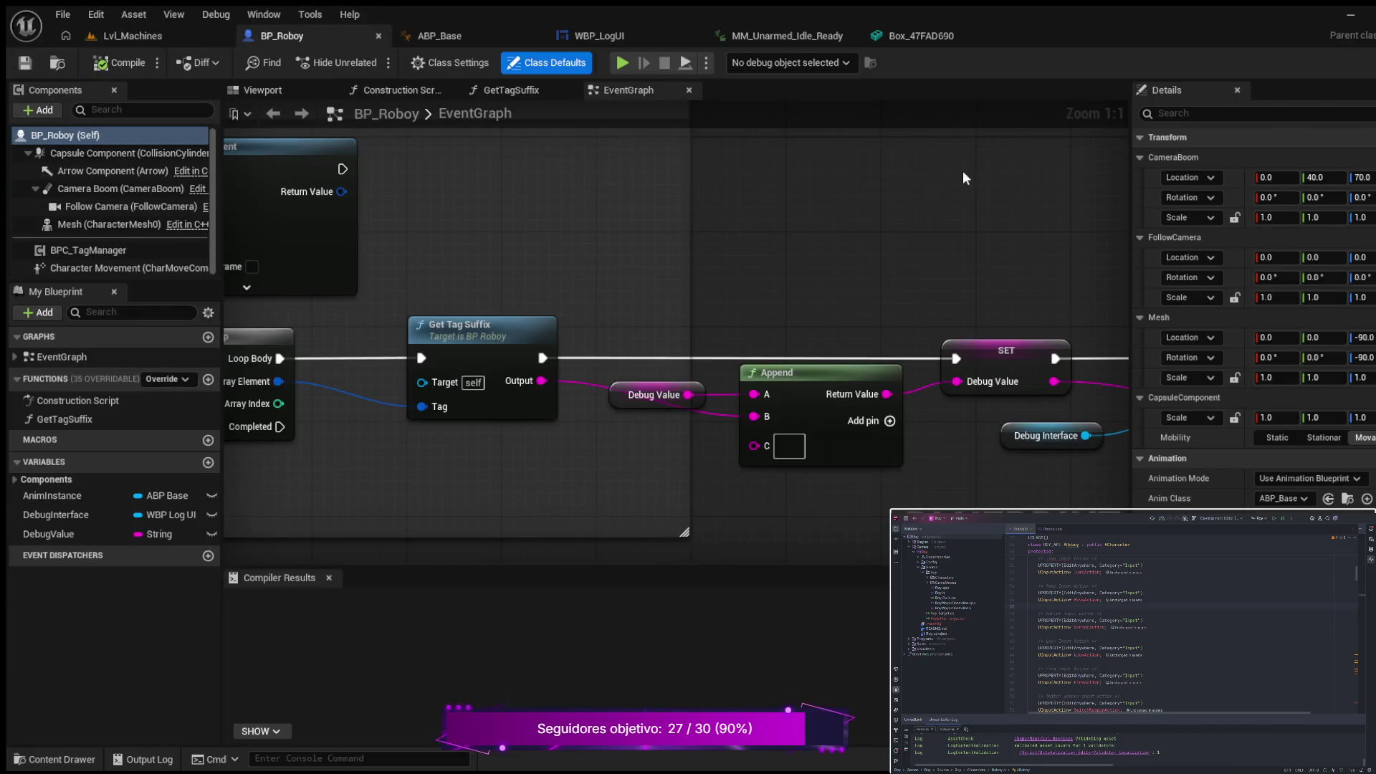
click(131, 33)
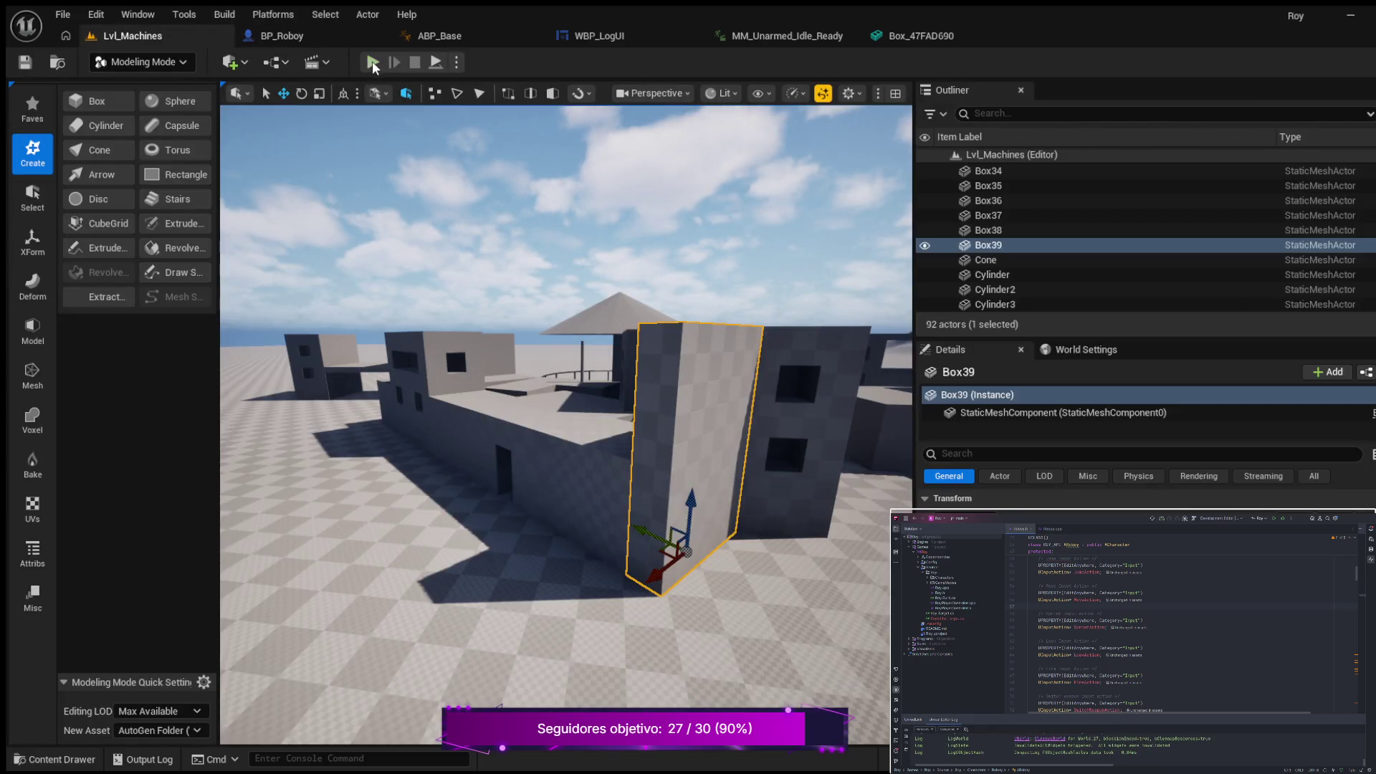
Step: Start Play In Editor and run the character through the corridor up to the grey block building
click(372, 62)
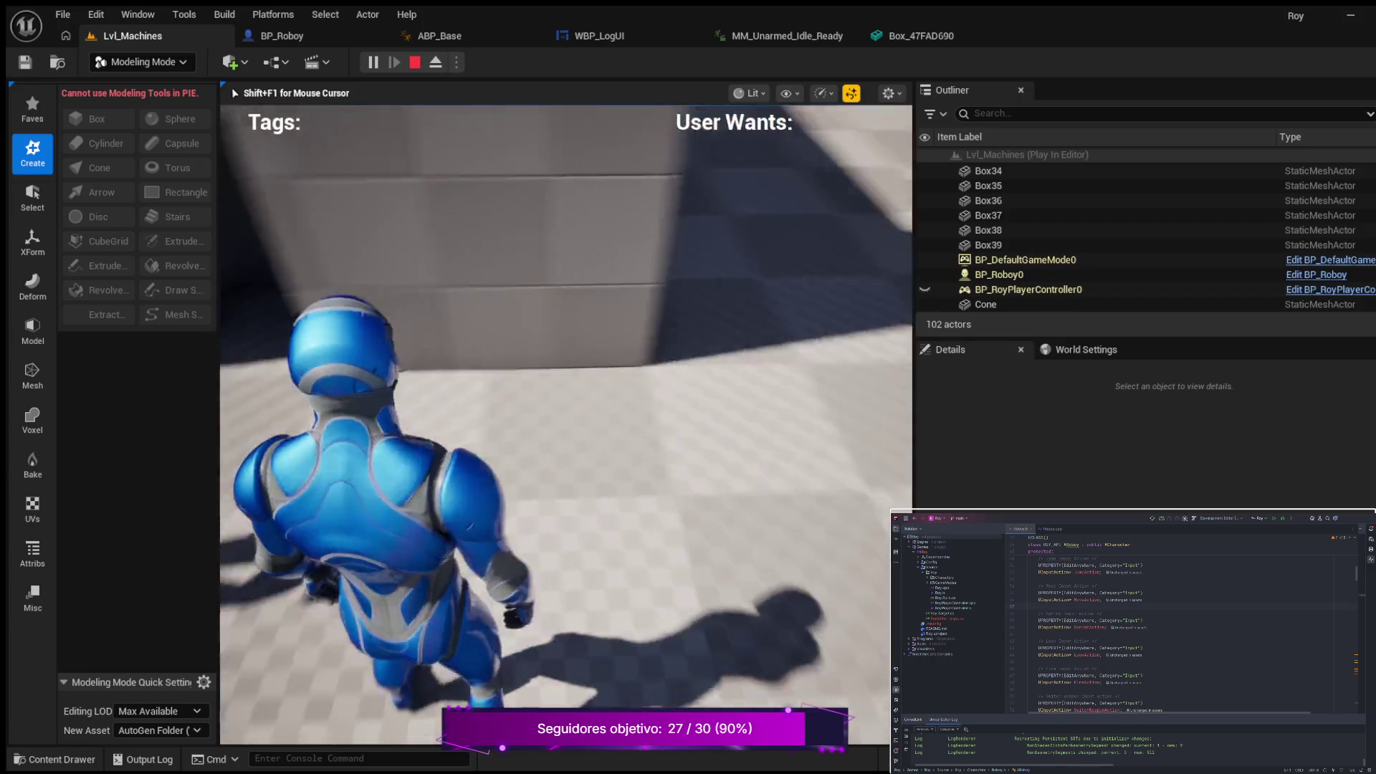
key(w)
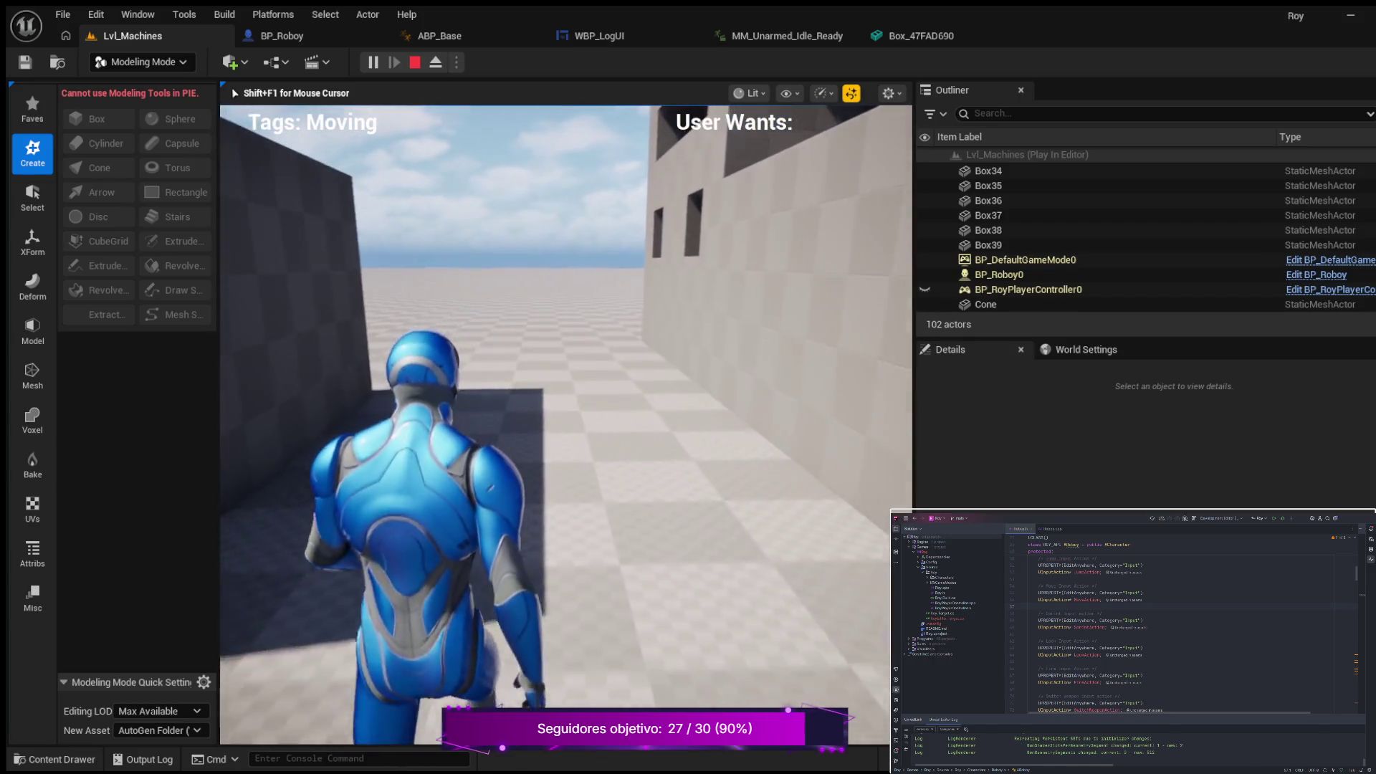
key(w)
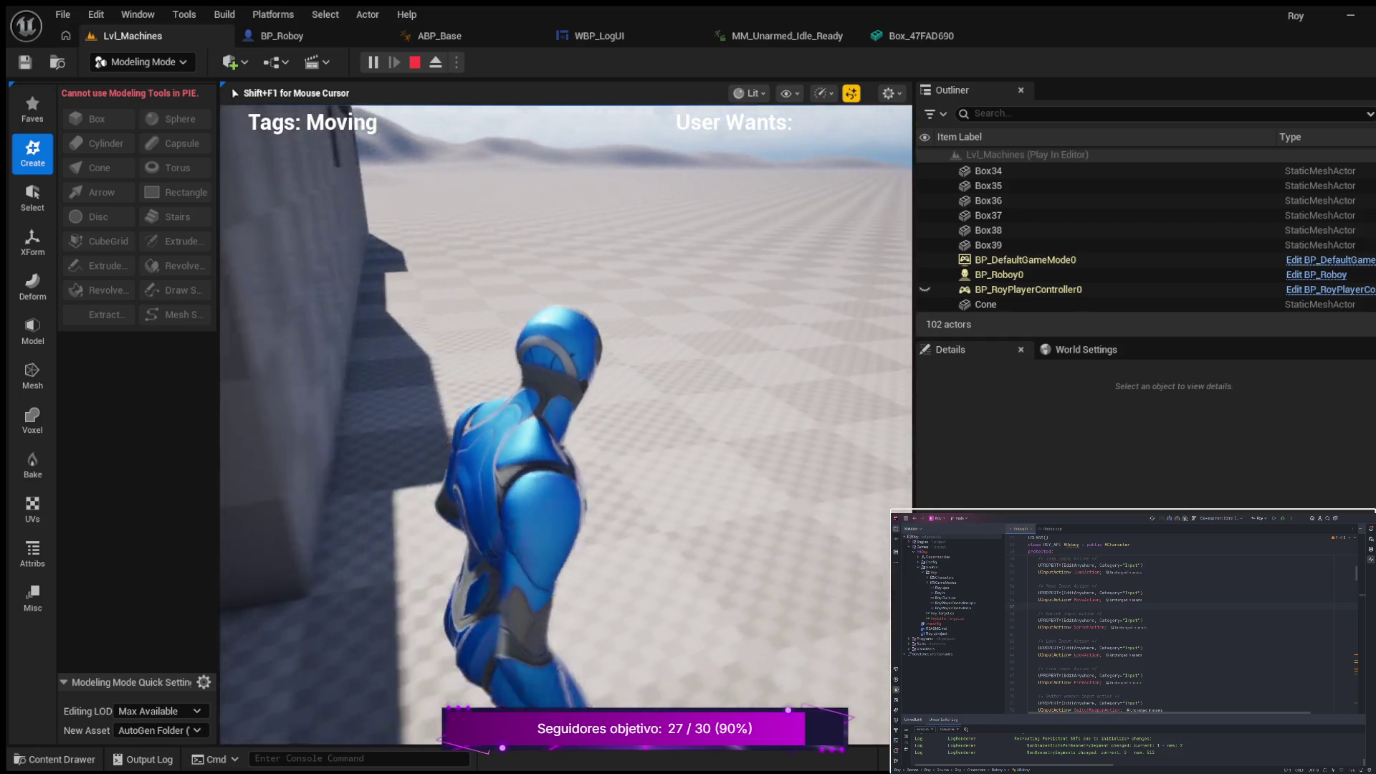
key(w)
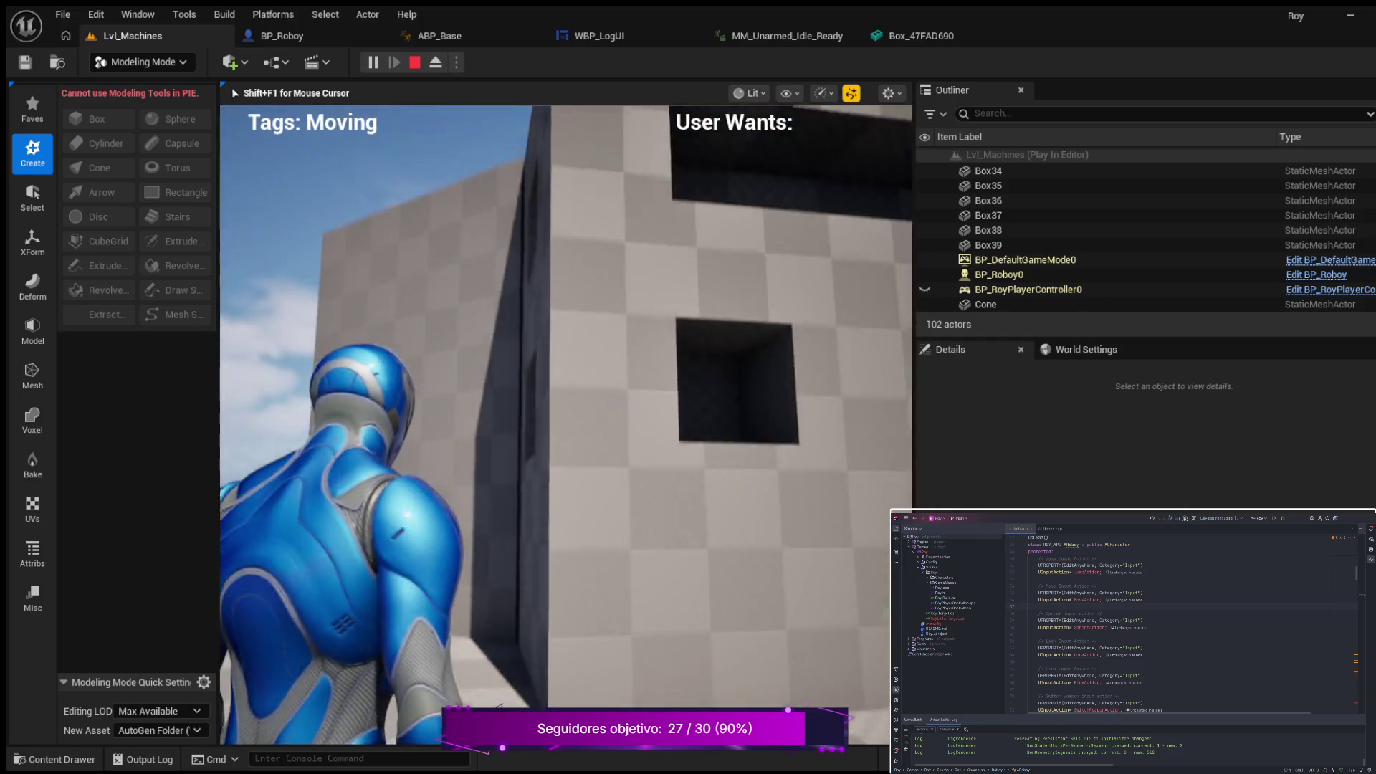
key(w)
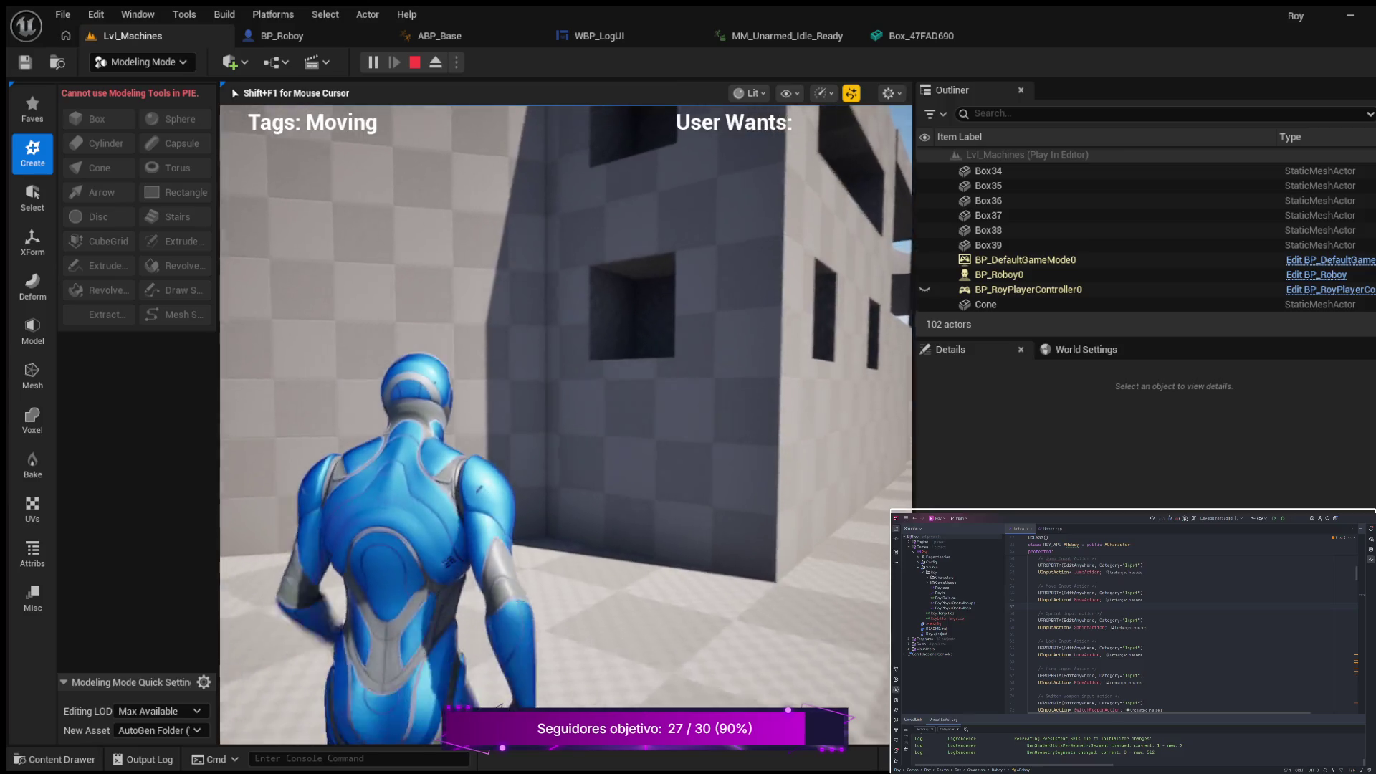
key(w)
key(w)
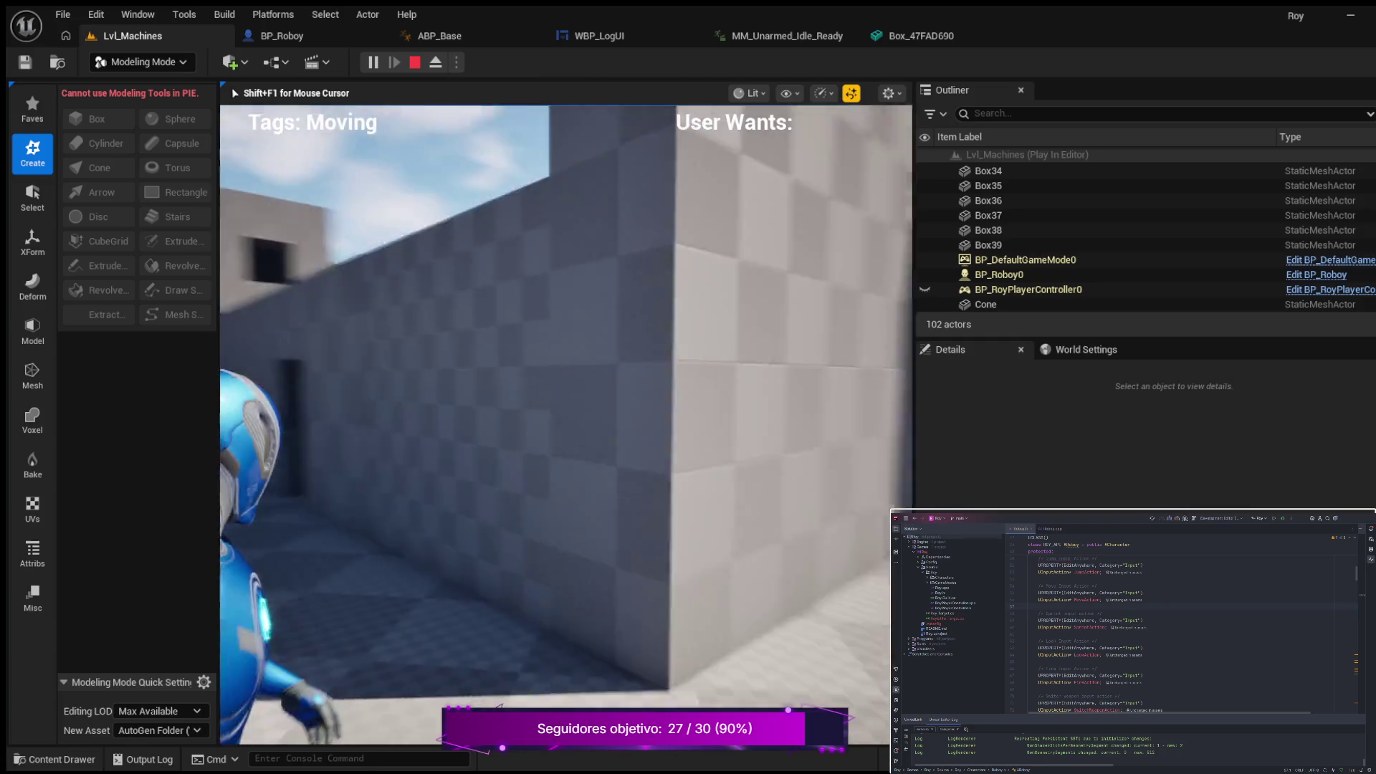
key(w)
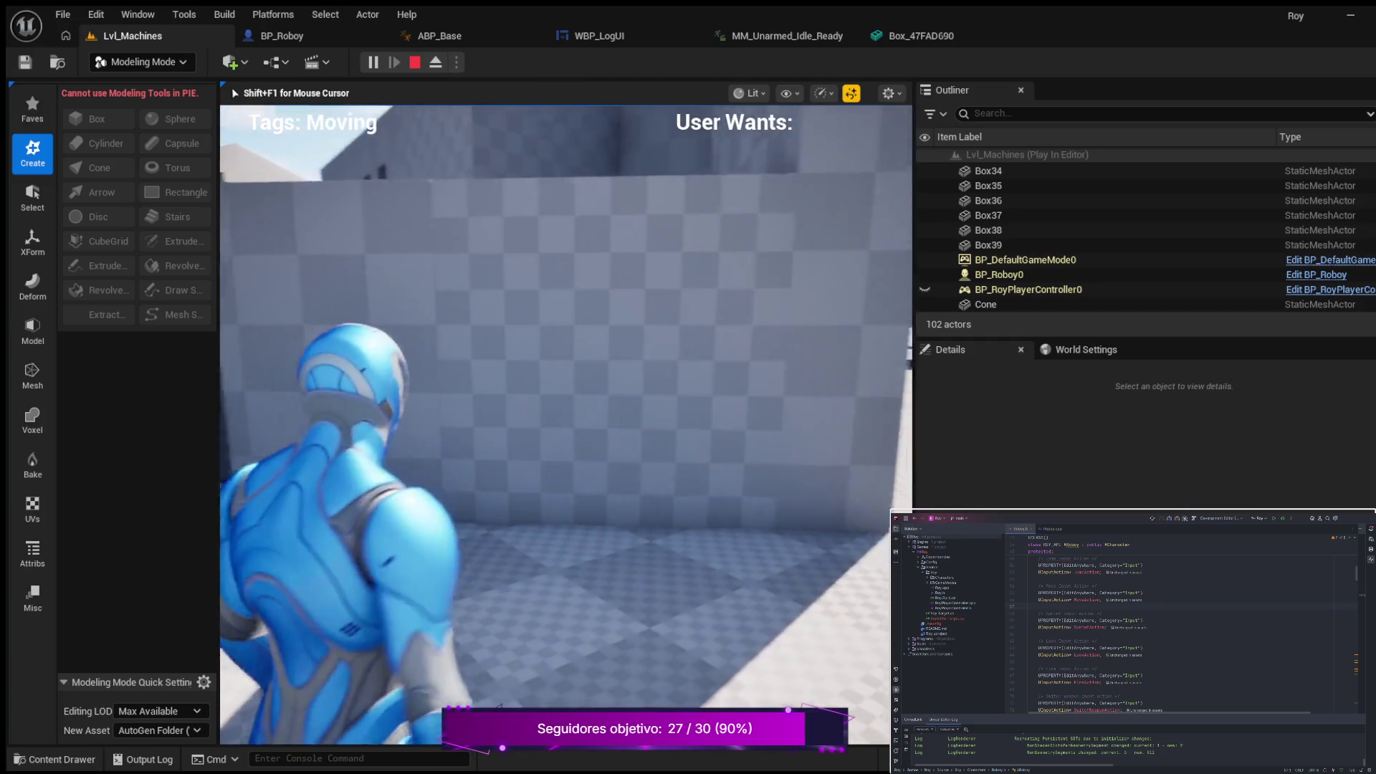
key(w)
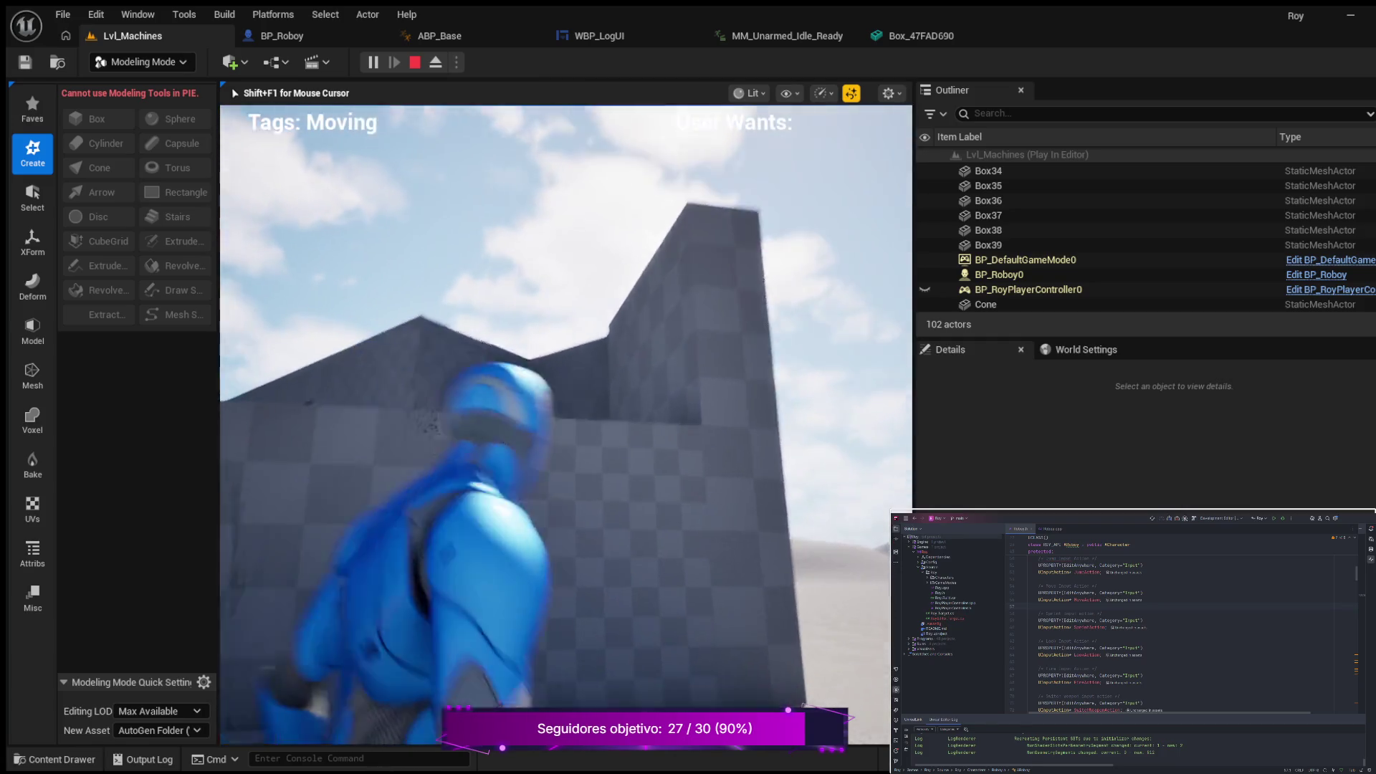
key(w)
key(w)
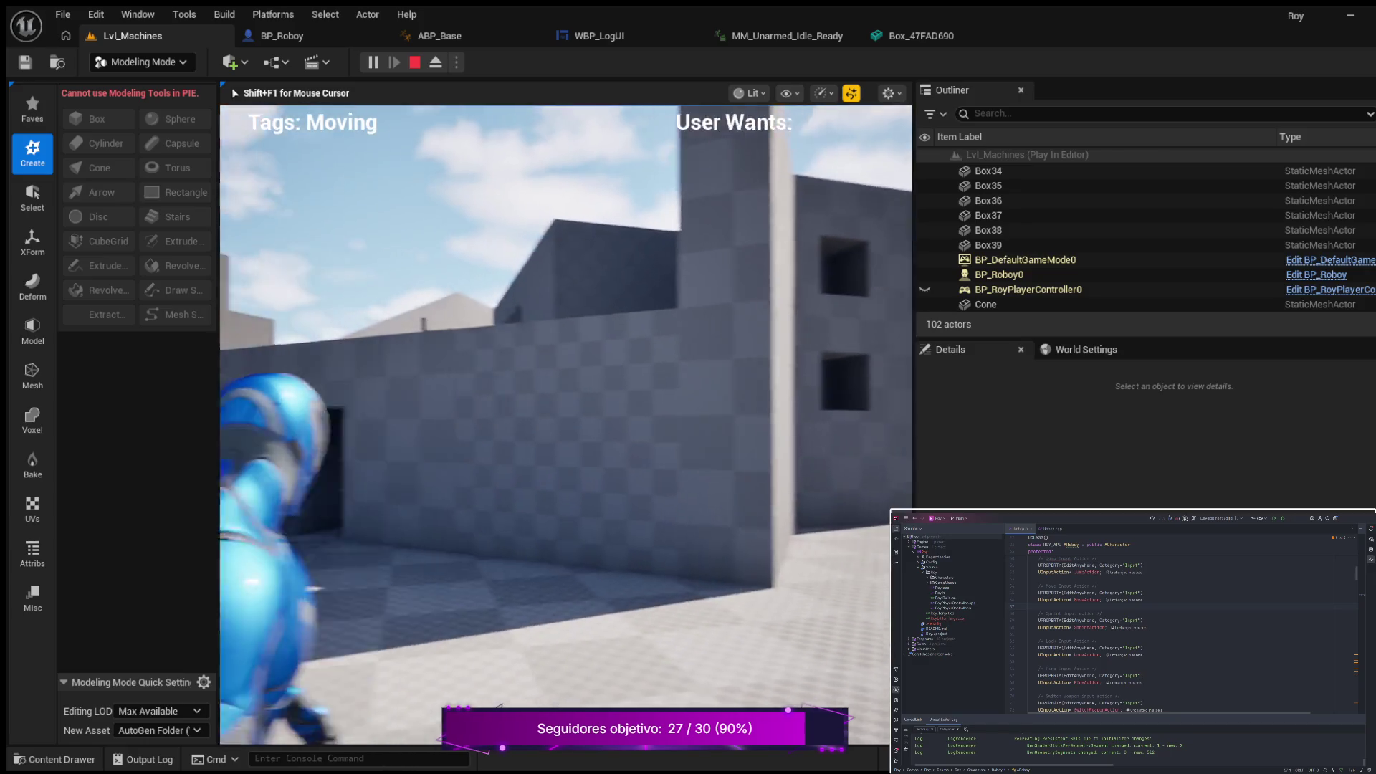
key(w)
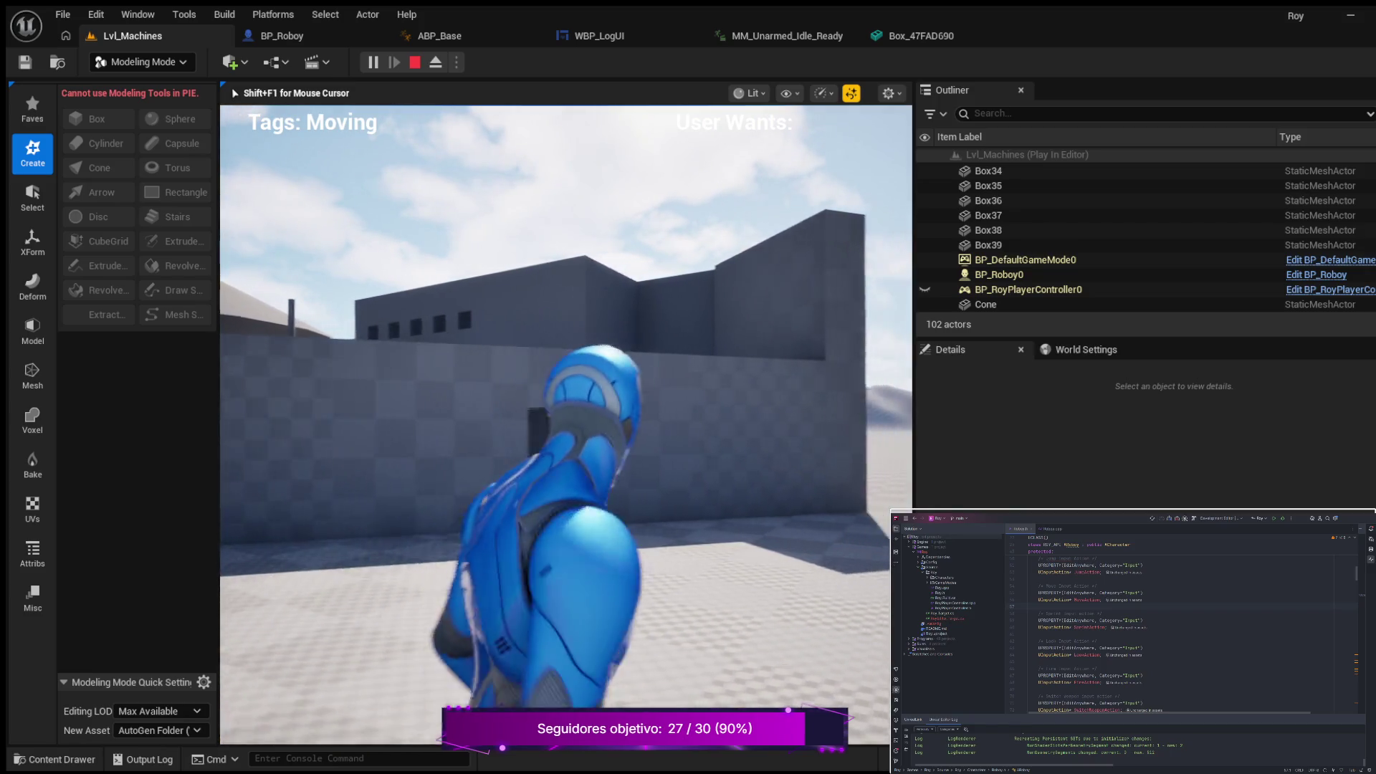
Step: Run the character along the long grey wall and on toward the other buildings
key(w)
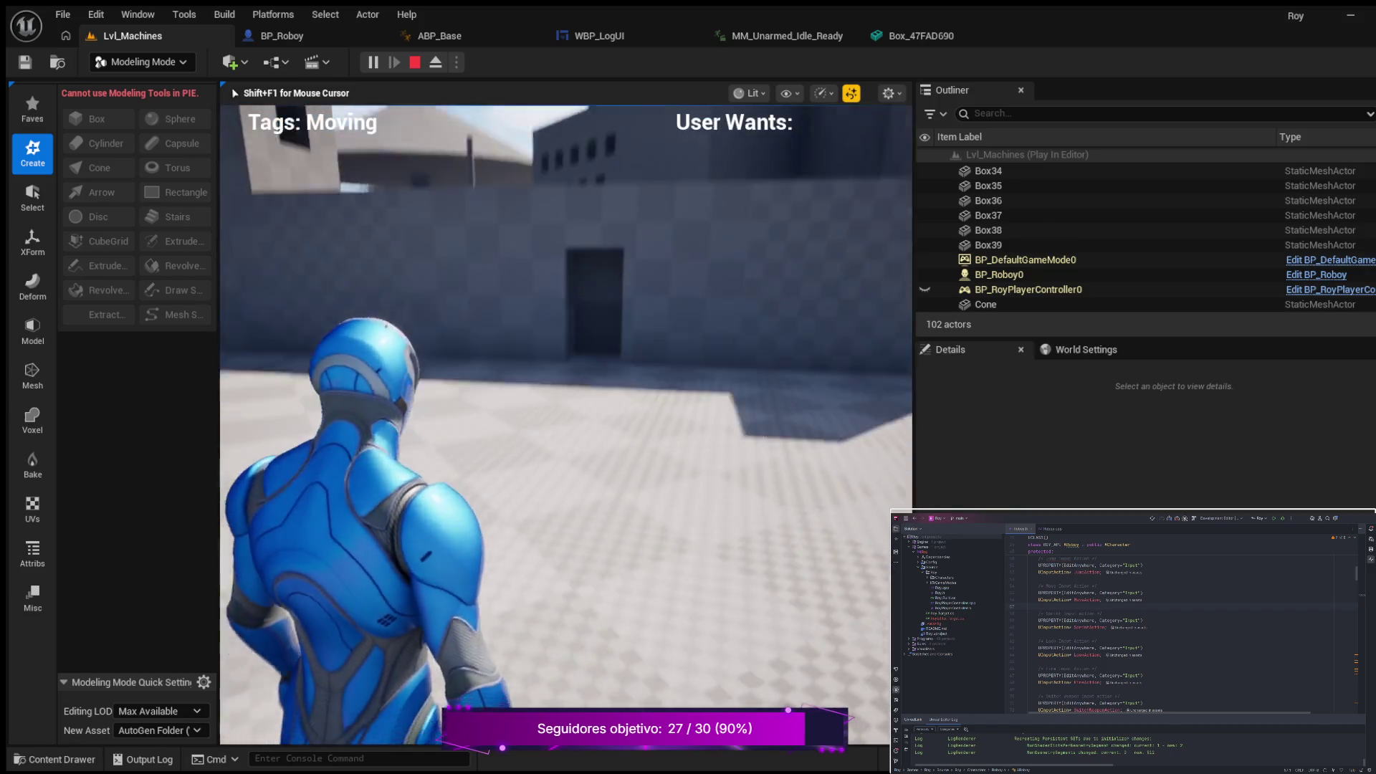
key(w)
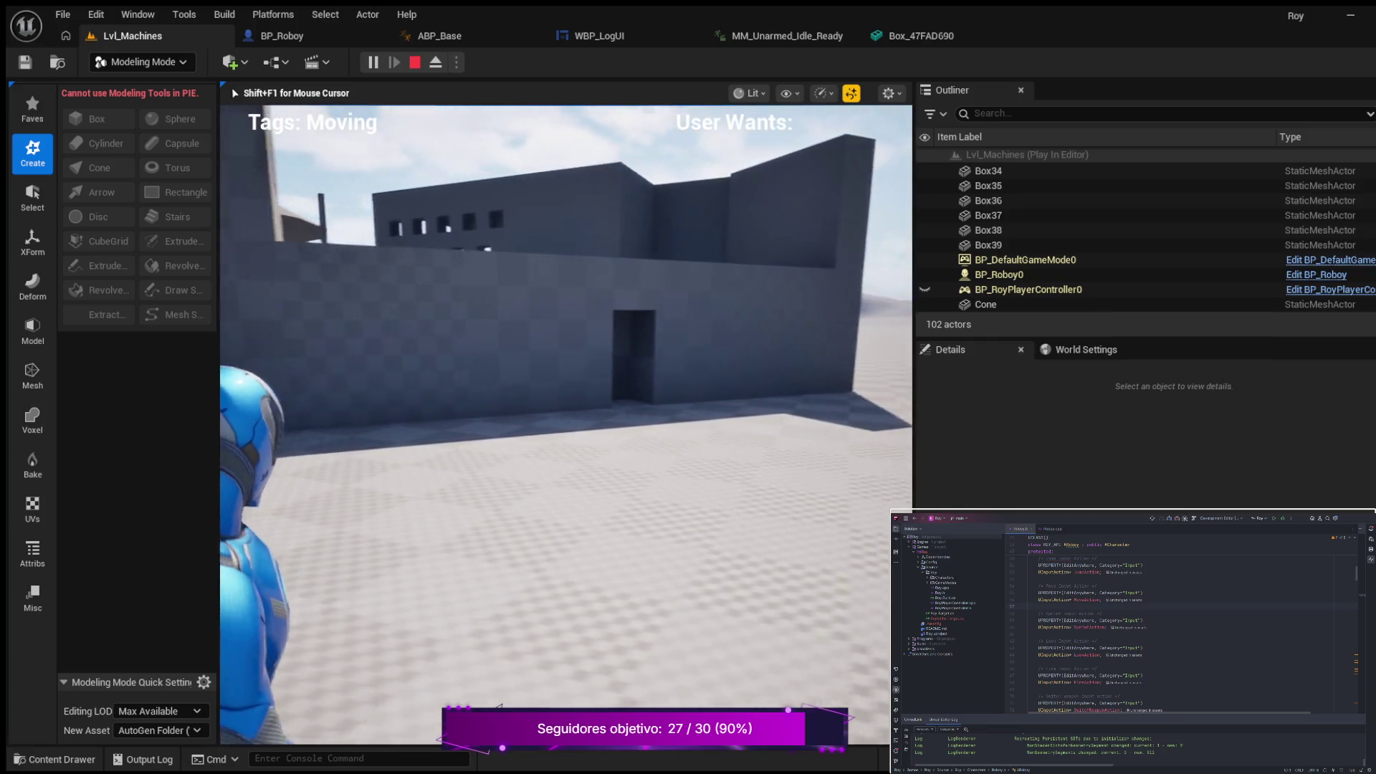
key(w)
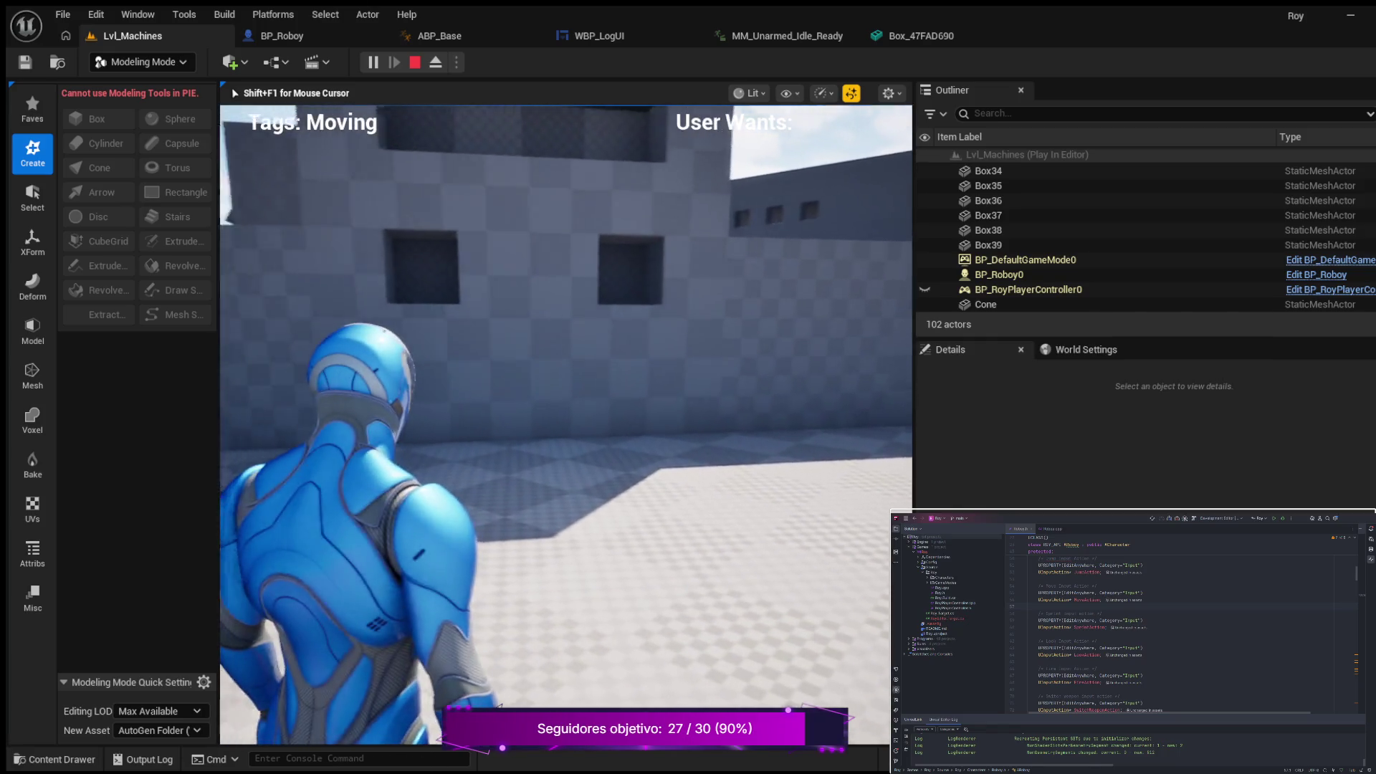
key(w)
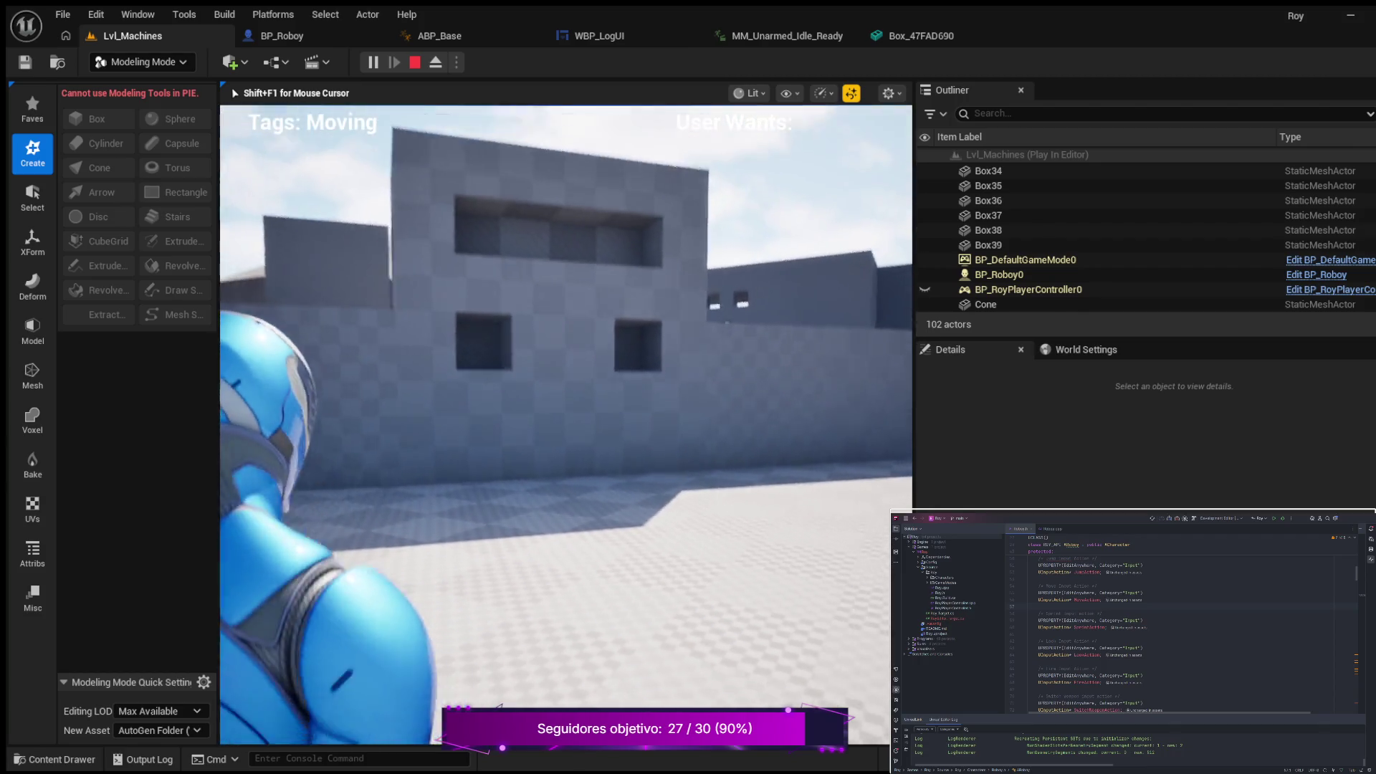
key(w)
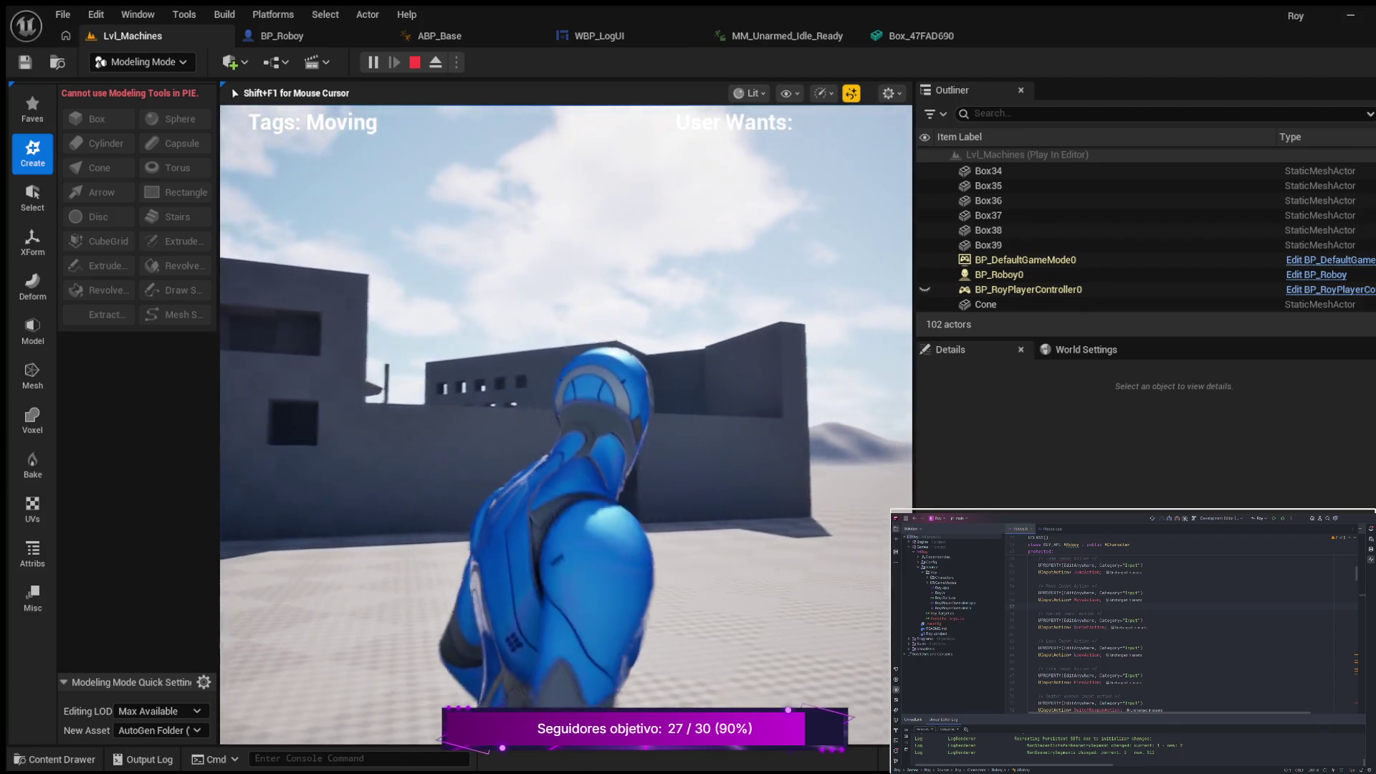
key(w)
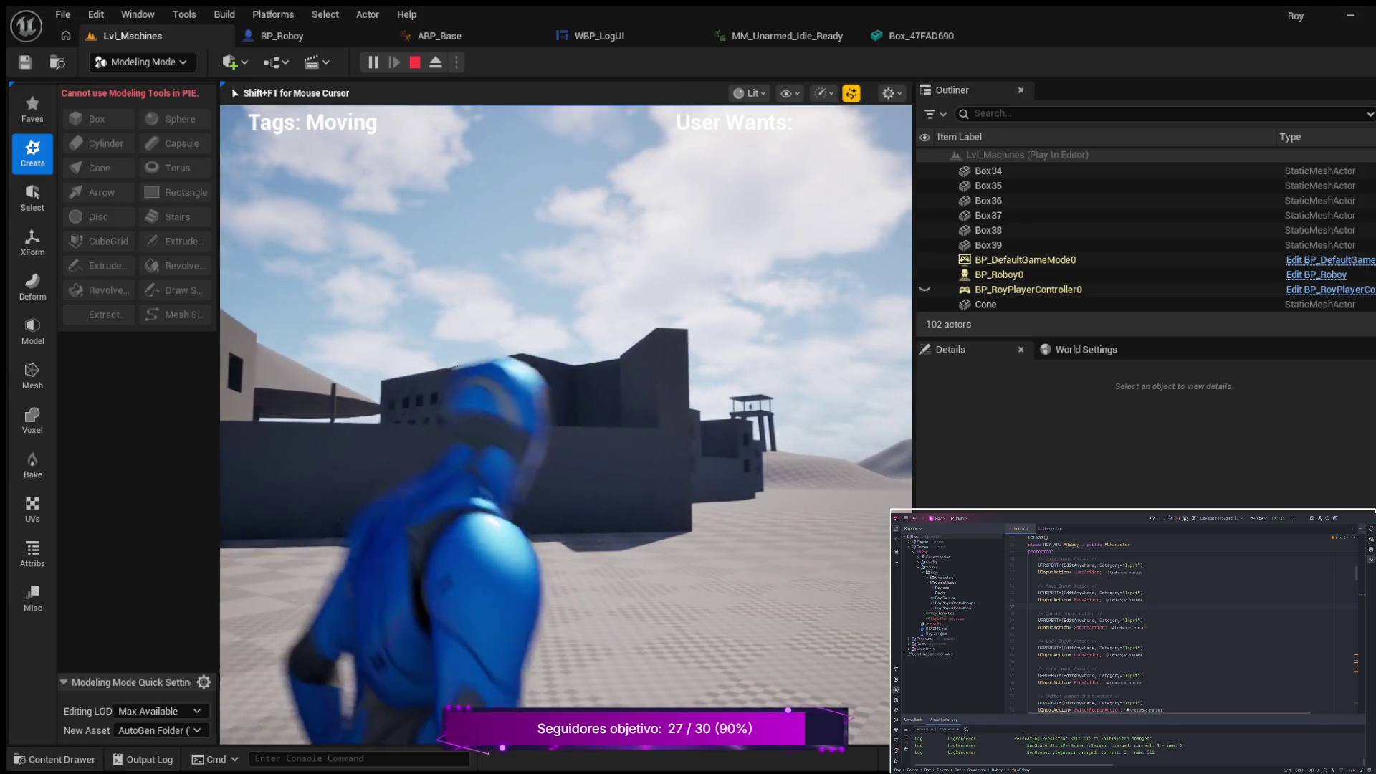
key(w)
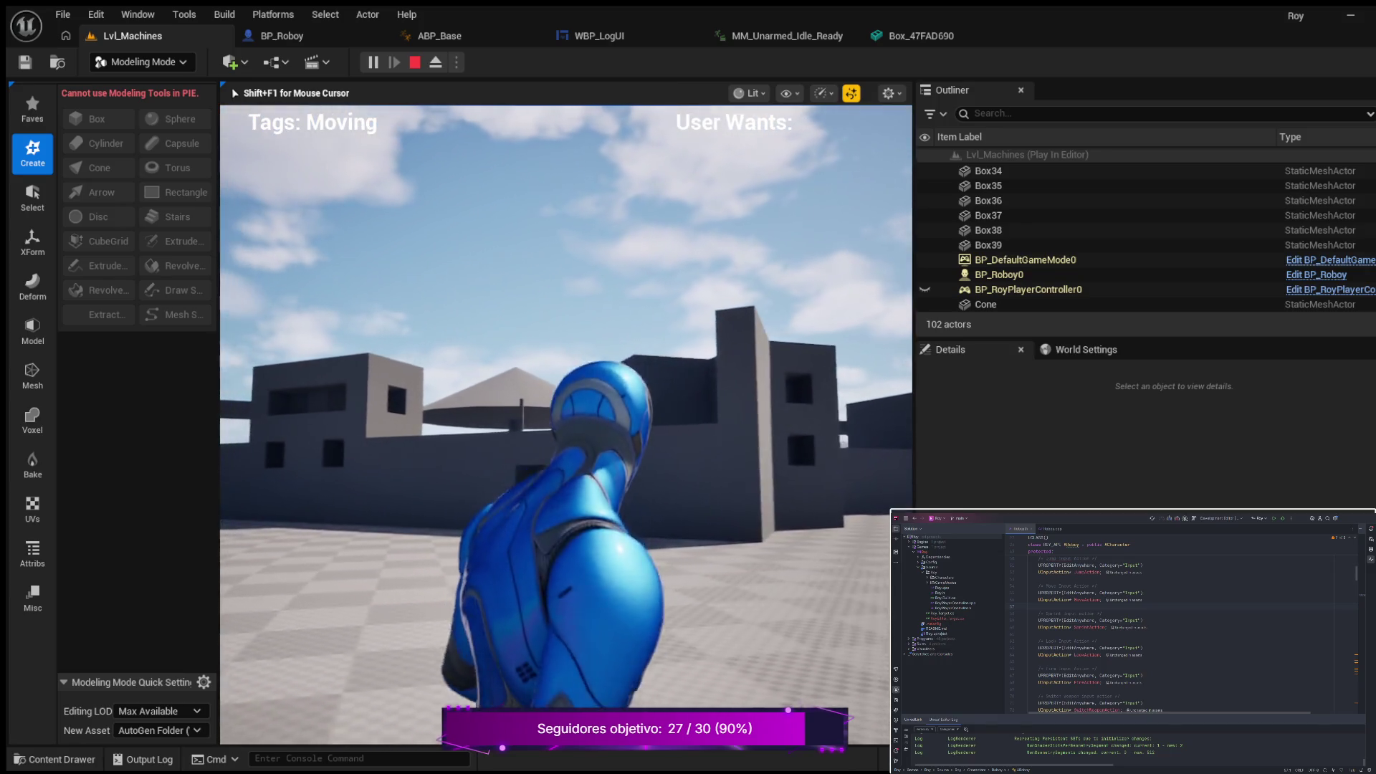
key(w)
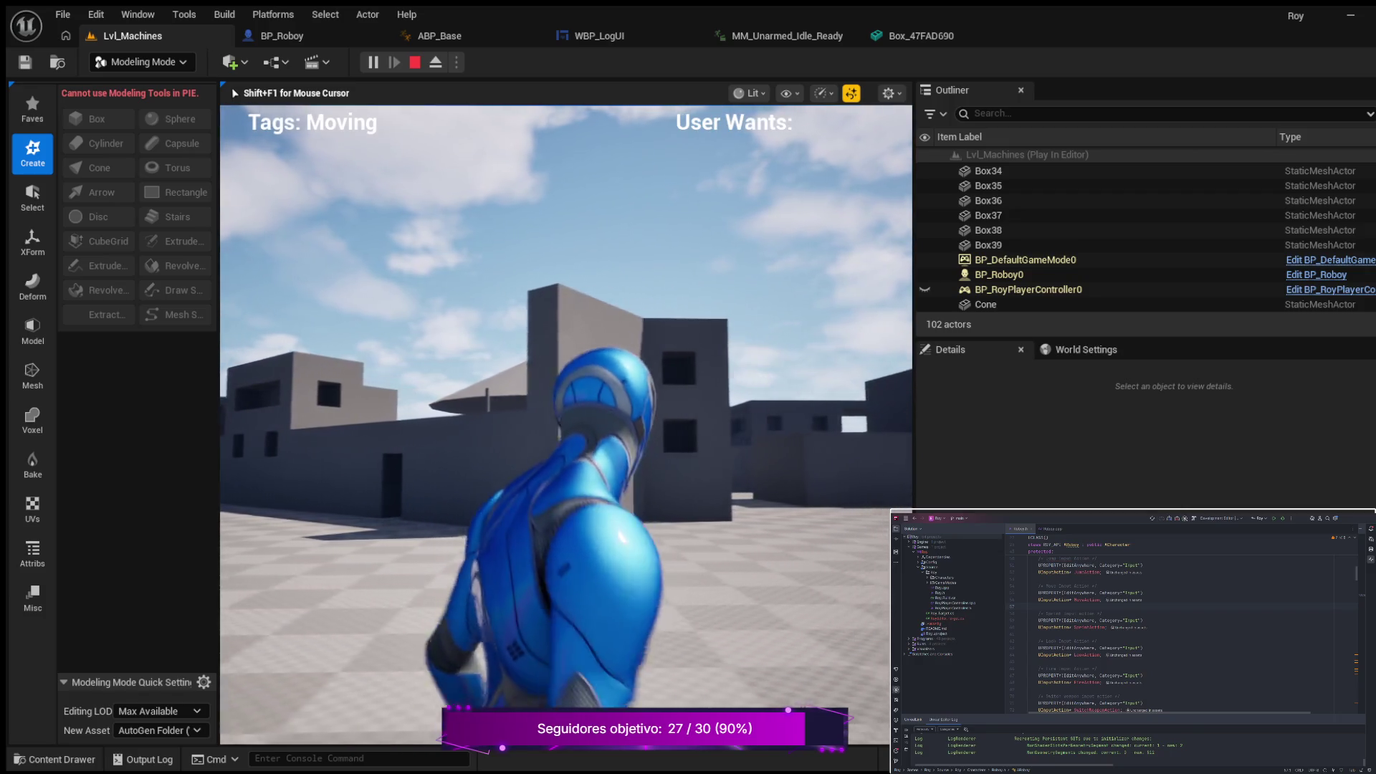
key(w)
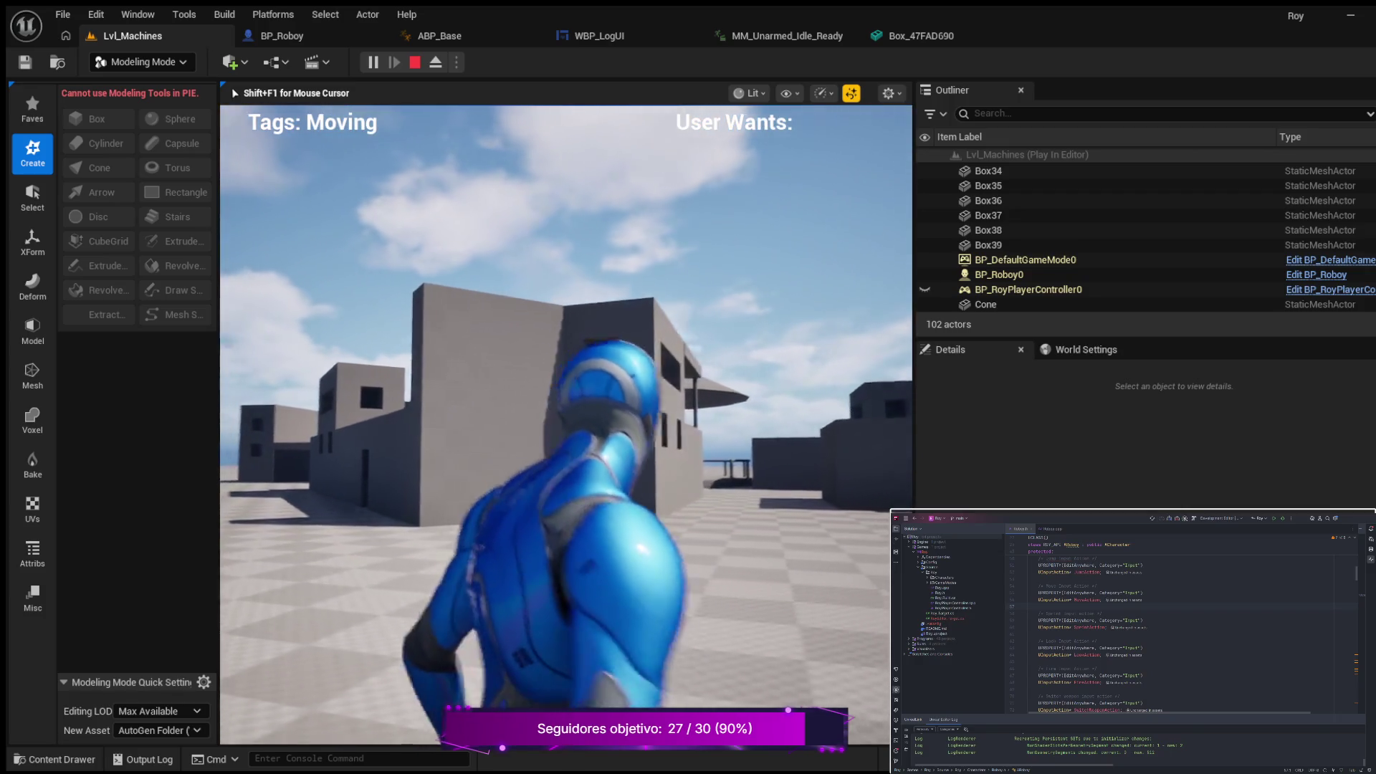
Step: Crouch and move the crouched character along the wall, then stop the play session with Esc
key(c)
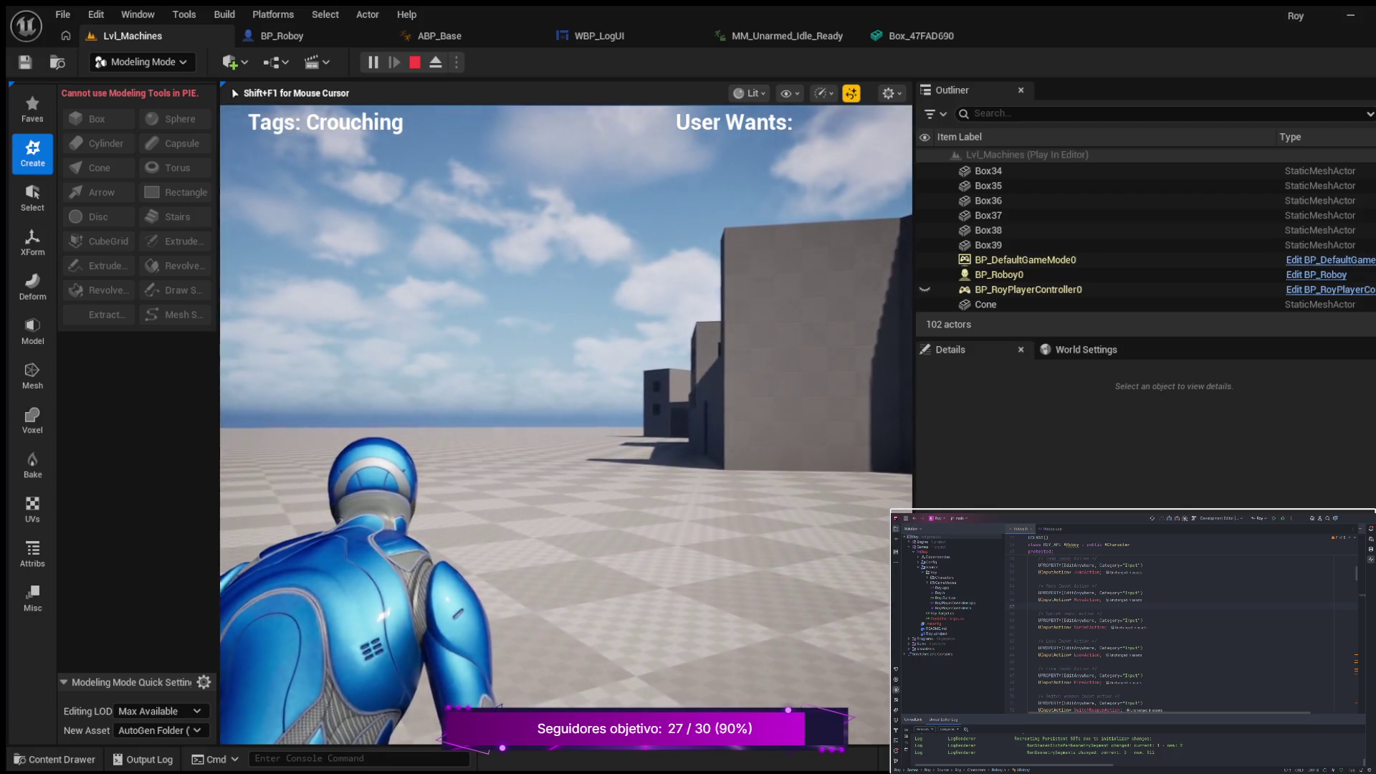
key(w)
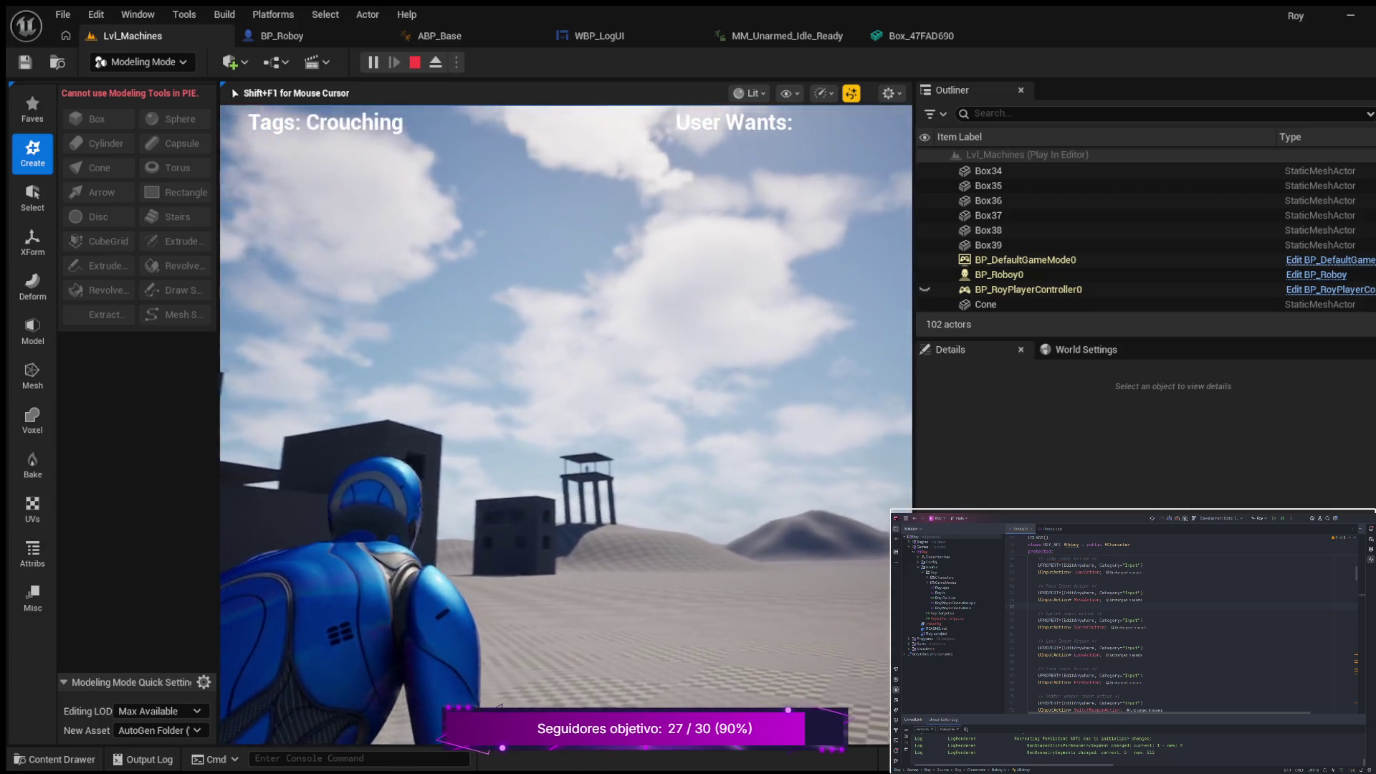
key(w)
key(w)
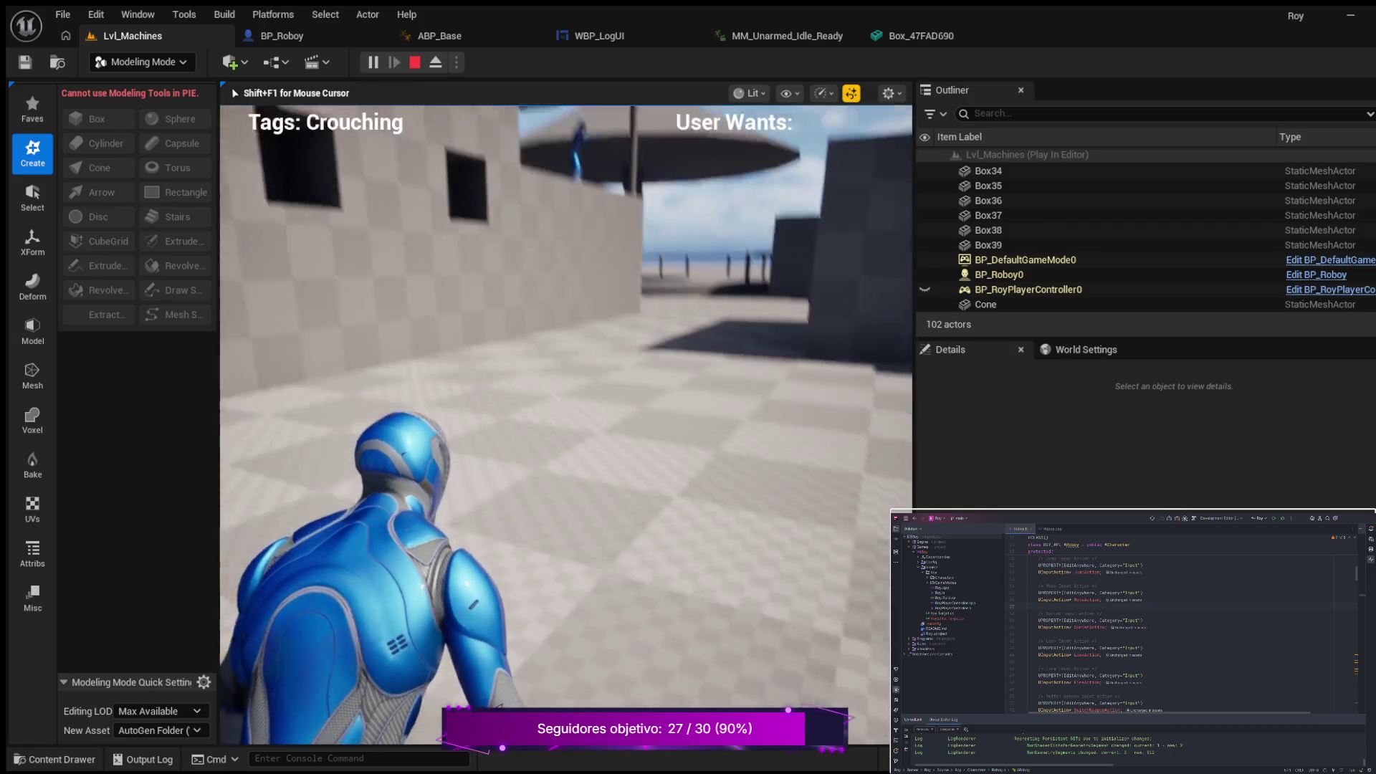
key(w)
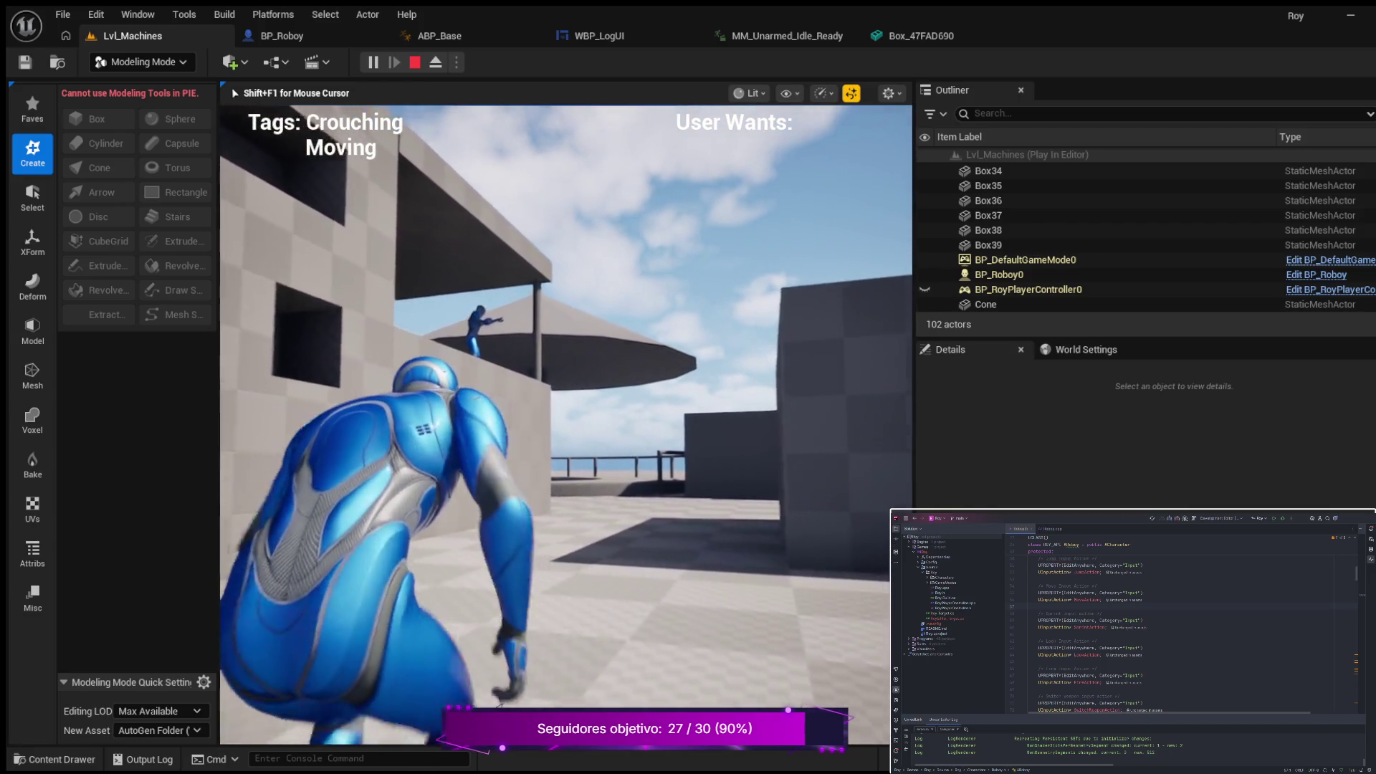
key(w)
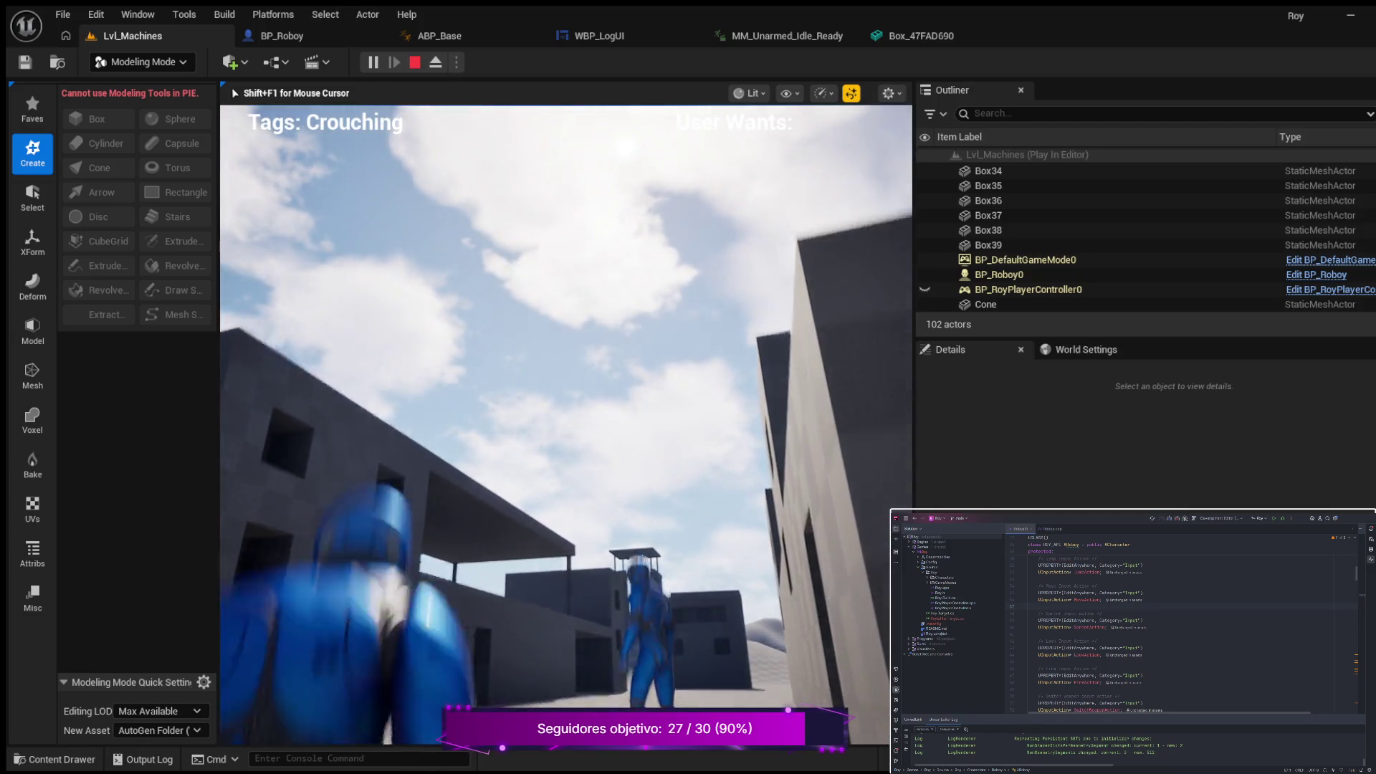
key(Escape)
Step: Fly the camera back from the Box39 wall over the rooftops toward the tower and cone roof
drag(673, 469, 673, 469)
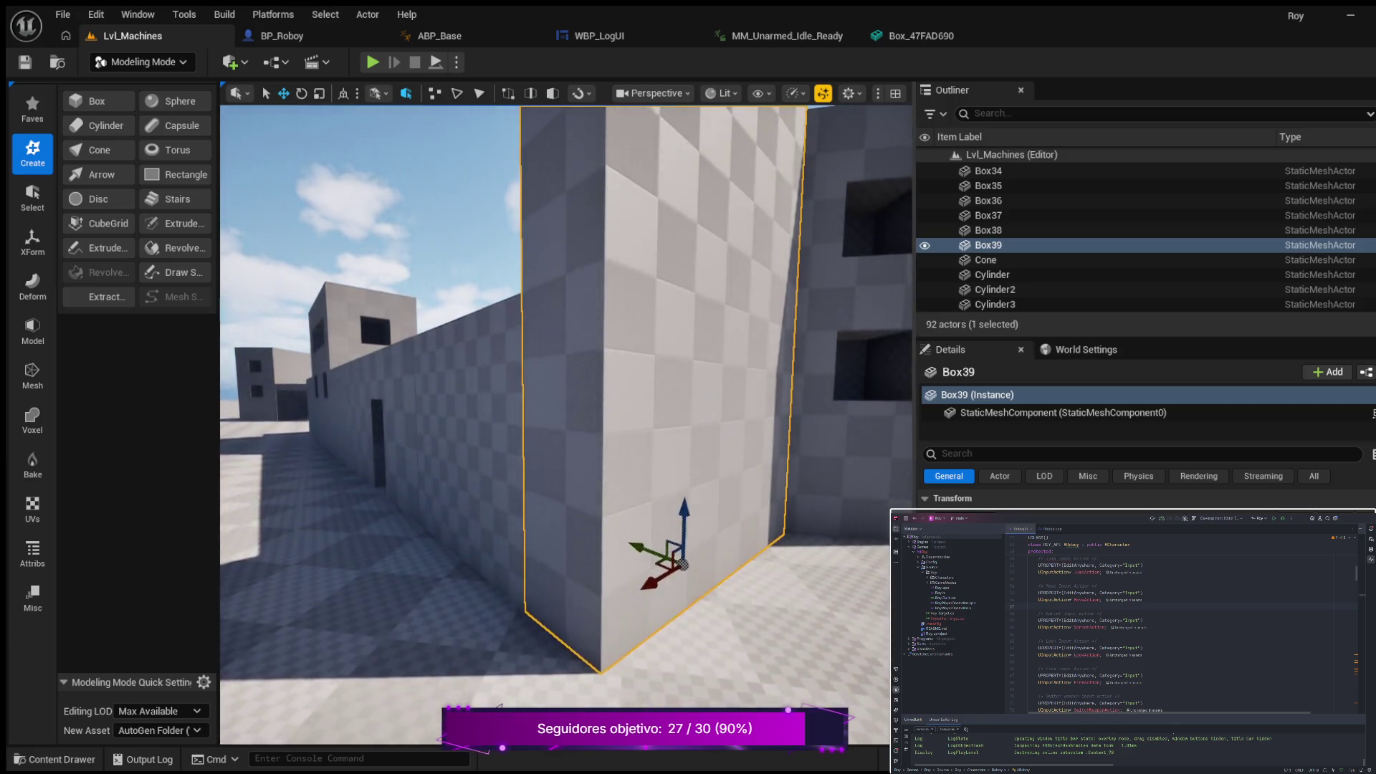
drag(673, 469, 673, 469)
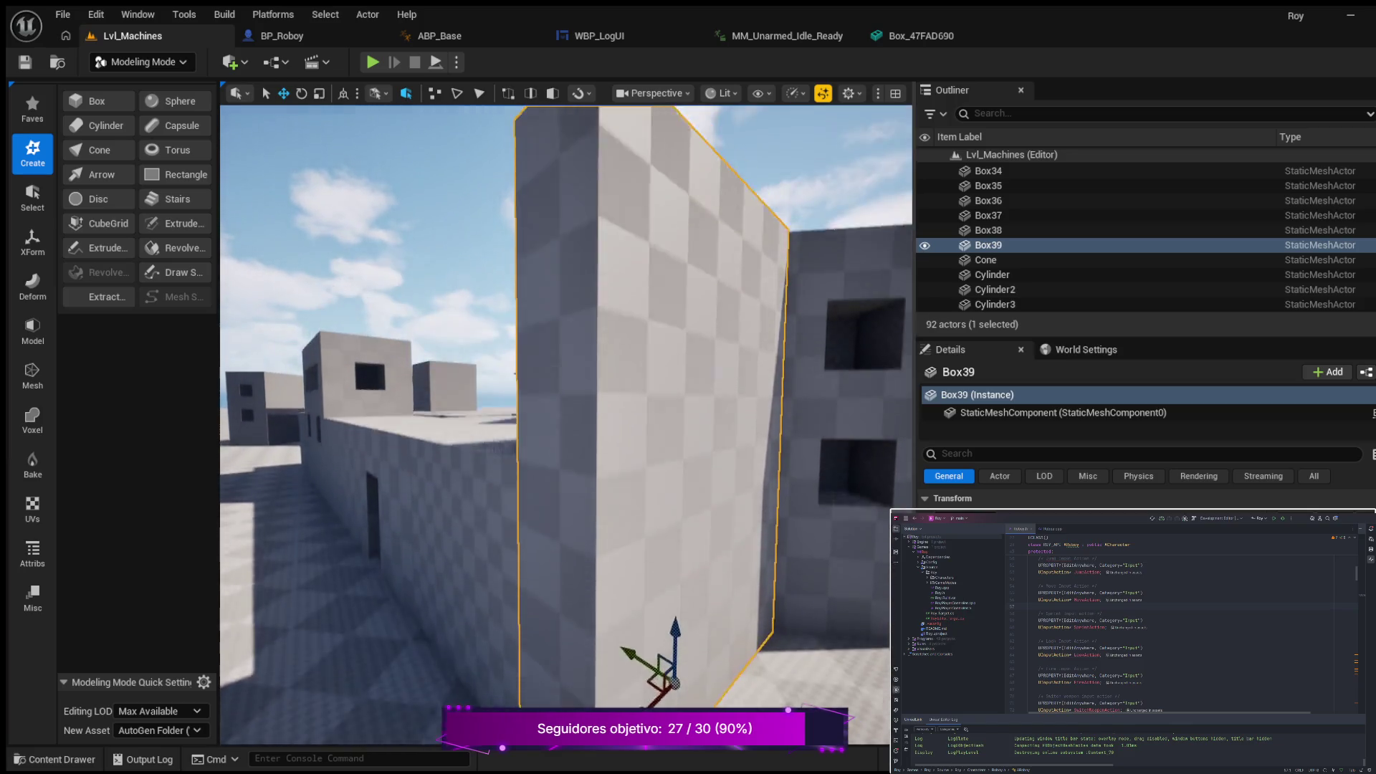
drag(673, 469, 673, 469)
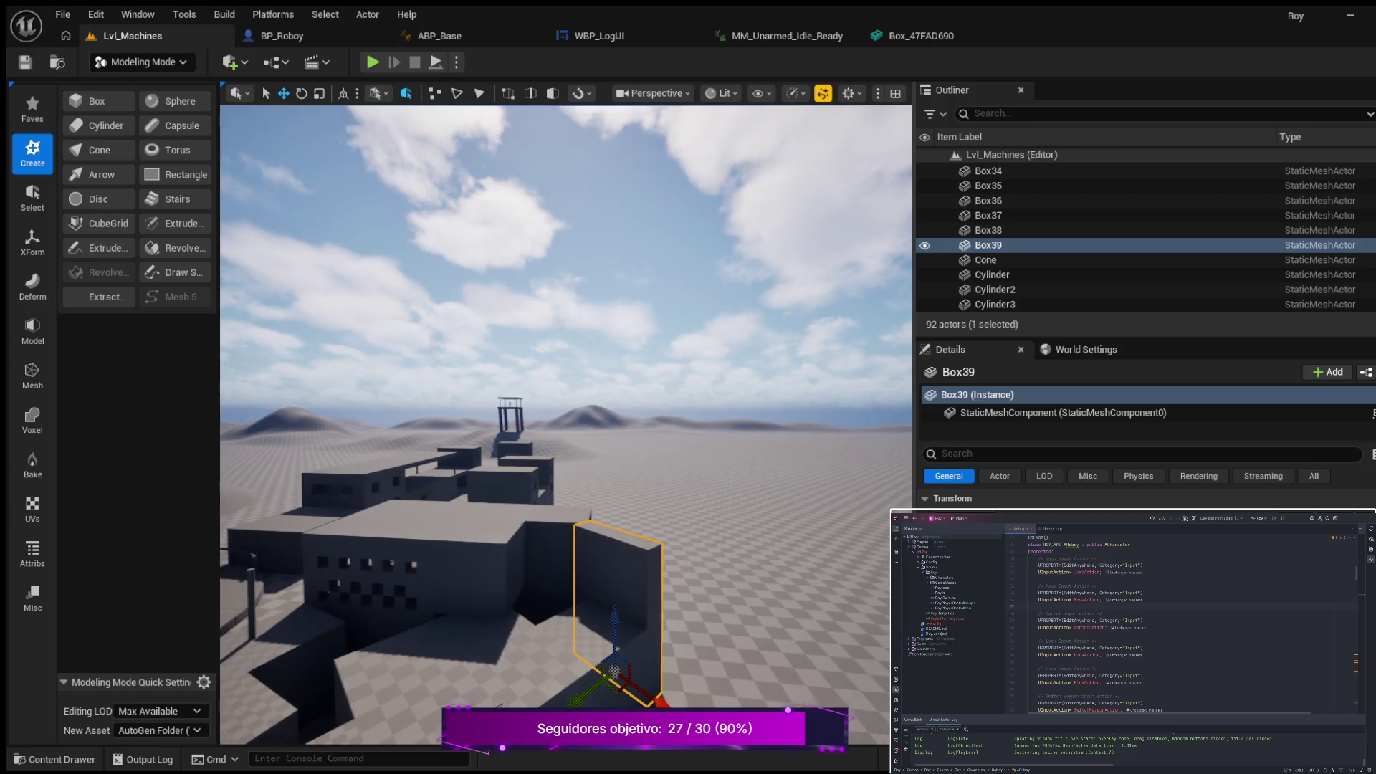
drag(673, 469, 673, 468)
drag(601, 402, 600, 403)
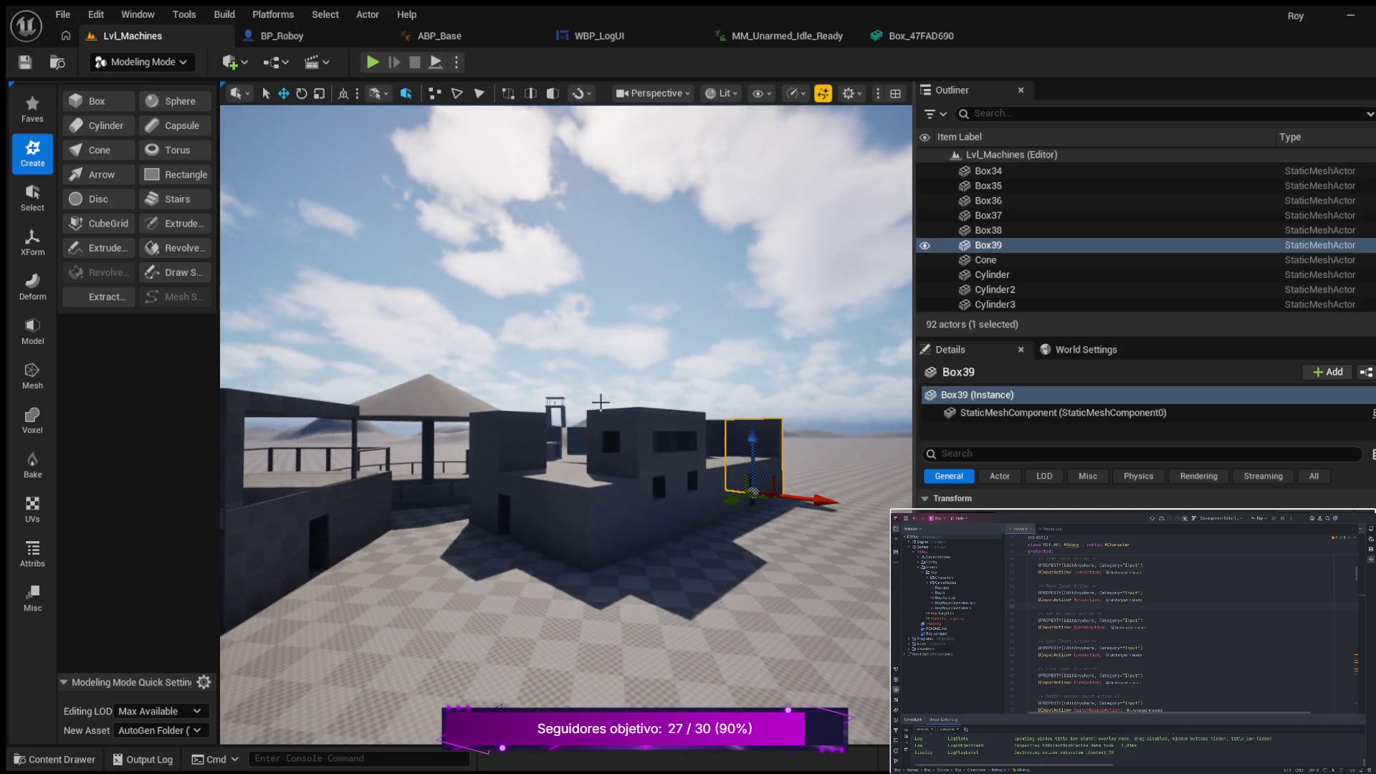
Step: Select the Box29 wall and swing the view around it
click(353, 478)
drag(354, 478, 354, 478)
drag(718, 526, 719, 526)
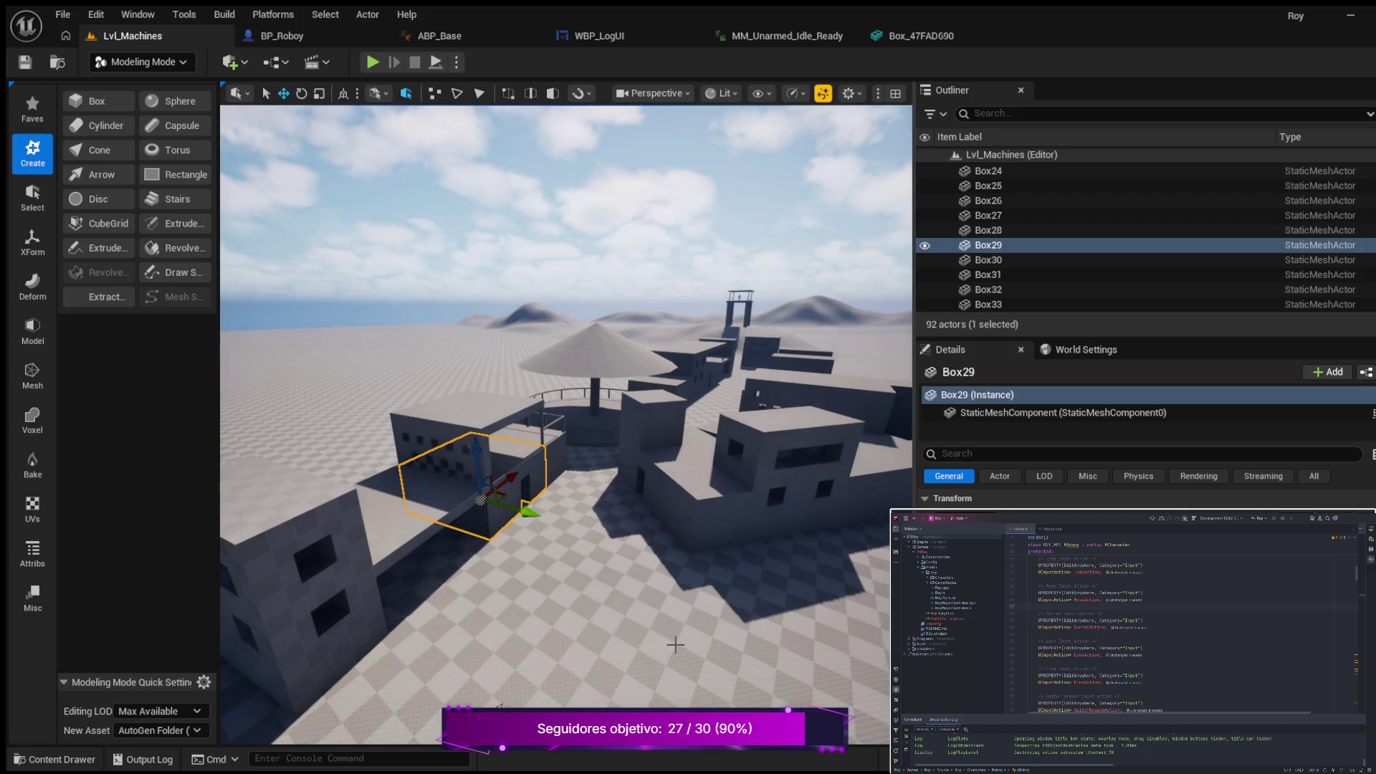
Step: Fly high over the town and select the small Box7 beside the umbrella roof
drag(704, 643, 704, 643)
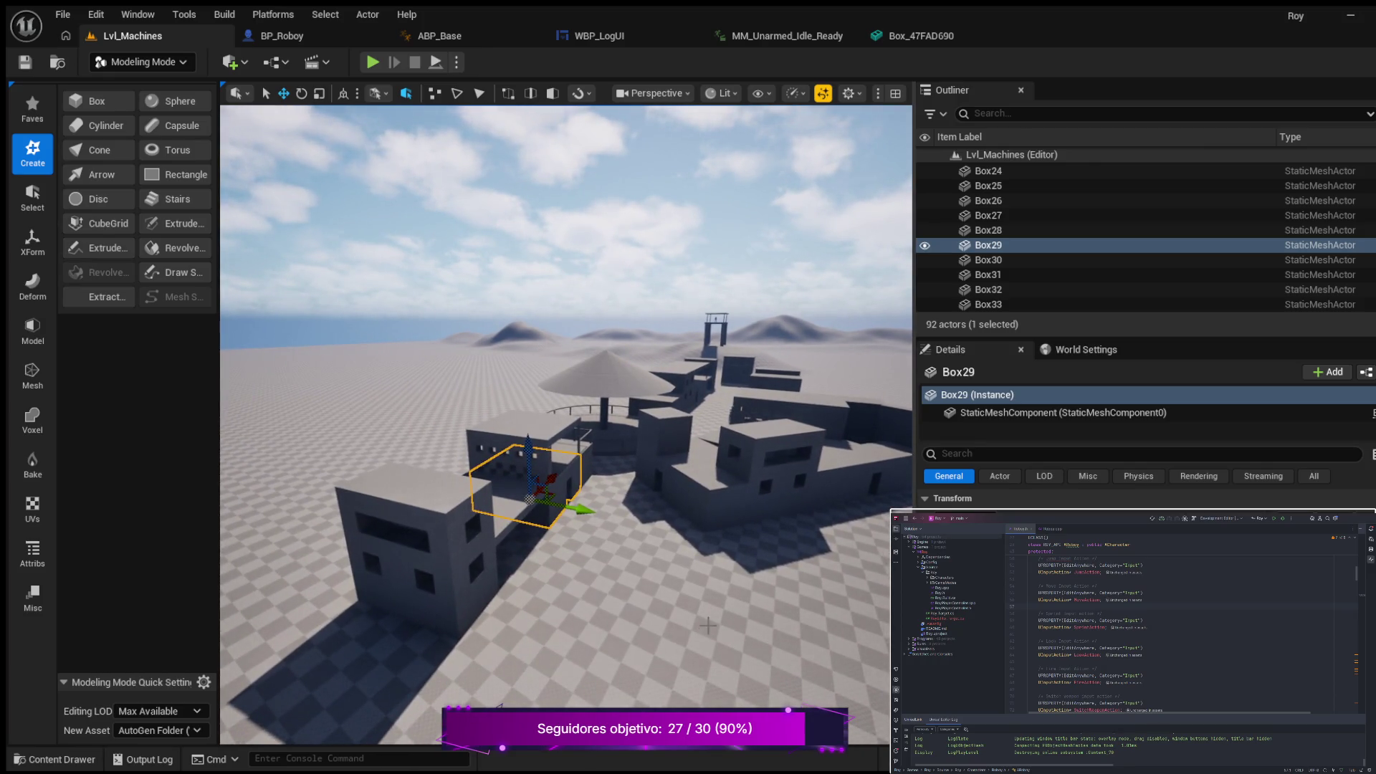
drag(780, 542, 780, 543)
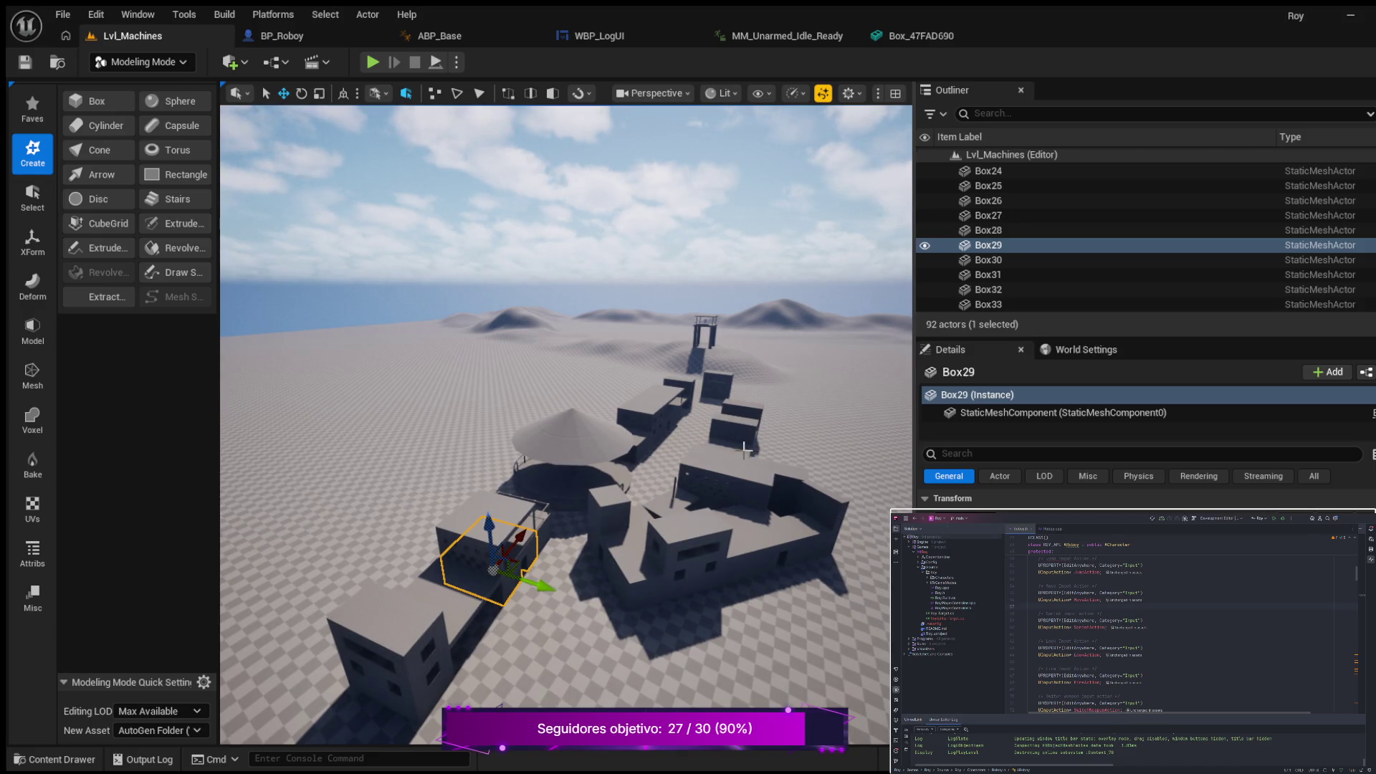
click(643, 447)
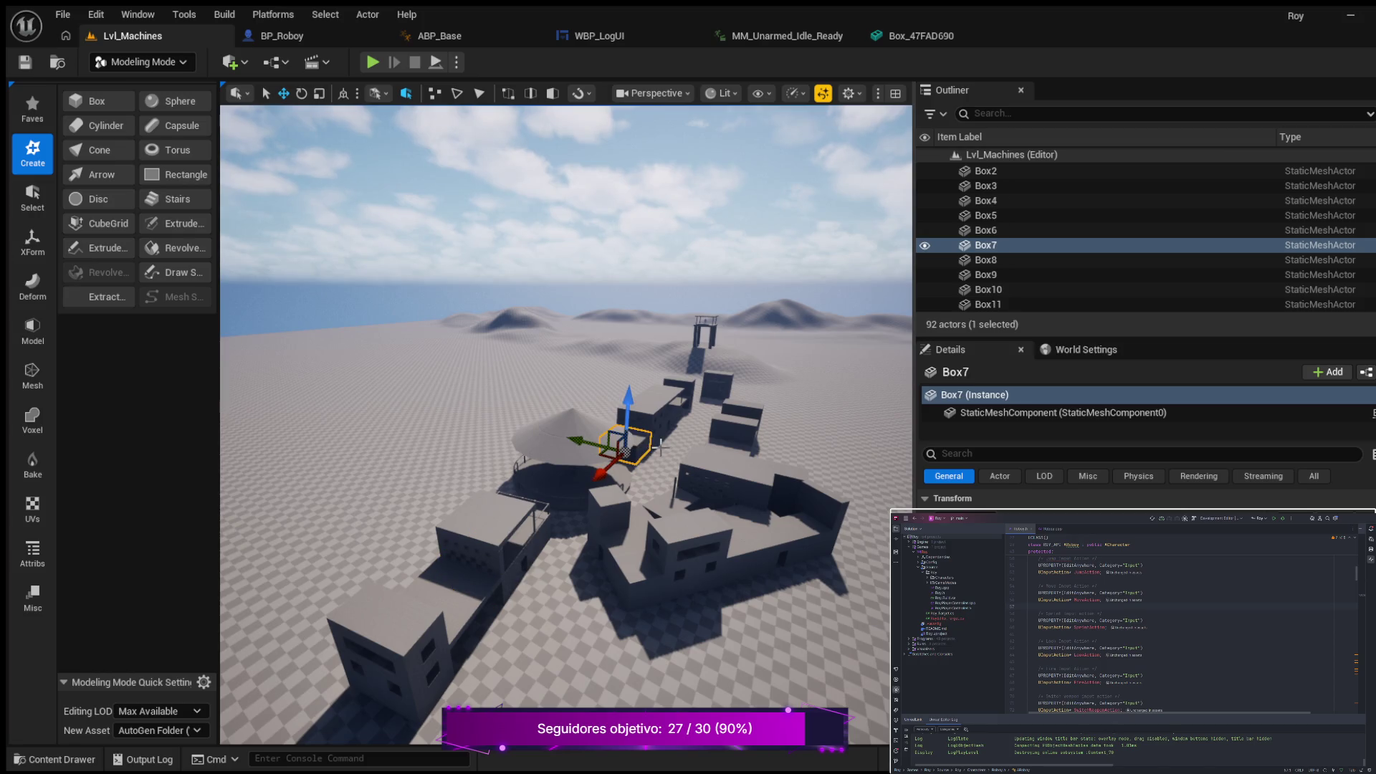
Step: Duplicate Box7 as Box40, drag it beside the lower-left building, and orbit to check it
key(ctrl+d)
mouse_move(608, 465)
mouse_down()
mouse_move(547, 485)
mouse_move(424, 589)
mouse_move(394, 681)
mouse_move(400, 649)
mouse_move(358, 641)
mouse_move(609, 677)
mouse_move(541, 662)
mouse_up()
drag(648, 680, 407, 626)
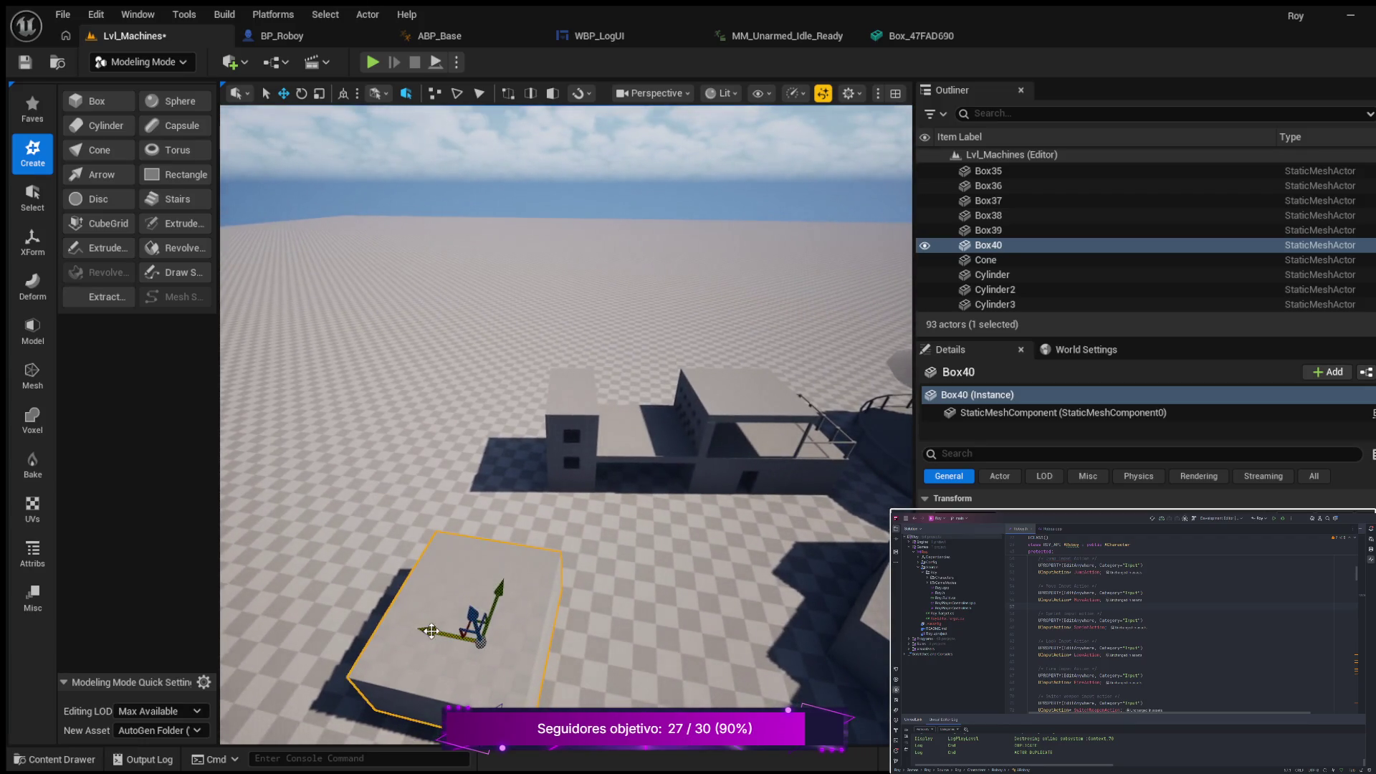
mouse_move(548, 650)
mouse_down()
mouse_move(499, 706)
mouse_move(598, 697)
mouse_move(684, 606)
mouse_up()
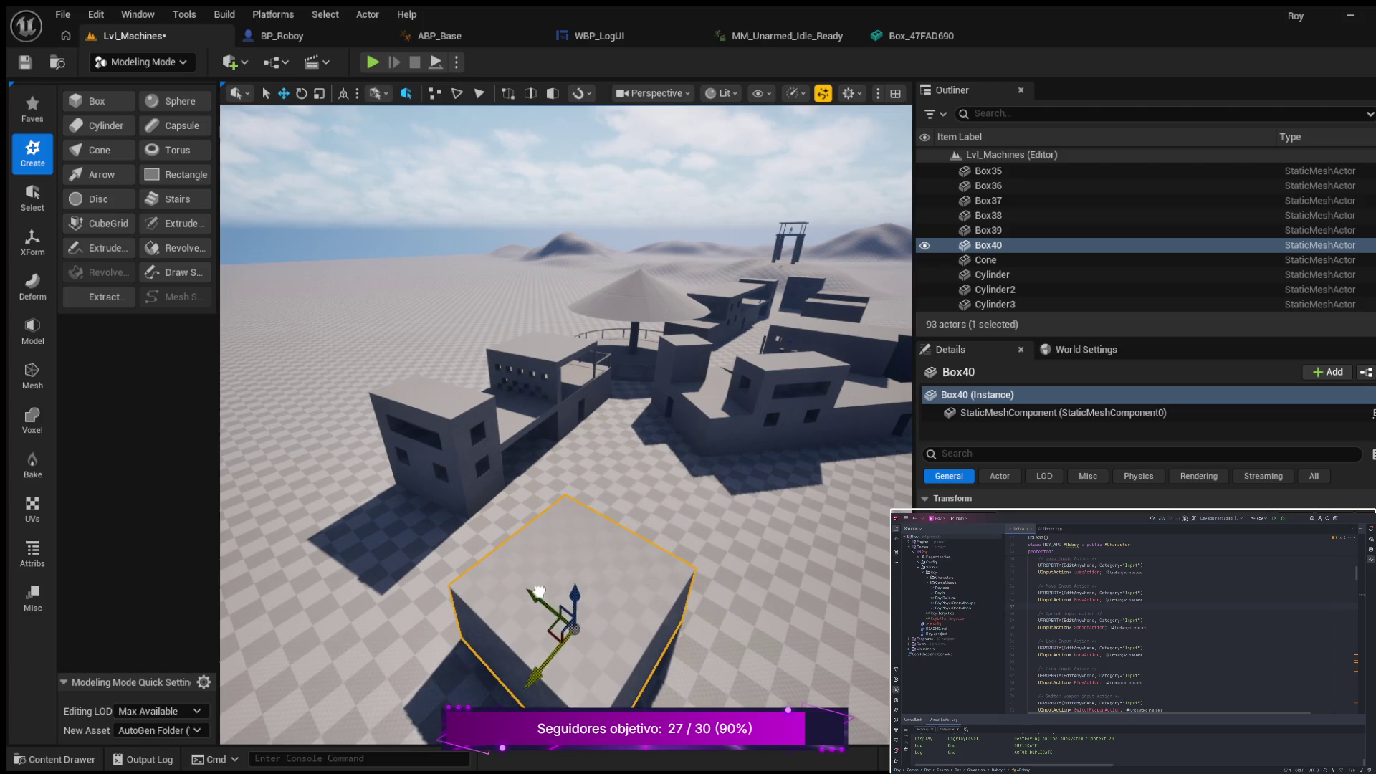
drag(714, 543, 719, 540)
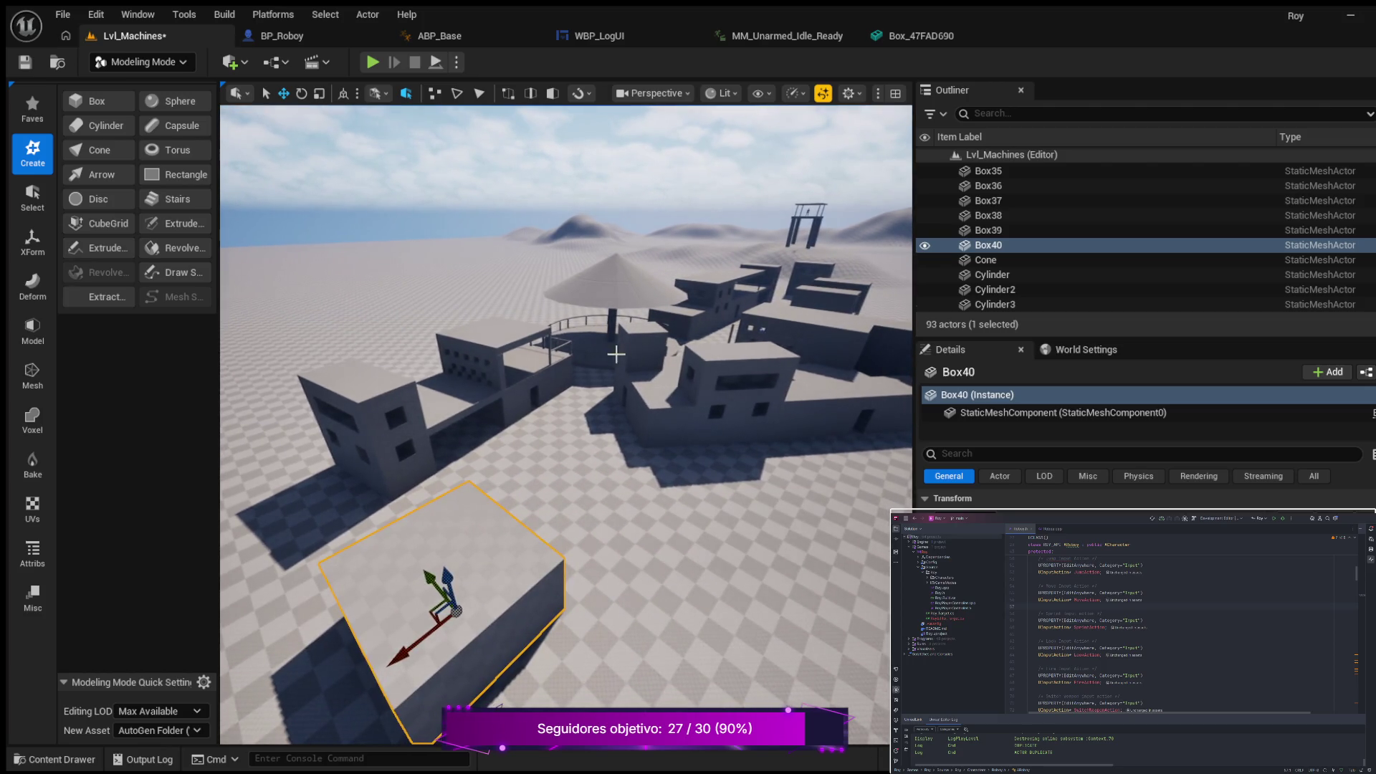
drag(629, 375, 480, 385)
Step: Duplicate the small Box19 block as Box41 and orbit down to view it on the open floor
click(464, 450)
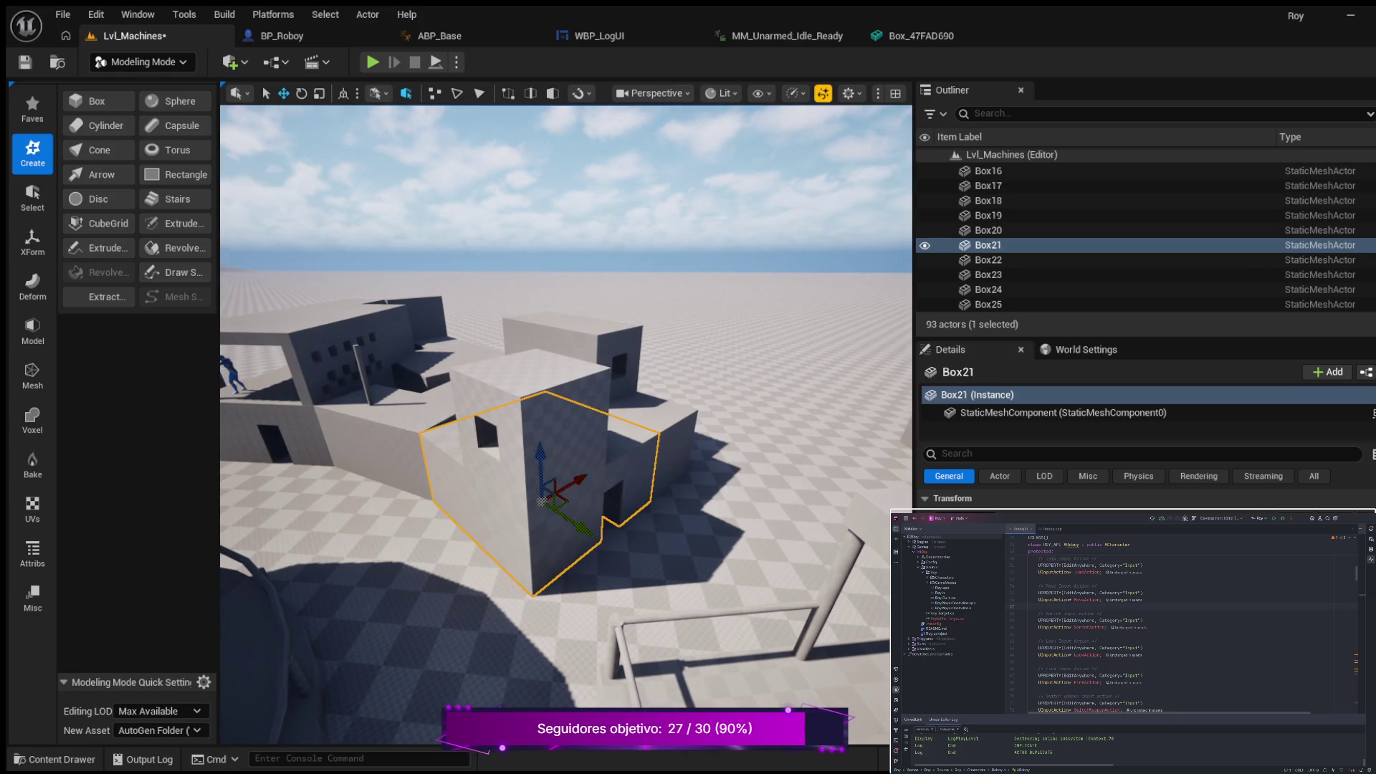
click(398, 426)
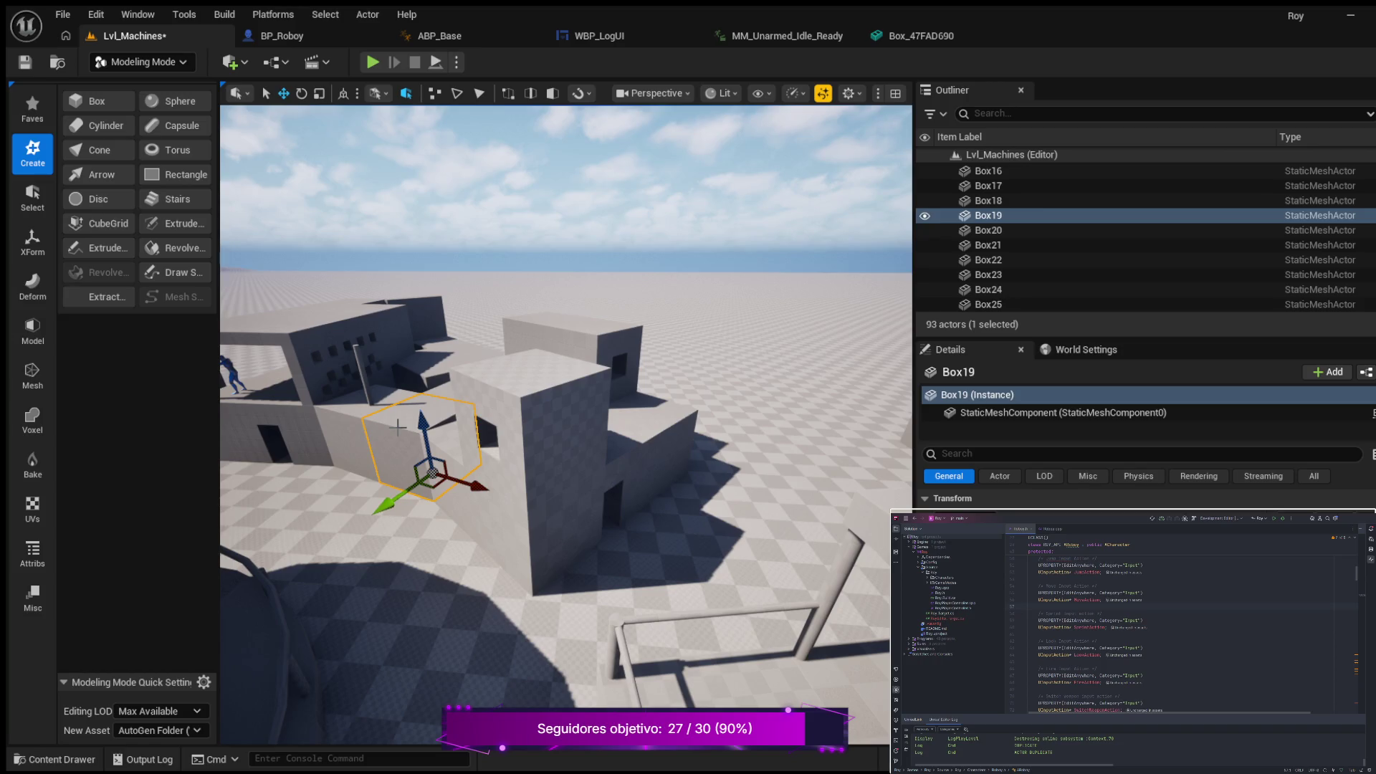
key(ctrl+d)
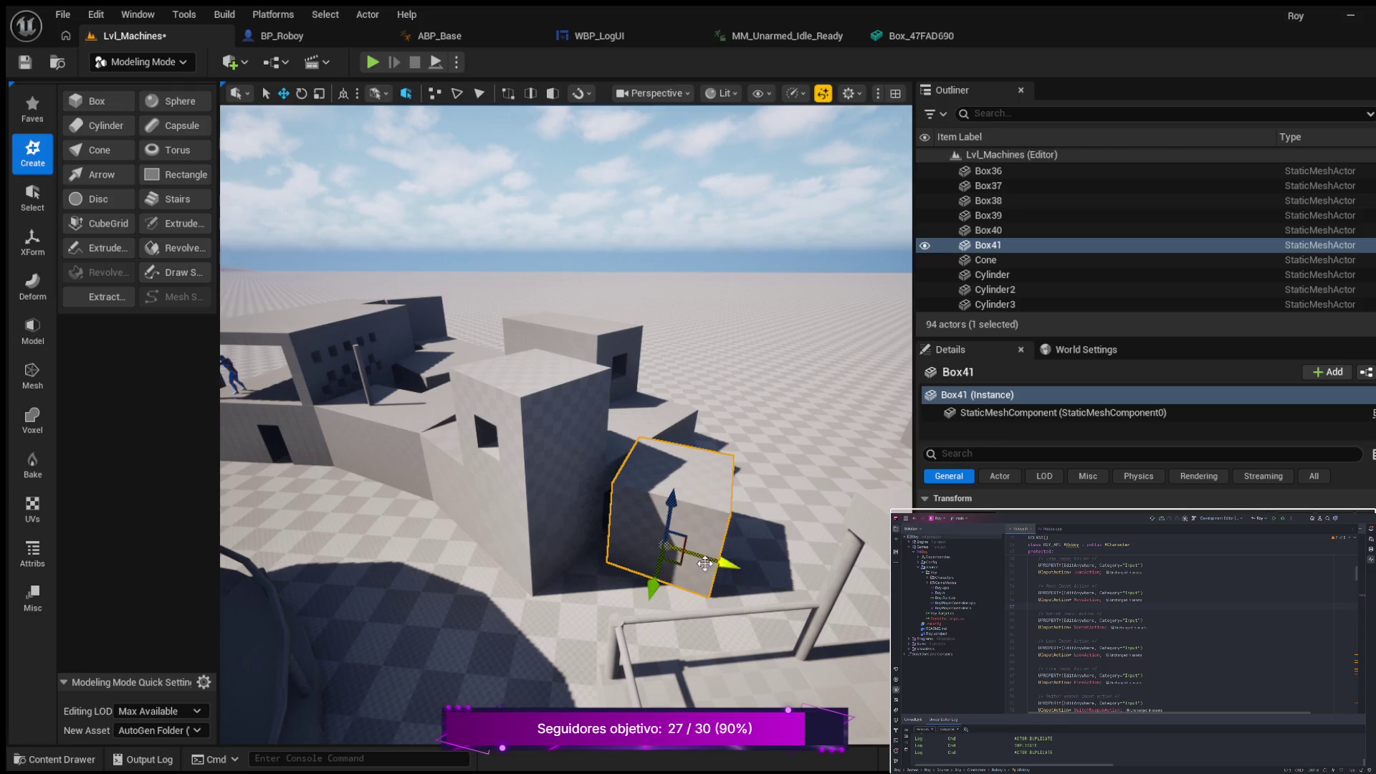
mouse_move(848, 457)
mouse_down()
mouse_move(702, 459)
mouse_move(636, 435)
mouse_move(700, 322)
mouse_move(676, 344)
mouse_move(660, 175)
mouse_move(716, 409)
mouse_move(682, 322)
mouse_move(695, 273)
mouse_move(683, 330)
mouse_move(634, 327)
mouse_up()
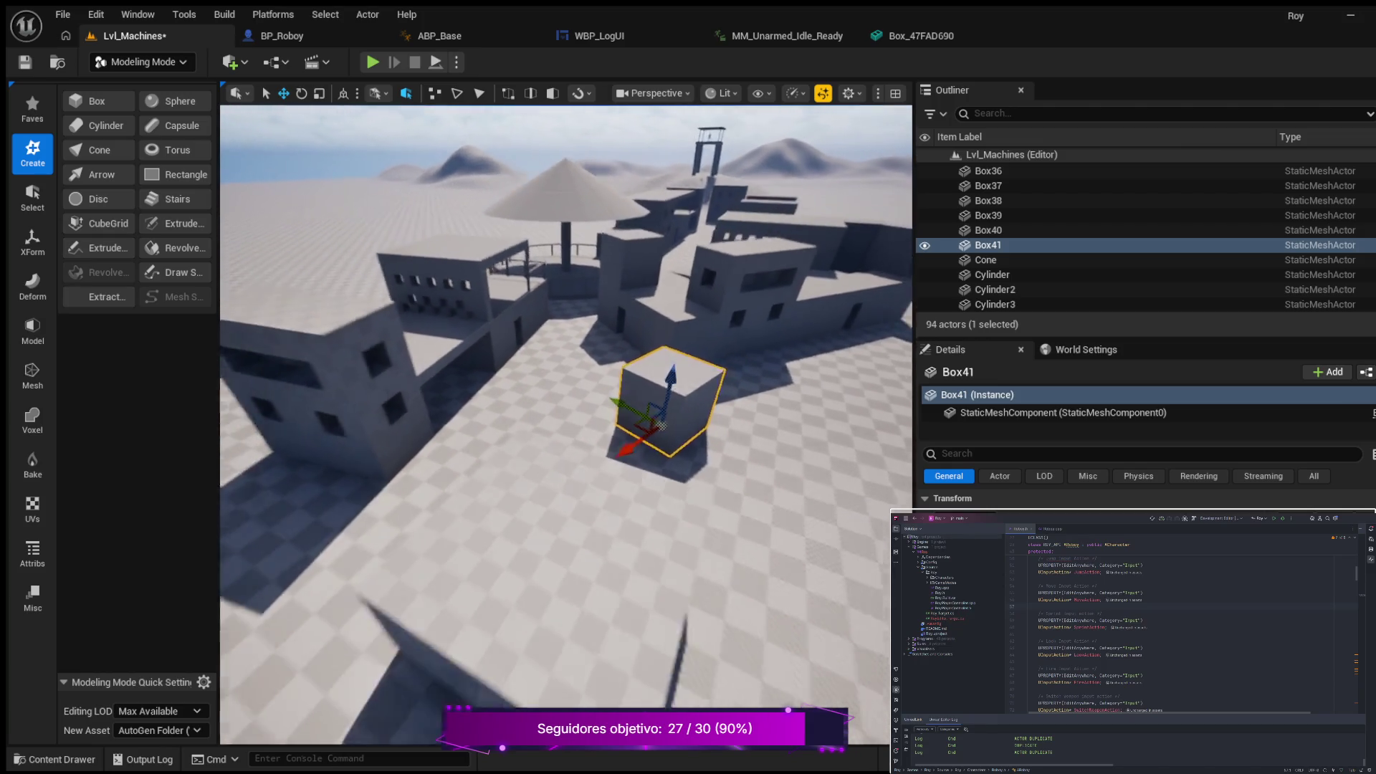
drag(634, 327, 620, 326)
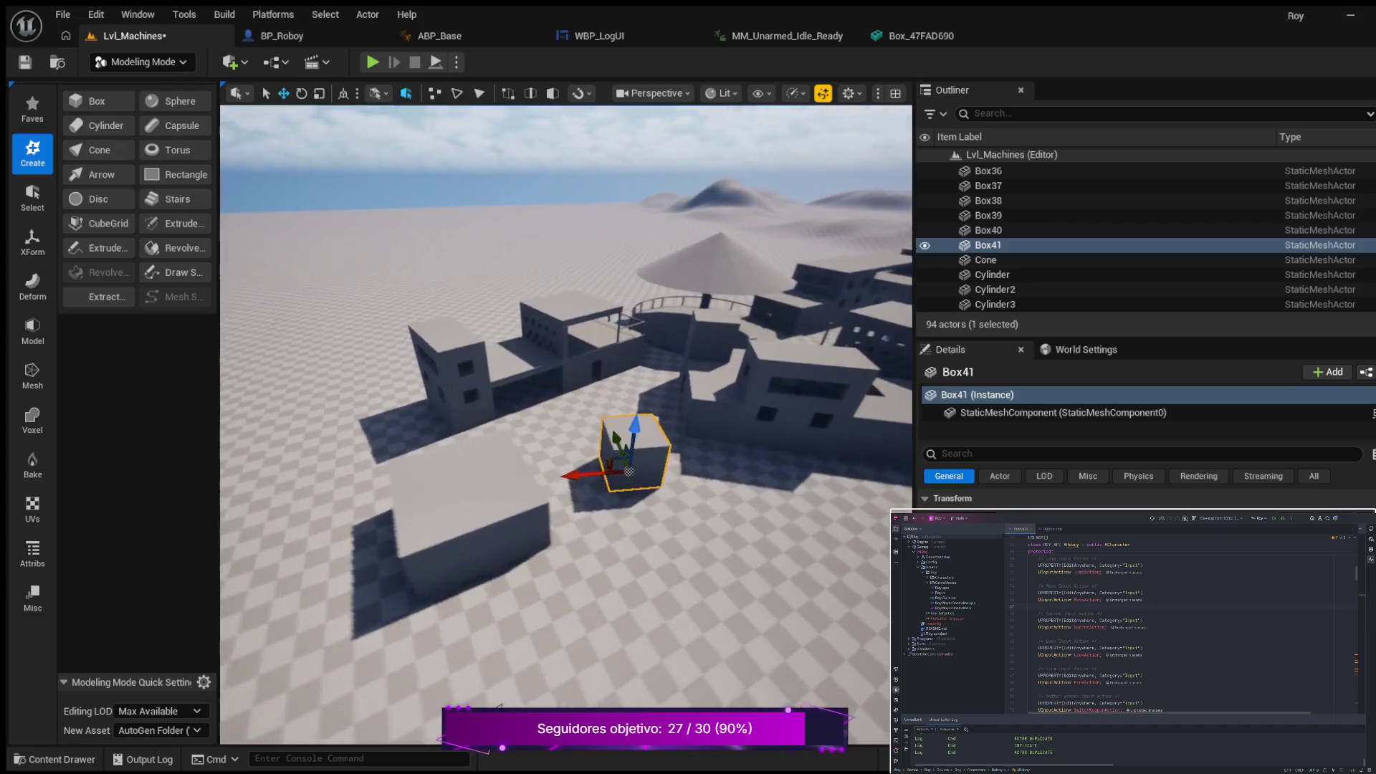
mouse_move(566, 423)
mouse_down()
mouse_move(567, 480)
mouse_move(566, 423)
mouse_move(626, 445)
mouse_up()
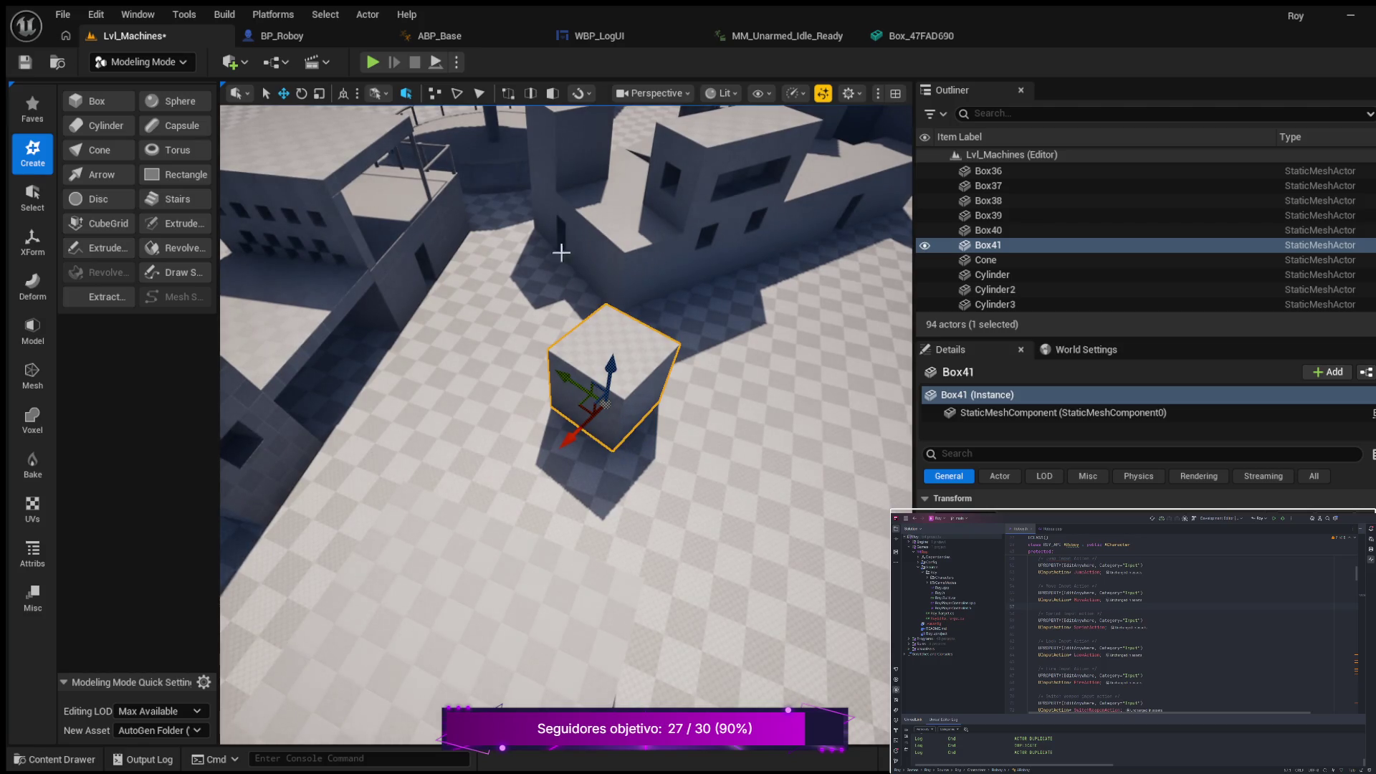
Step: Switch Box41's gizmo between world and local space, rotate it -30°, and slide it along Y
click(344, 94)
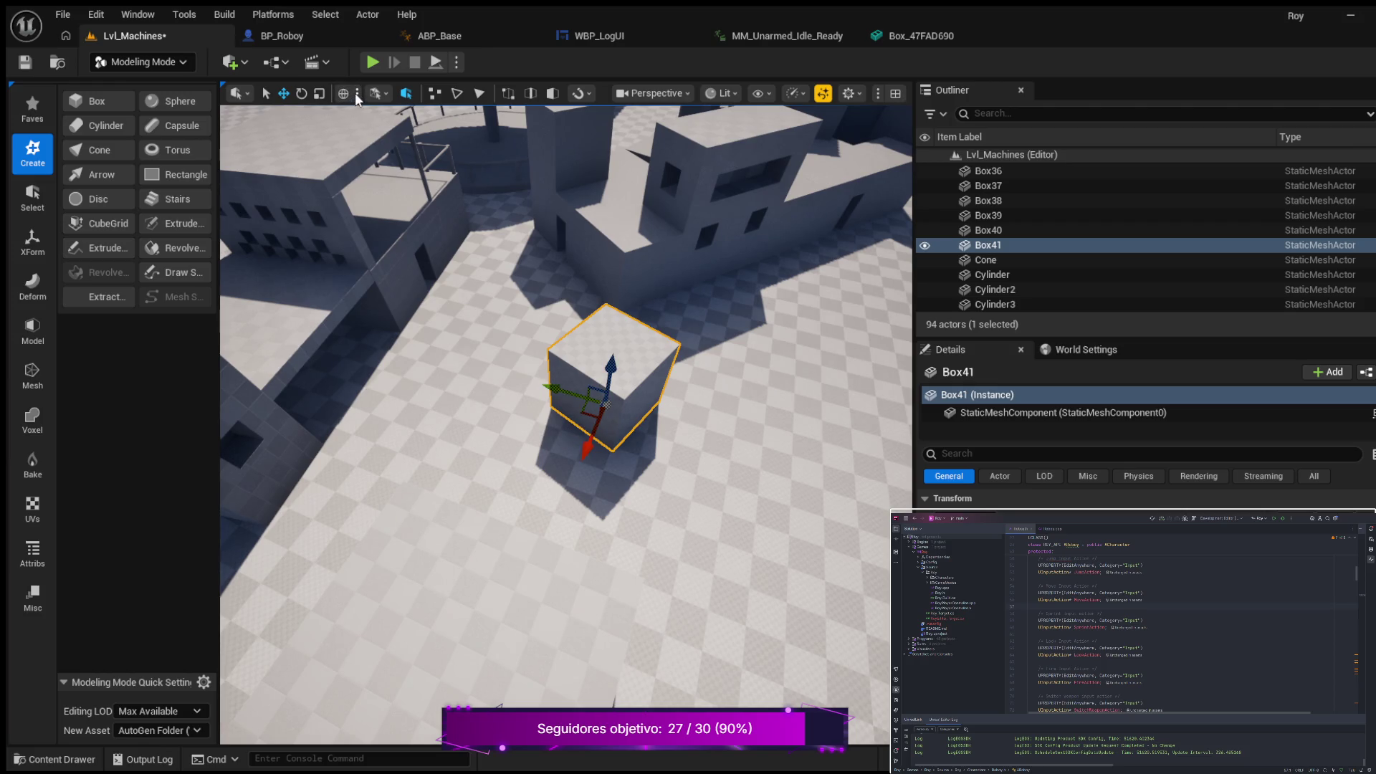
key(ctrl+grave)
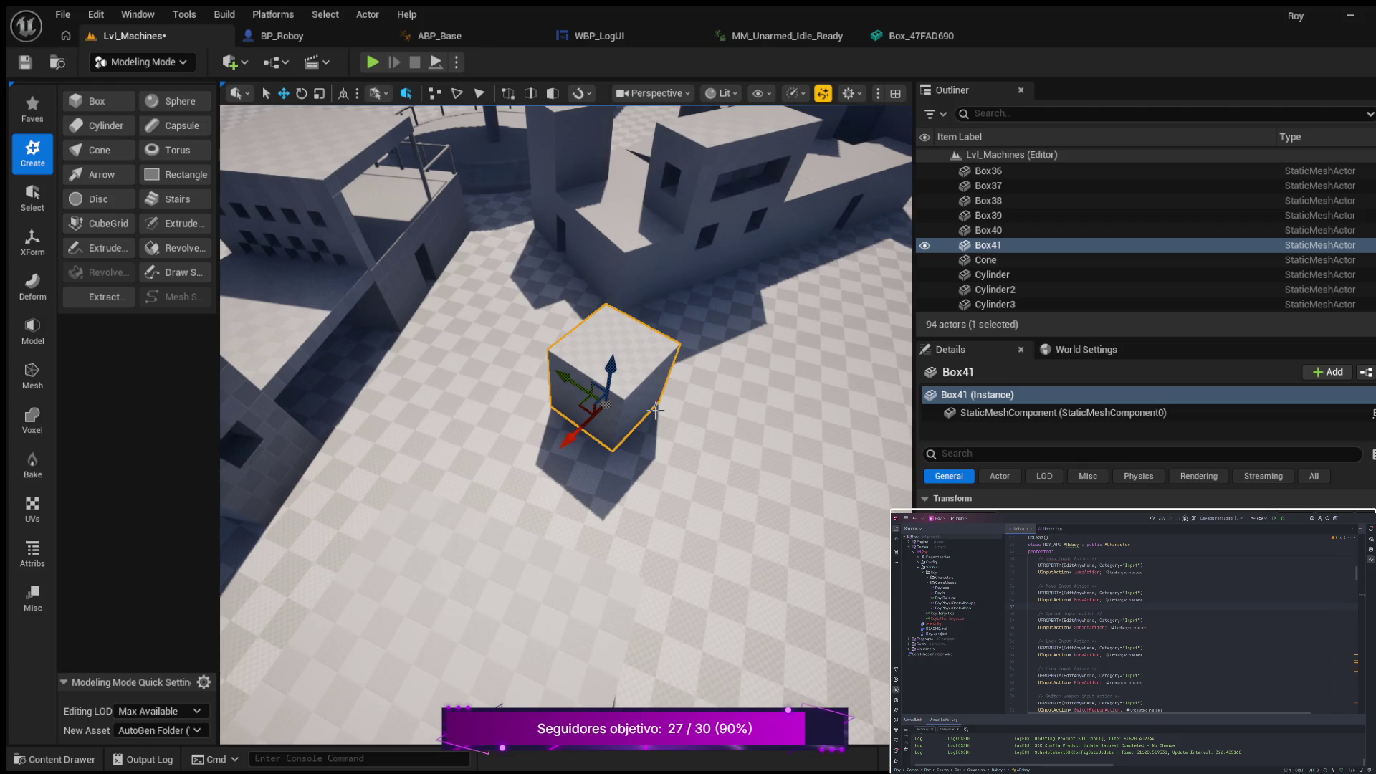
key(e)
mouse_move(595, 470)
mouse_down()
mouse_move(545, 464)
mouse_move(609, 474)
mouse_up()
key(w)
mouse_move(546, 425)
mouse_down()
mouse_move(626, 430)
mouse_move(610, 430)
mouse_up()
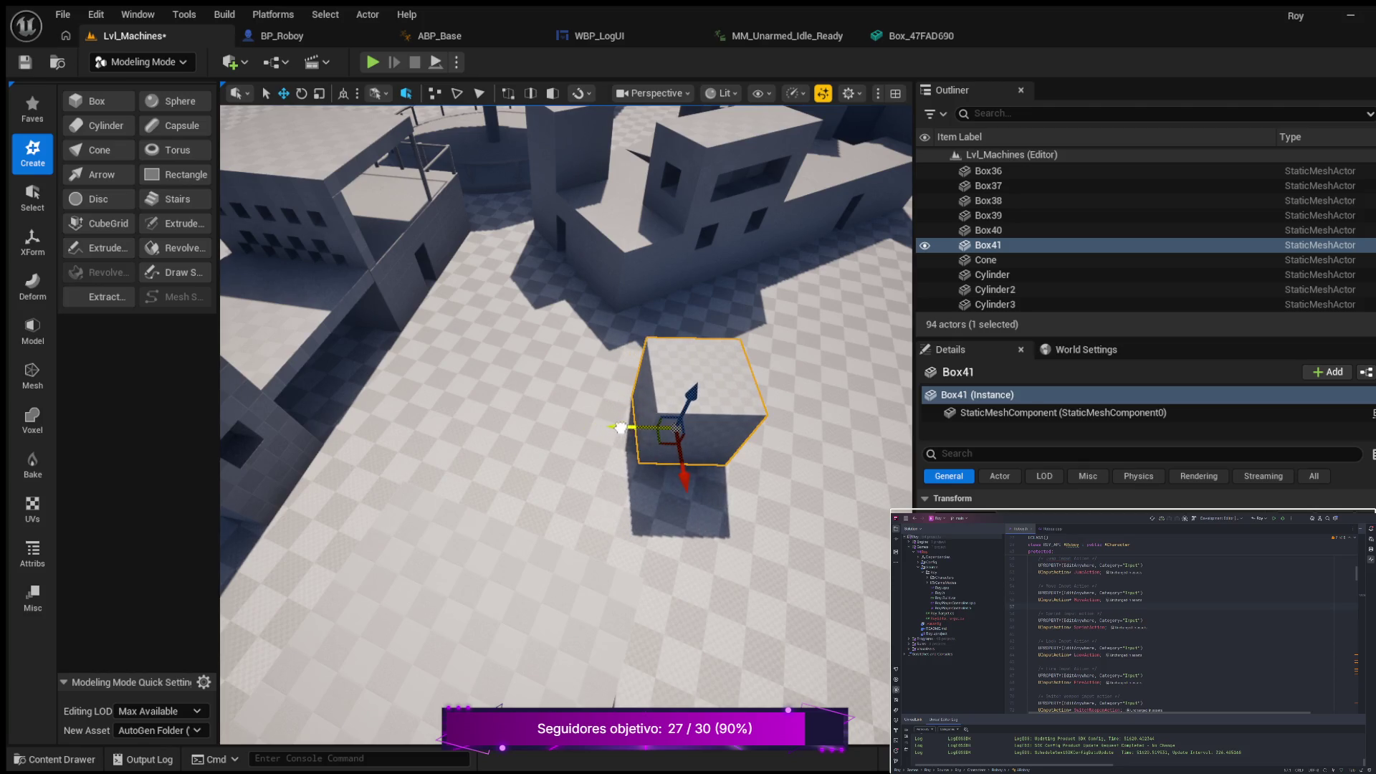
Step: Fly around Box41 against the buildings and rotate it 30° about its vertical axis
scroll(610, 428, up, 3)
scroll(610, 428, up, 3)
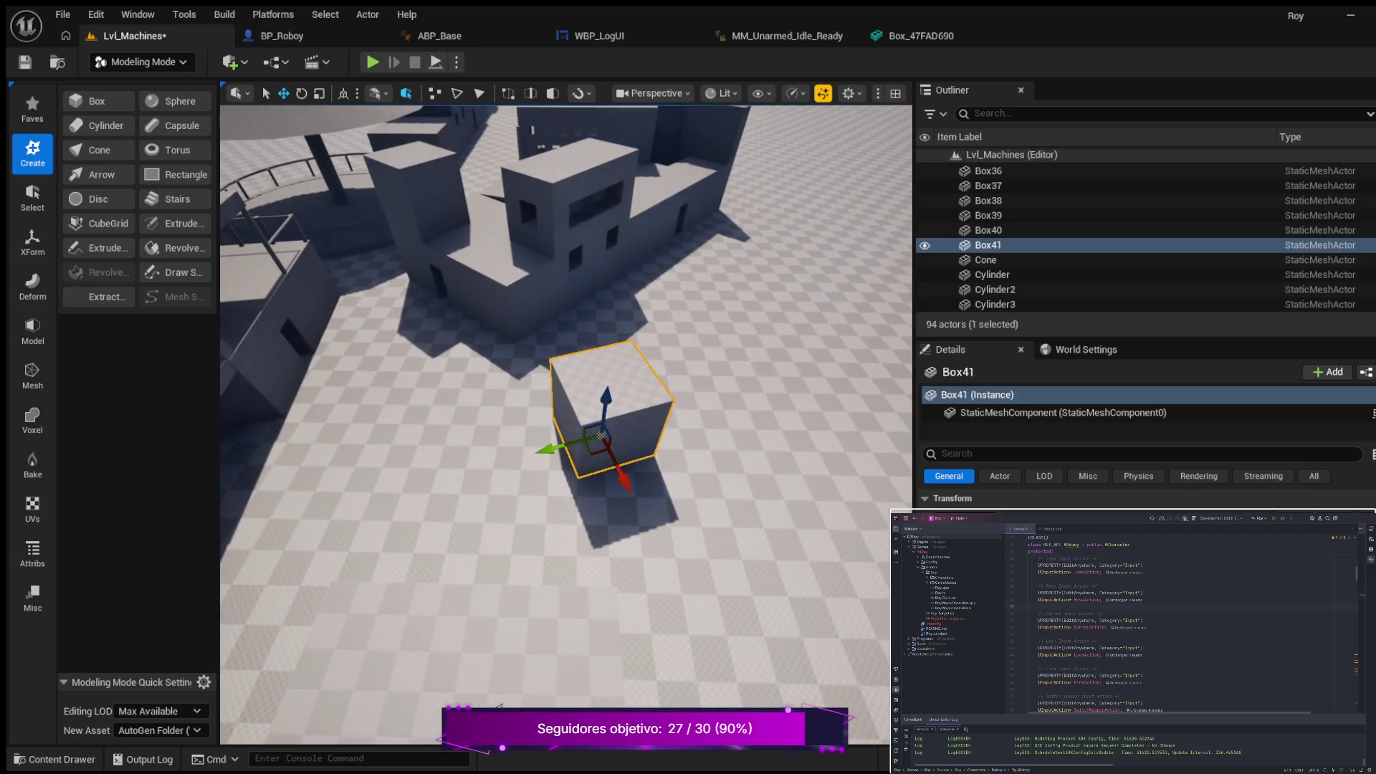
scroll(566, 423, up, 5)
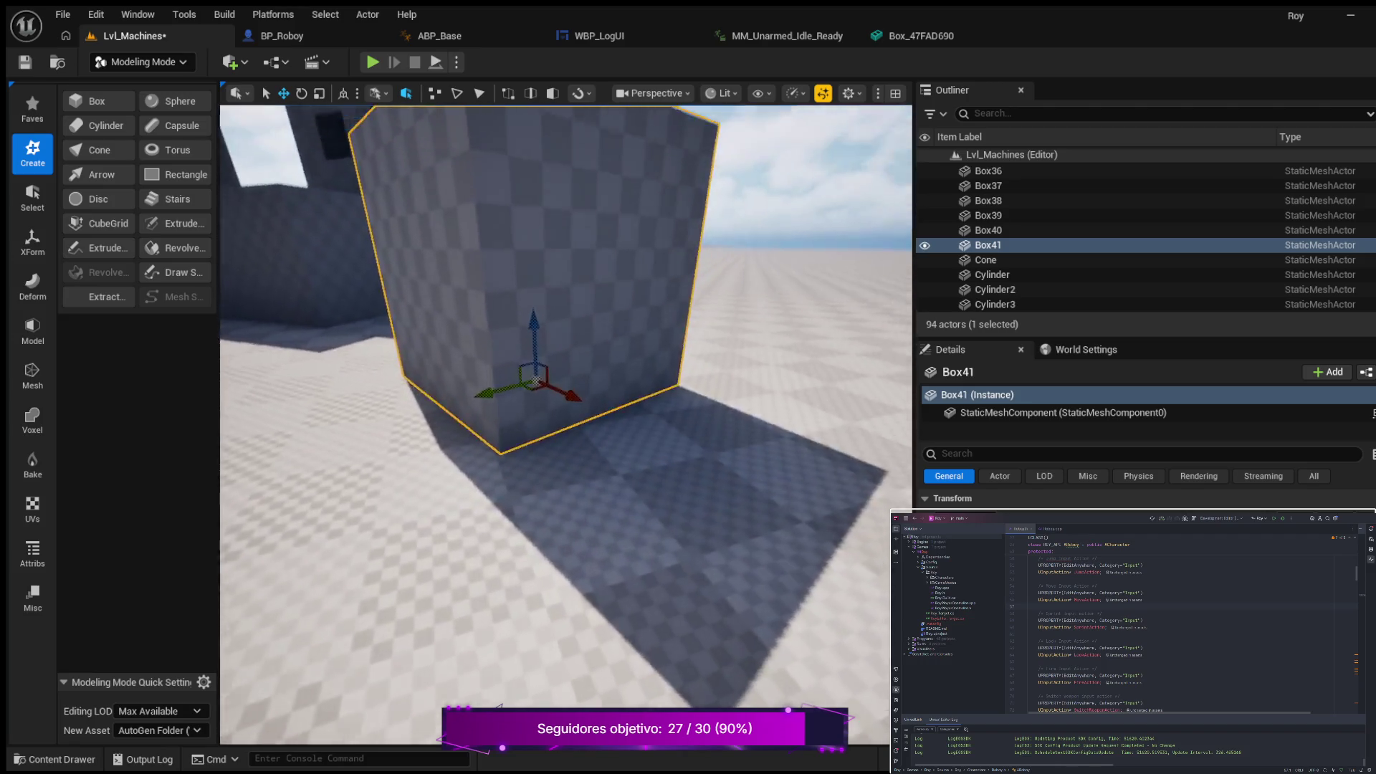
mouse_move(566, 423)
mouse_down()
mouse_move(545, 402)
mouse_move(595, 413)
mouse_move(559, 423)
mouse_move(595, 419)
mouse_move(577, 430)
mouse_move(462, 425)
mouse_up()
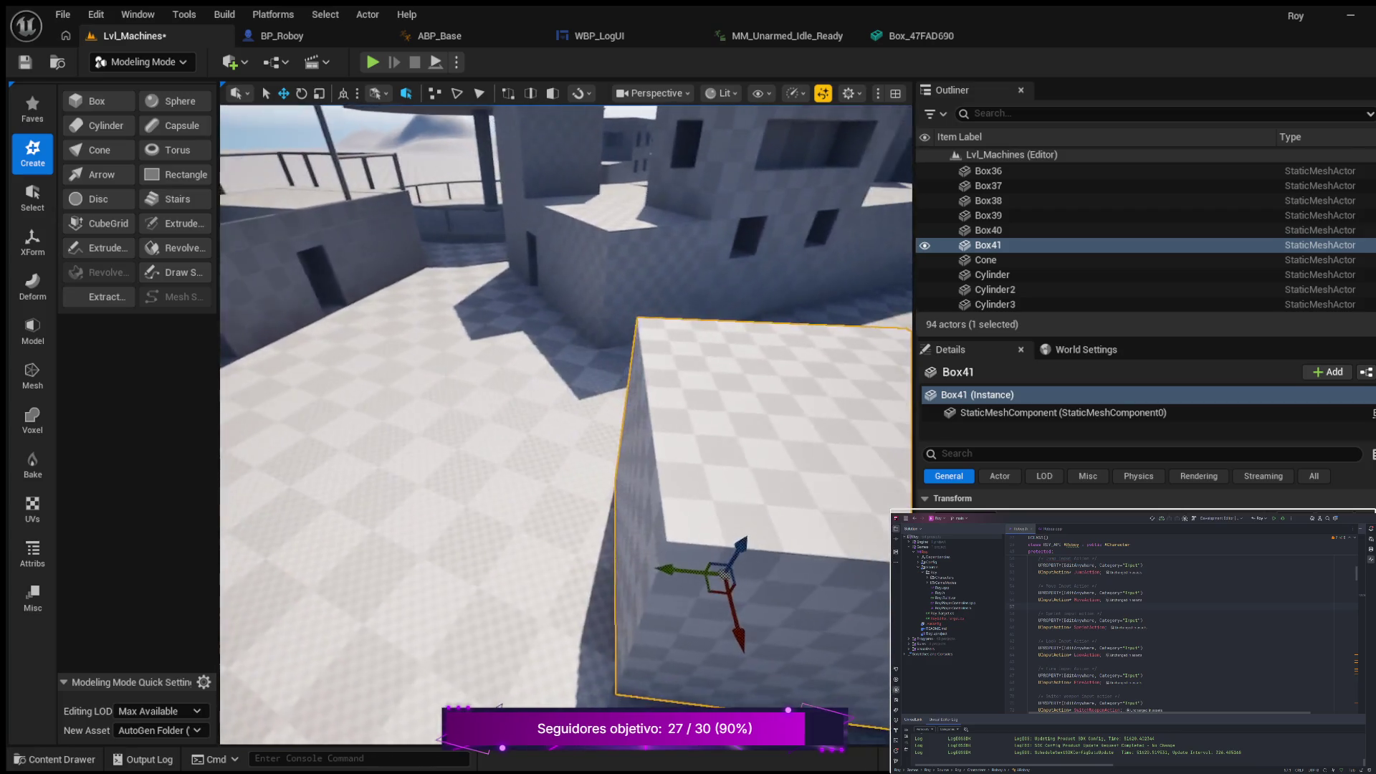
mouse_move(463, 424)
mouse_down()
mouse_move(401, 419)
mouse_move(402, 473)
mouse_up()
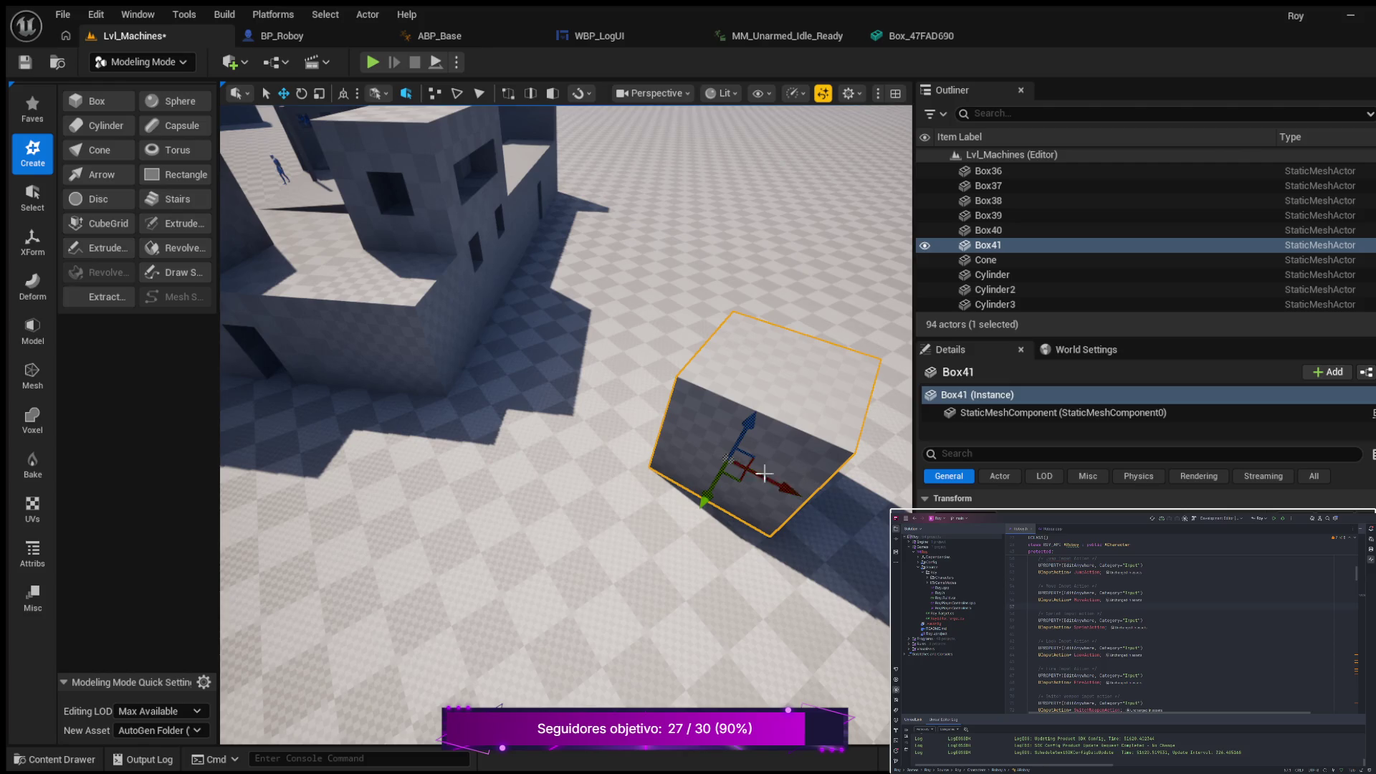
mouse_move(510, 454)
mouse_down()
mouse_move(588, 502)
mouse_move(502, 473)
mouse_move(531, 463)
mouse_move(509, 456)
mouse_move(509, 530)
mouse_move(480, 541)
mouse_move(506, 456)
mouse_up()
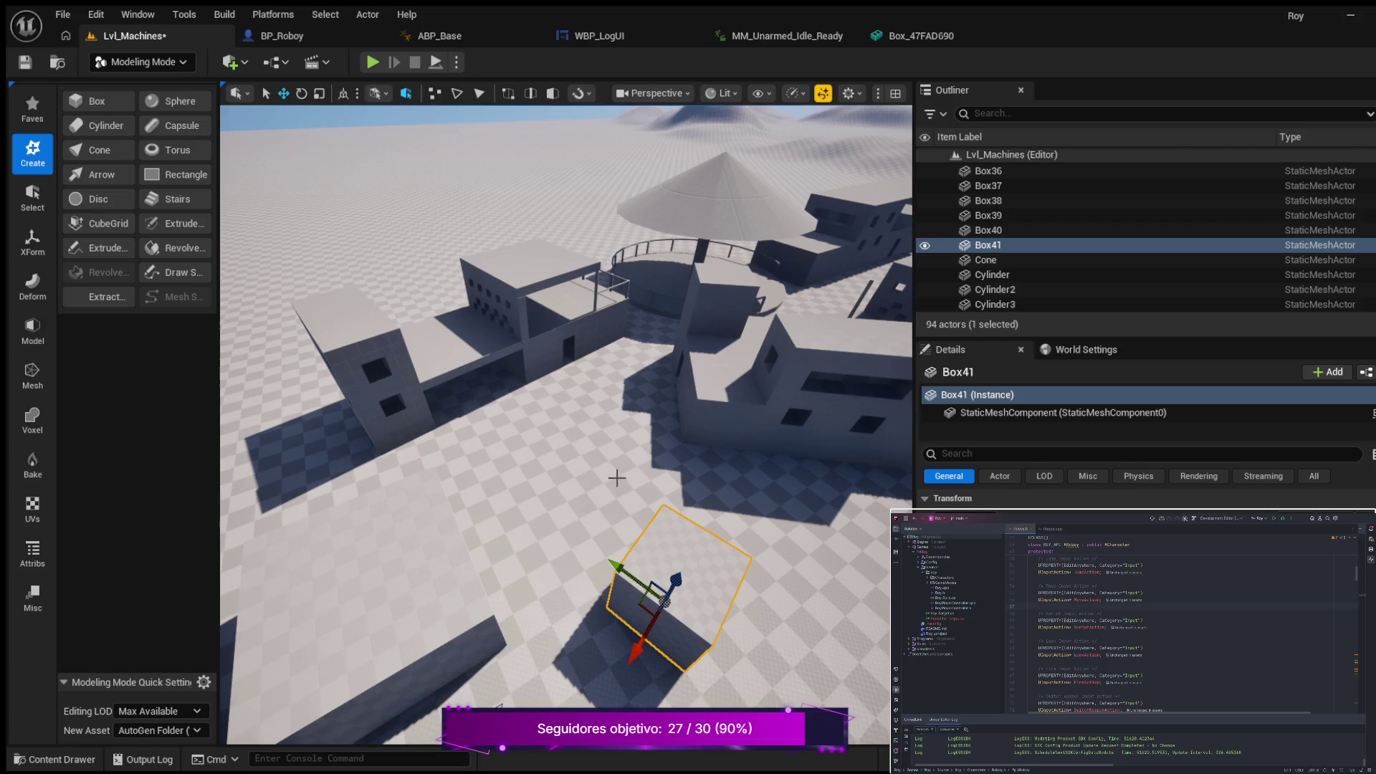
drag(617, 494, 595, 459)
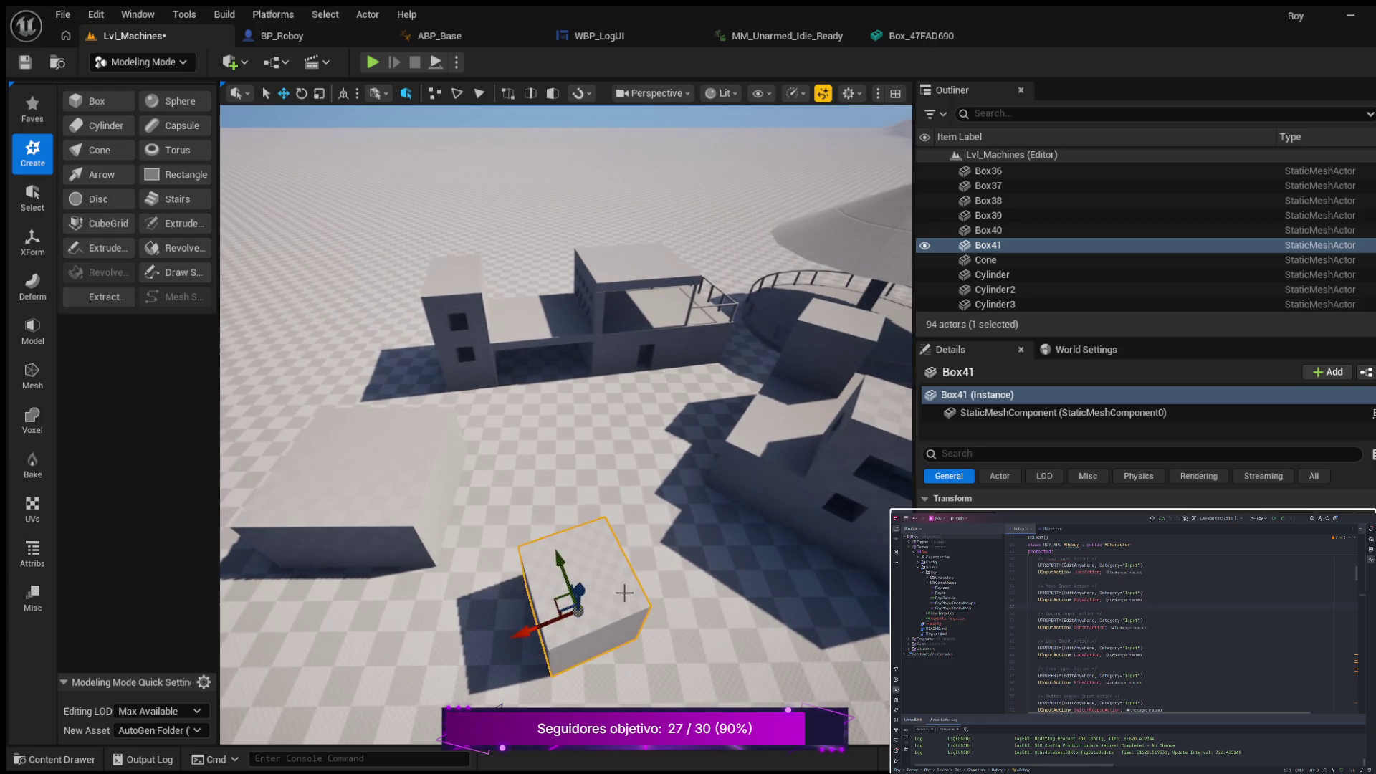
drag(548, 705, 502, 707)
drag(618, 670, 584, 667)
Step: Slide Box41 to the right and turn the view across the town
key(w)
mouse_move(551, 557)
mouse_down()
mouse_move(607, 565)
mouse_move(519, 571)
mouse_move(634, 588)
mouse_up()
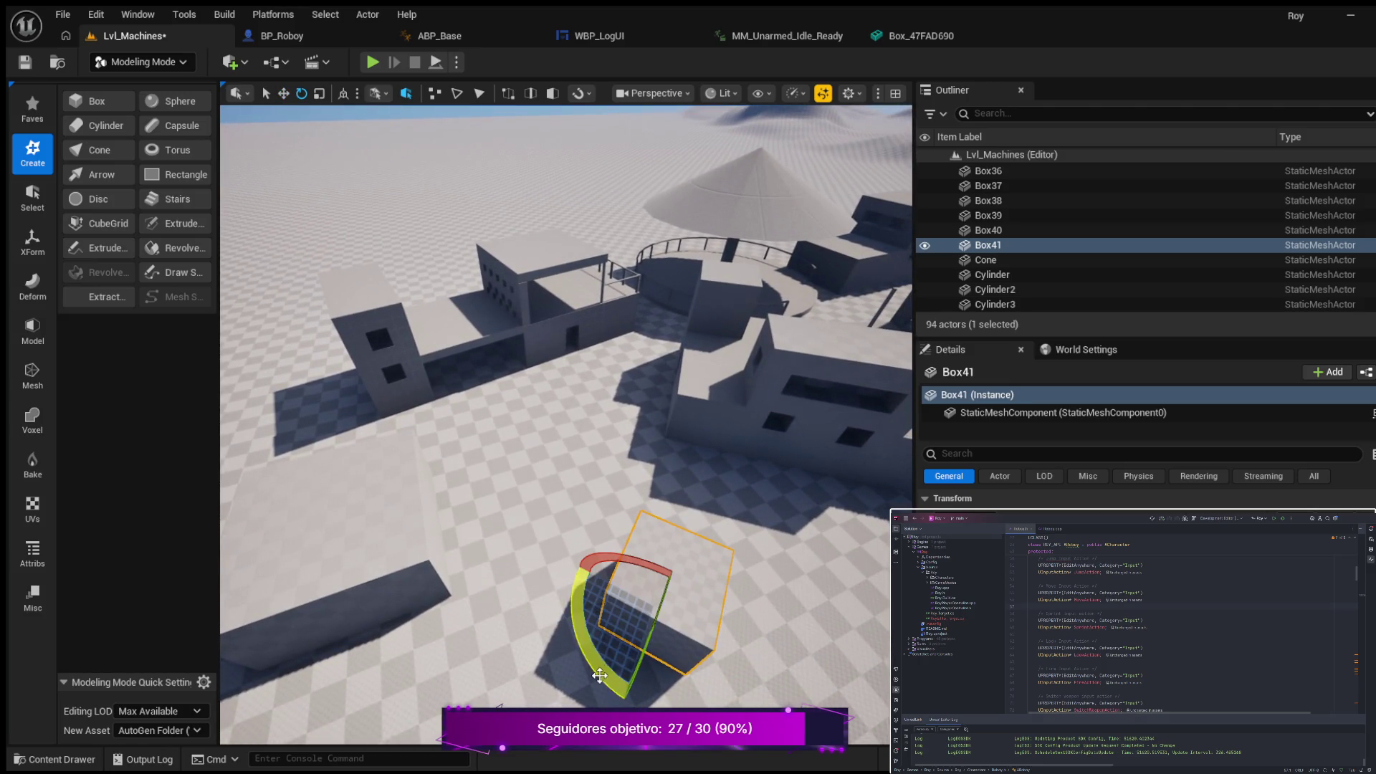
drag(499, 648, 737, 654)
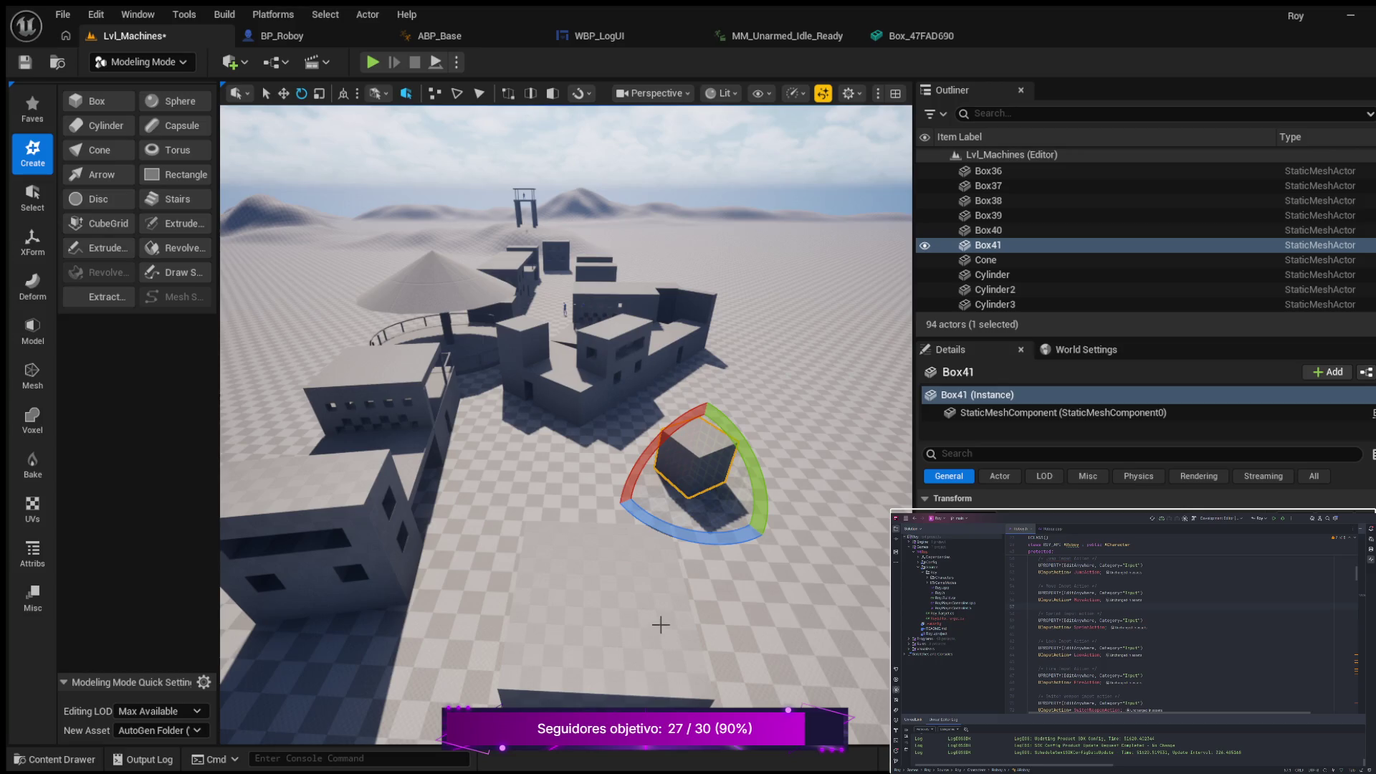
Step: Select Box40 and rotate it by 10 degrees
click(597, 602)
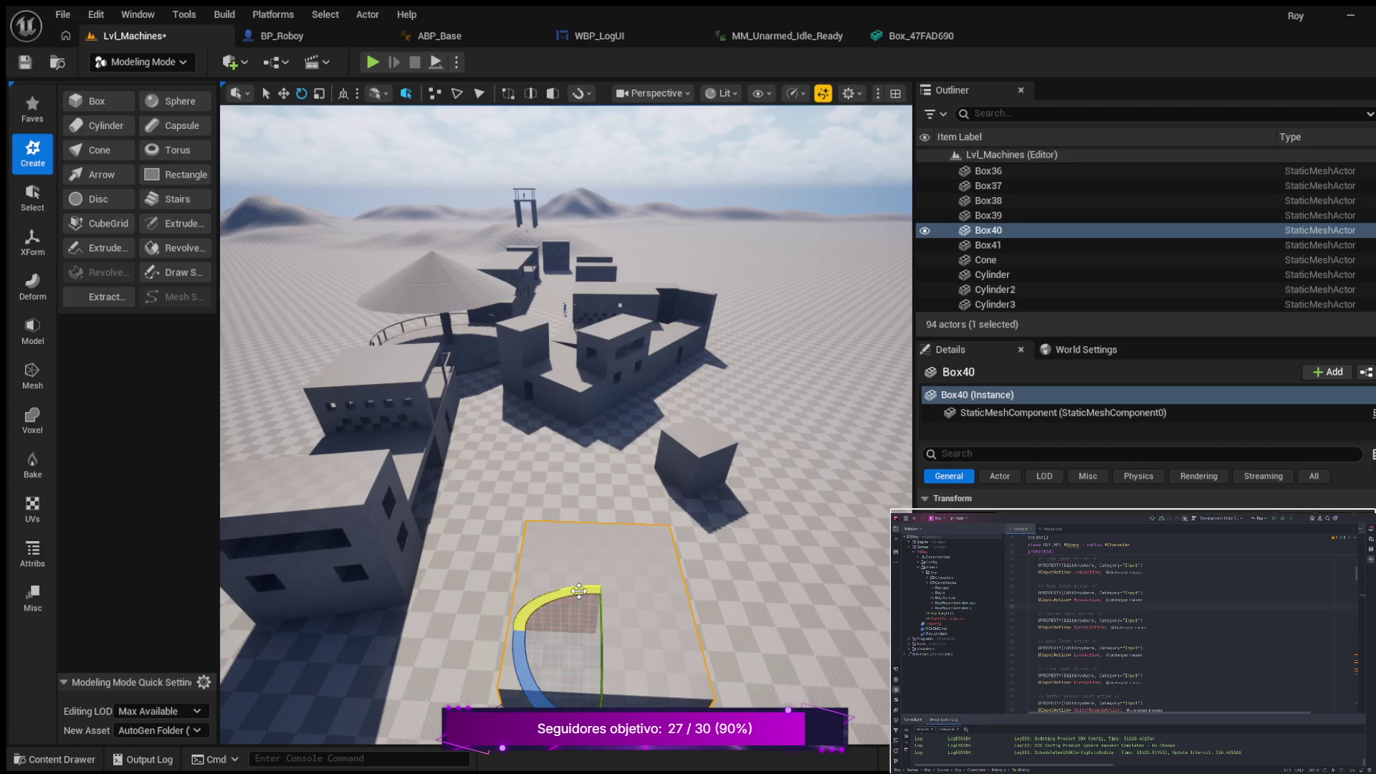
drag(559, 595, 615, 578)
drag(566, 423, 509, 415)
drag(610, 623, 523, 632)
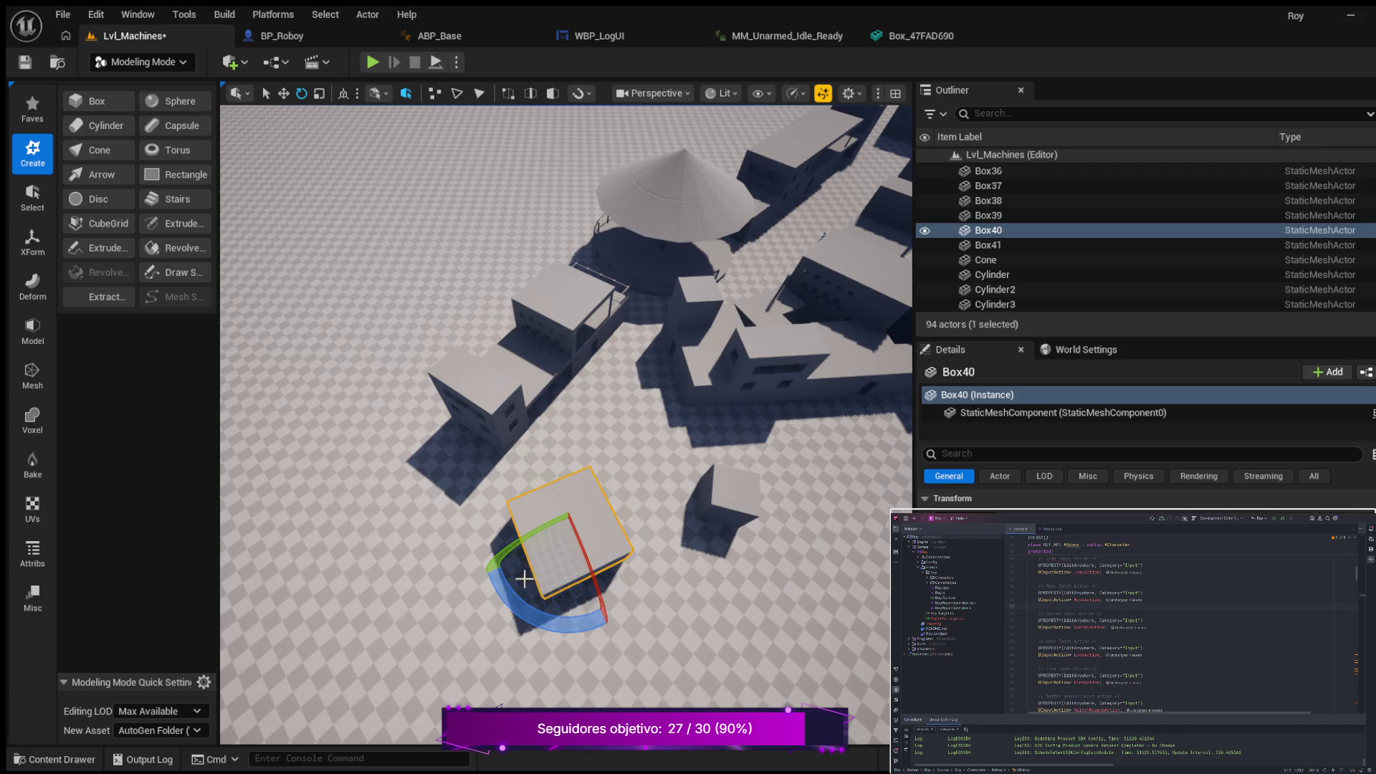
Step: Slide Box40 along Y and turn it to 60° about its vertical axis, then select Box41
key(w)
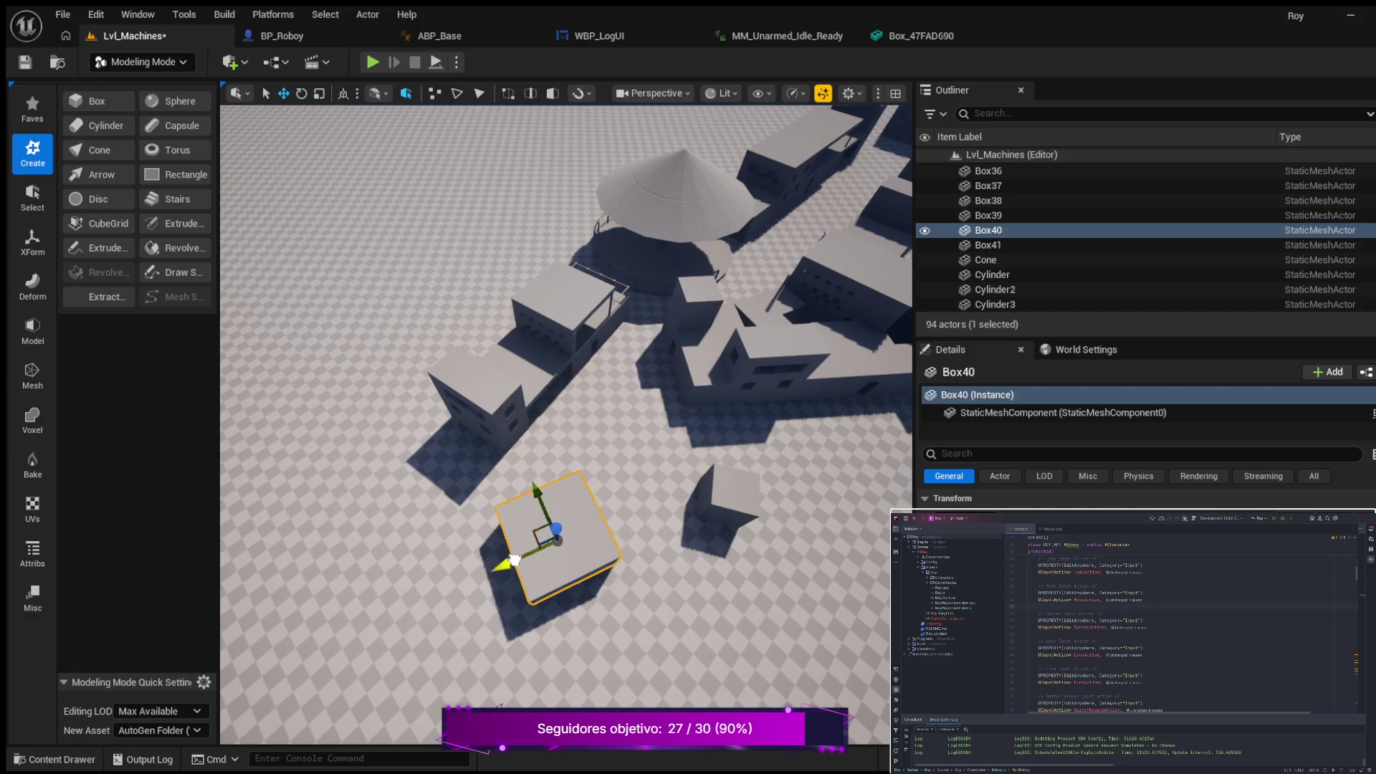
drag(541, 491, 538, 516)
mouse_move(530, 563)
mouse_down()
mouse_move(541, 573)
mouse_move(528, 562)
mouse_move(513, 577)
mouse_up()
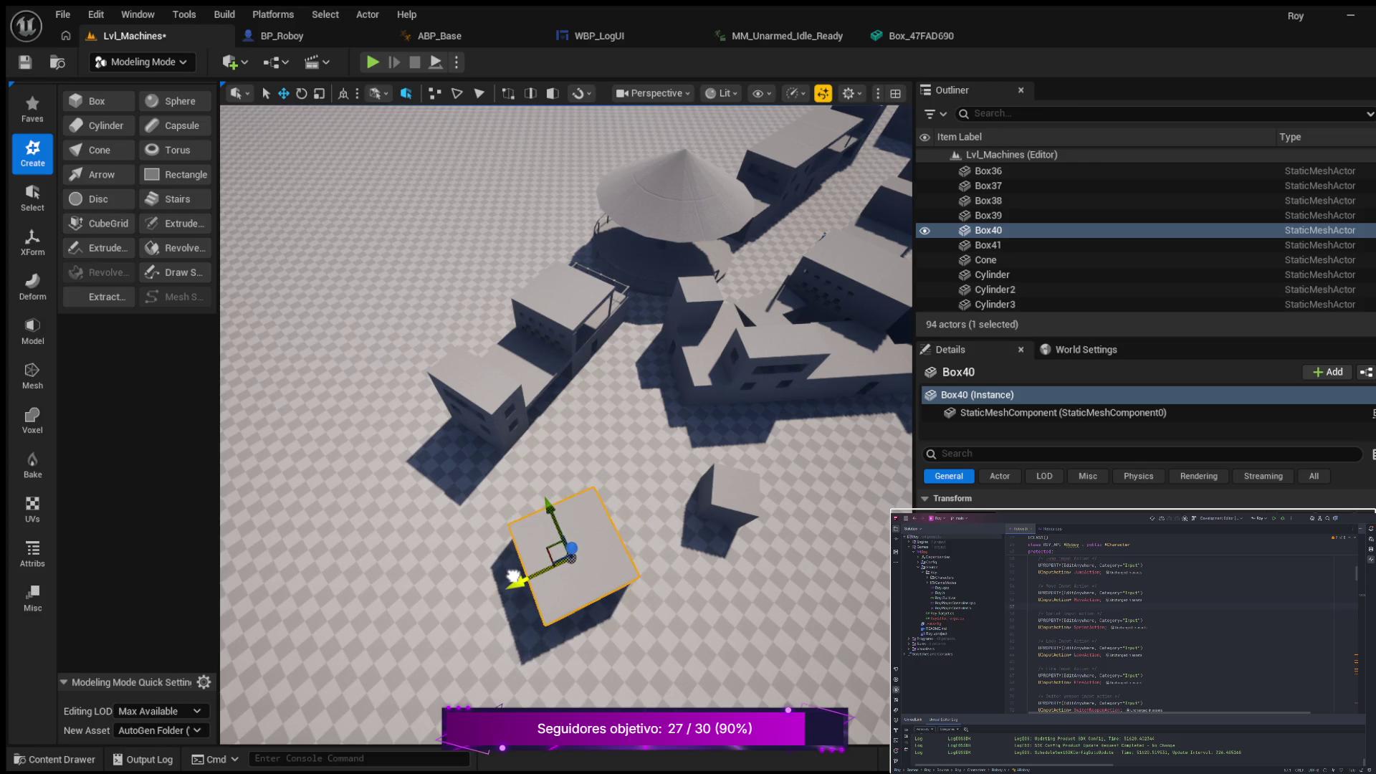
key(e)
mouse_move(502, 617)
mouse_down()
mouse_move(489, 589)
mouse_move(516, 504)
mouse_up()
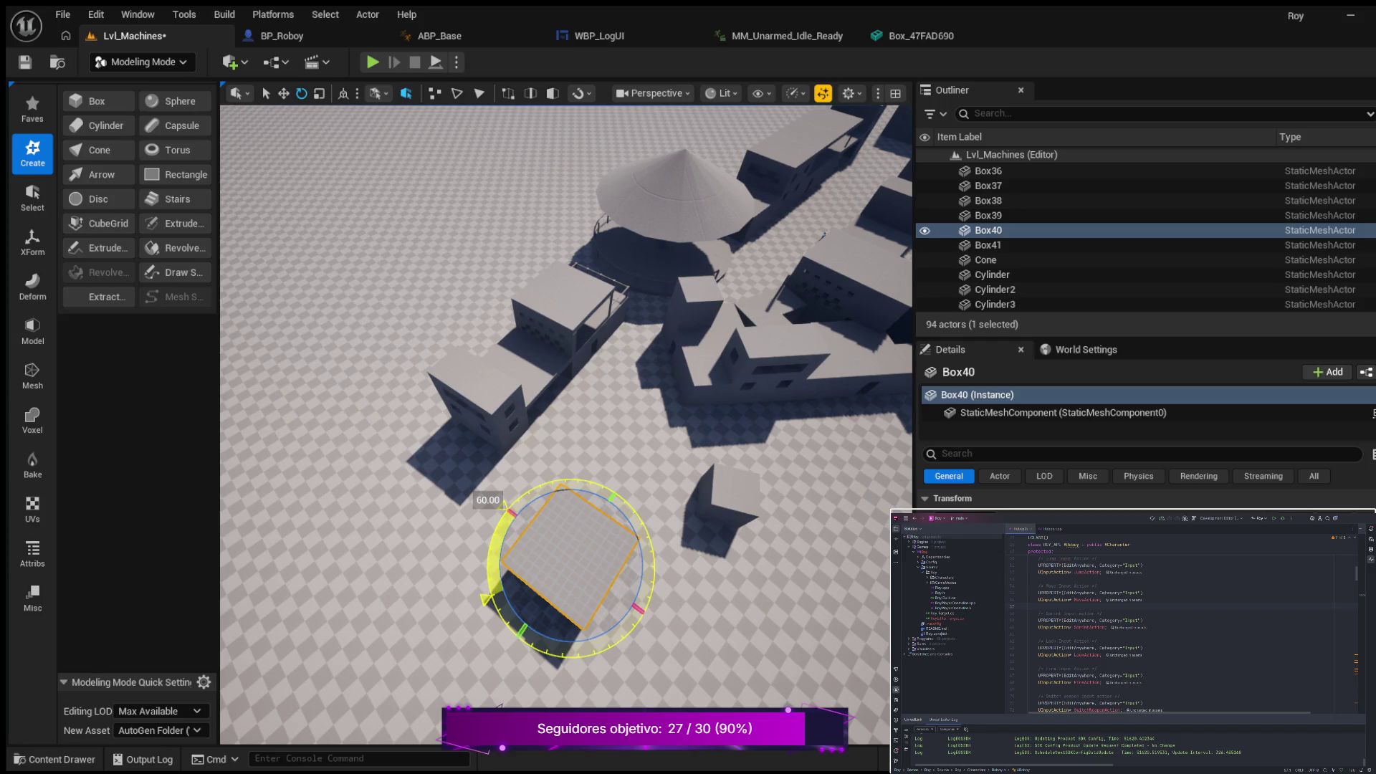
drag(516, 504, 519, 506)
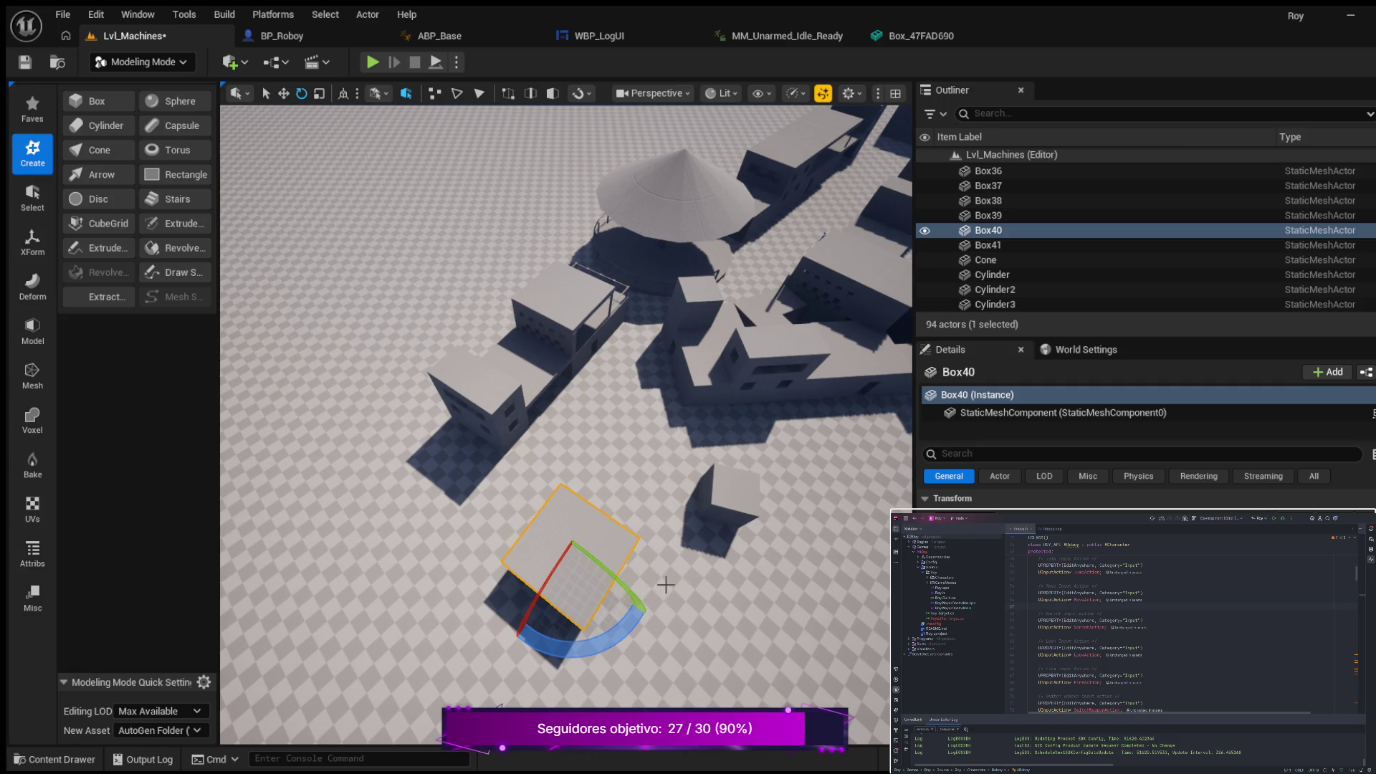
drag(731, 559, 616, 611)
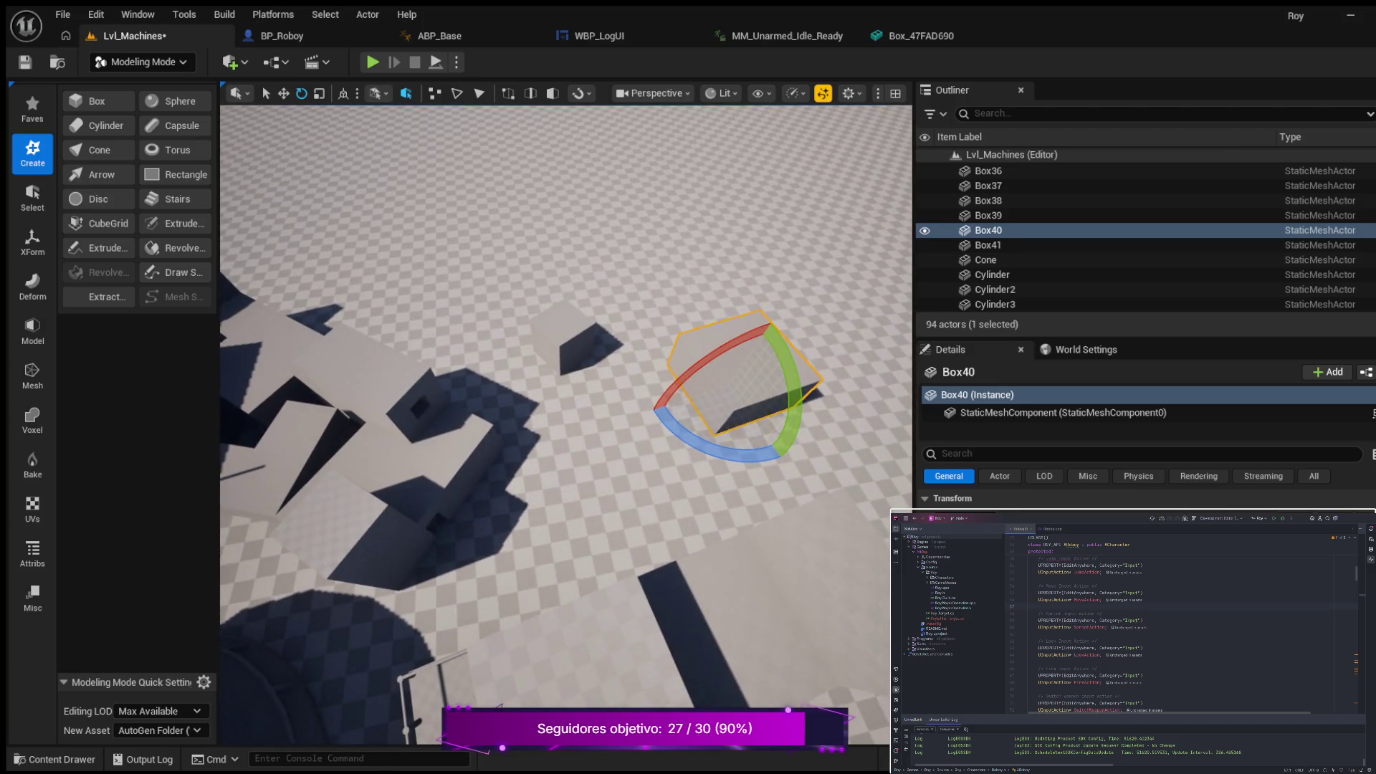
click(576, 326)
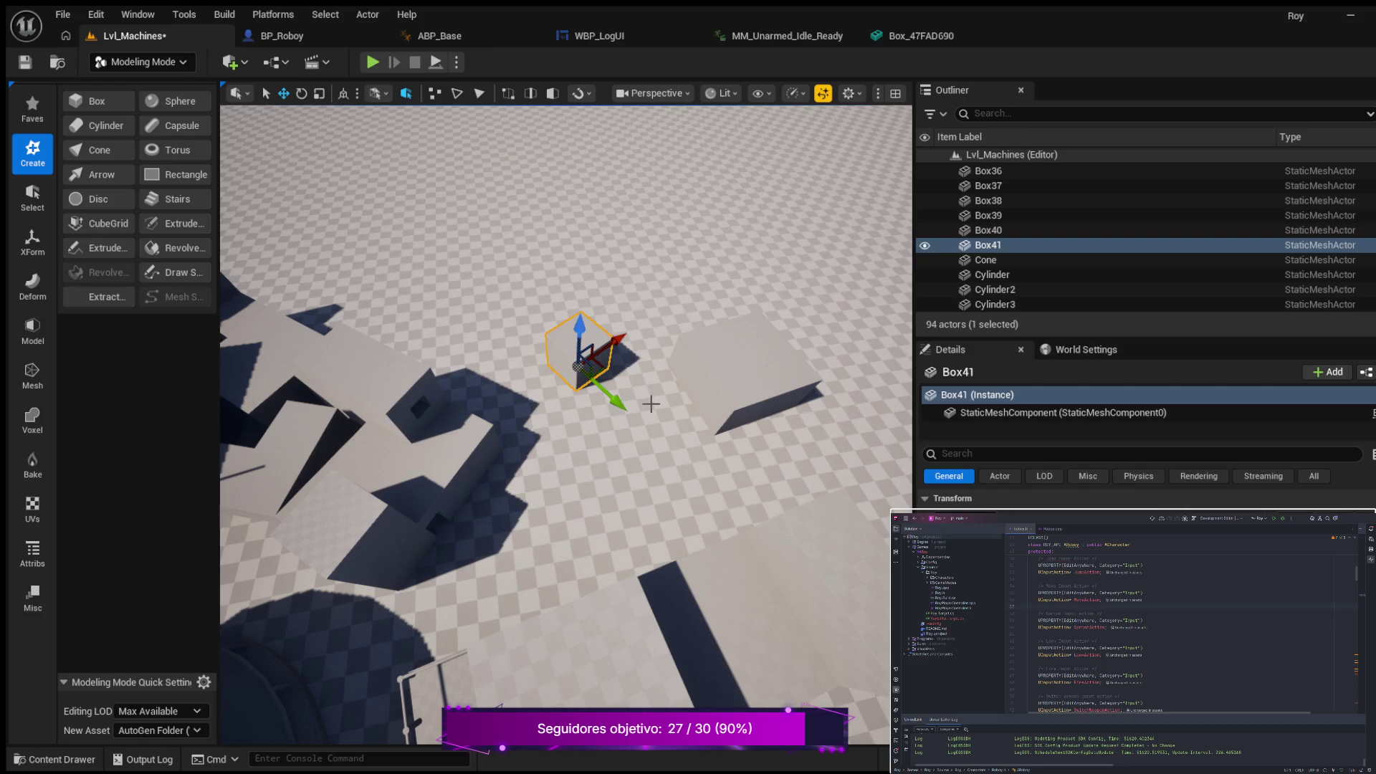
Step: Fly close to Box41 and nudge it along its Y and X axes
drag(575, 327, 544, 276)
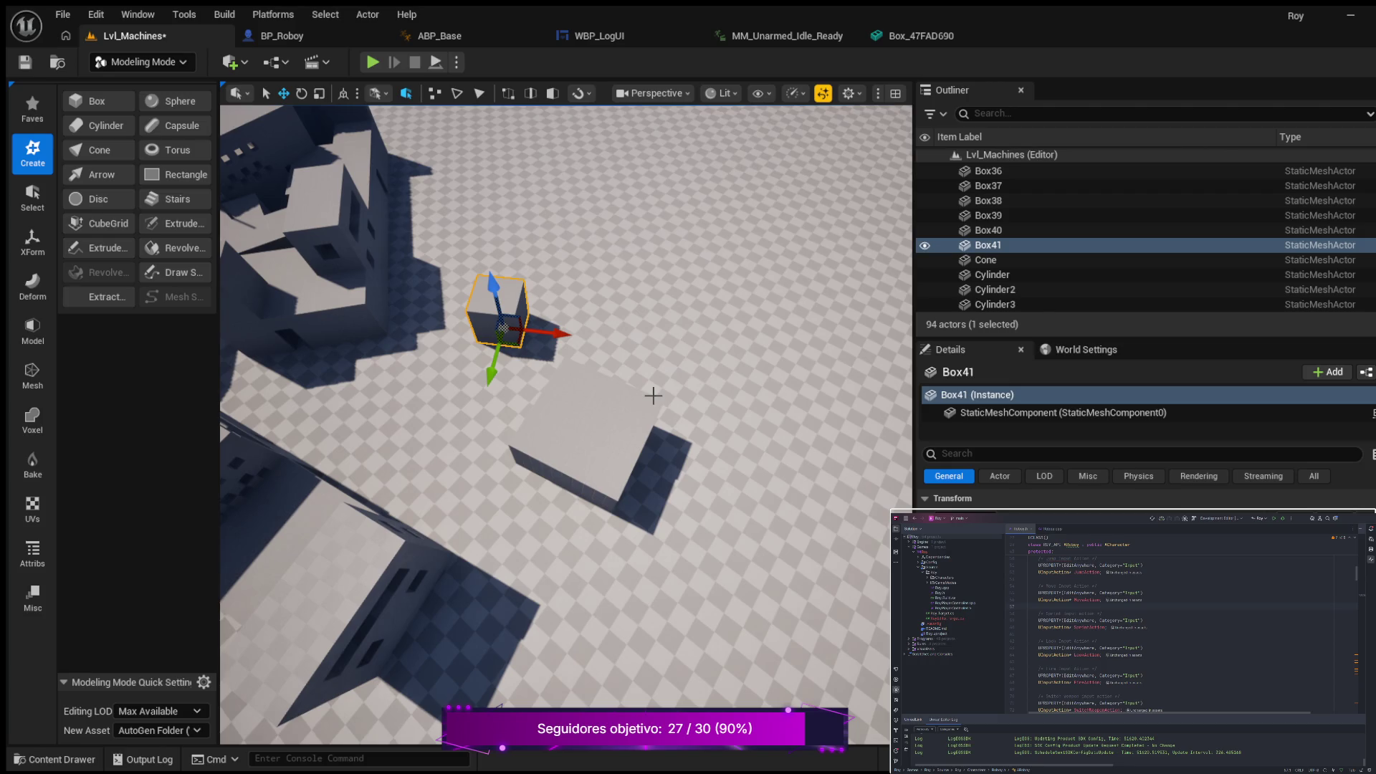
drag(470, 246, 430, 387)
drag(448, 319, 448, 318)
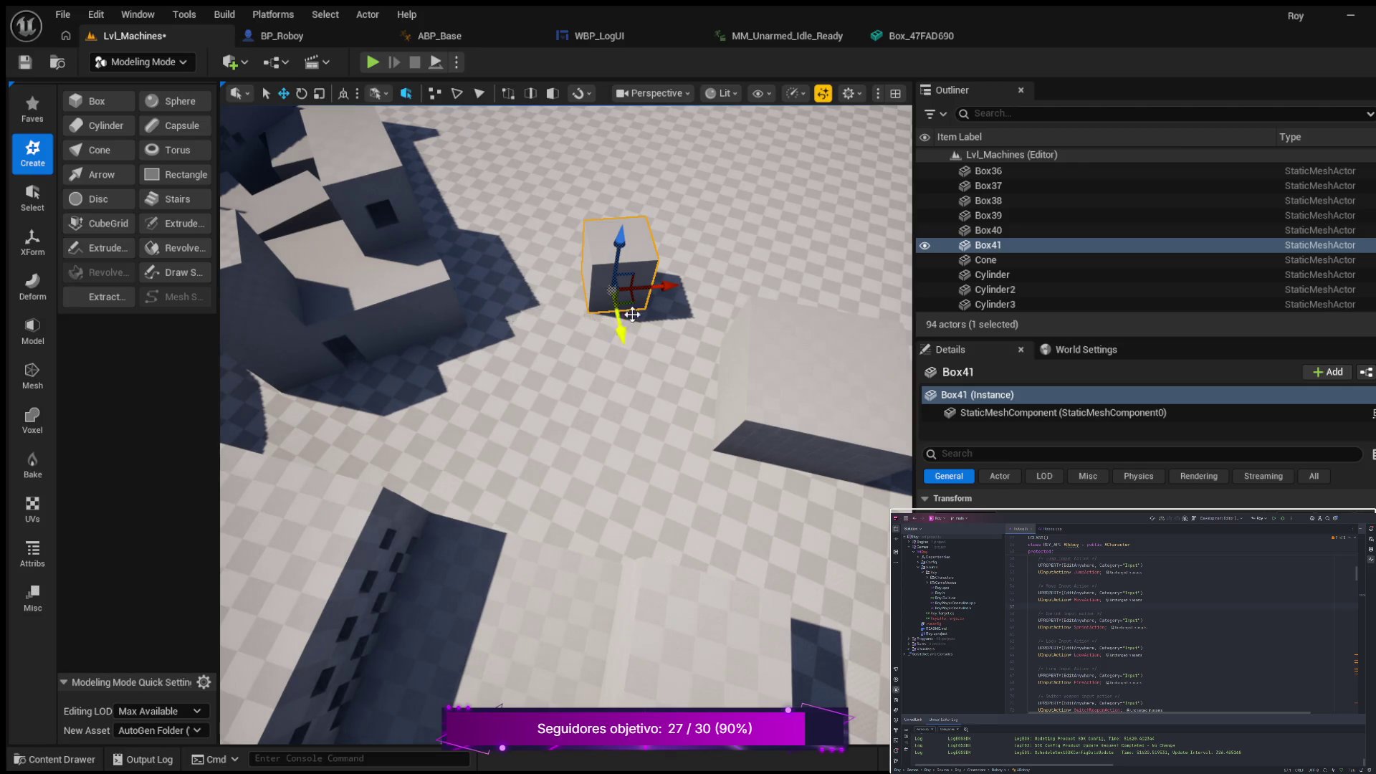
drag(621, 334, 625, 315)
drag(667, 271, 692, 267)
drag(645, 318, 649, 313)
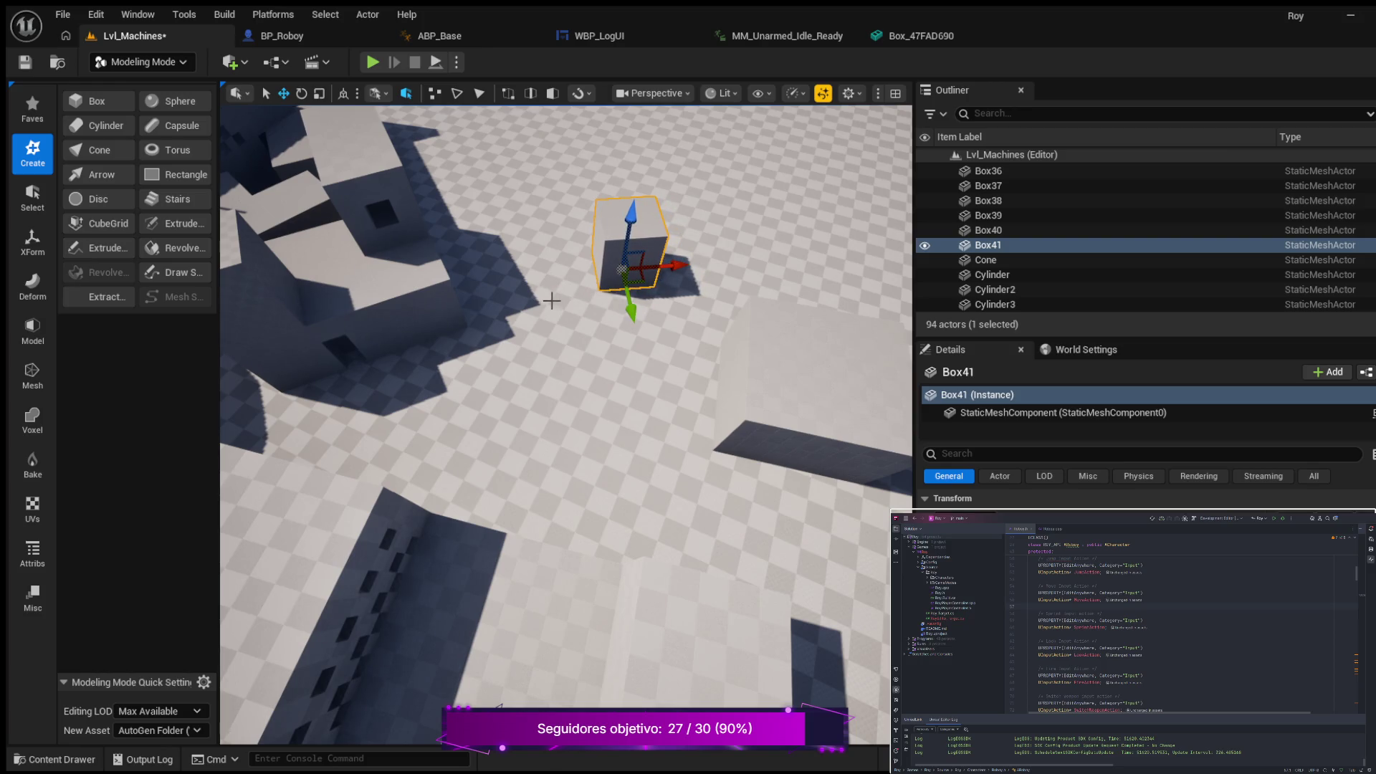
Step: Slide Box41 along Y again, then switch the viewport to top-down wireframe
drag(500, 319, 501, 320)
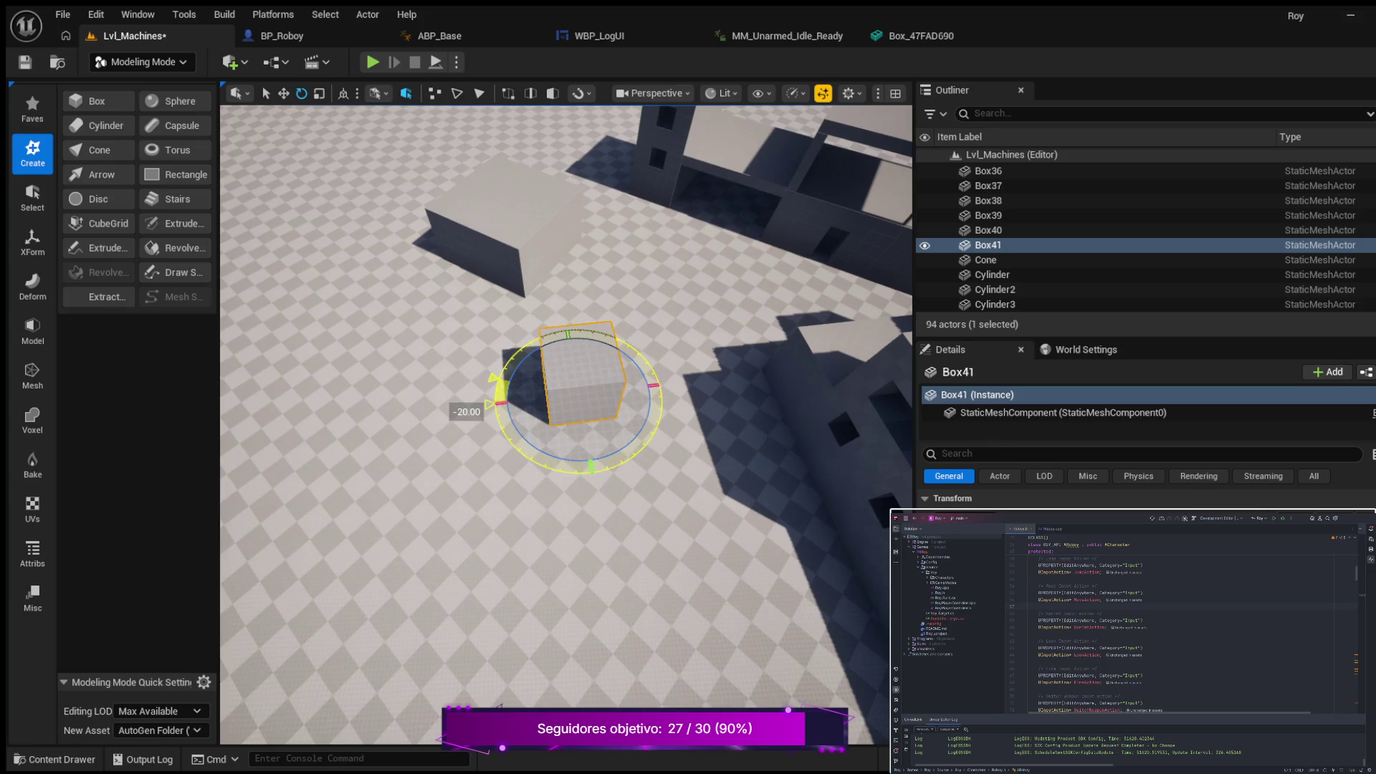
mouse_move(675, 493)
mouse_down()
mouse_move(544, 452)
mouse_move(685, 494)
mouse_up()
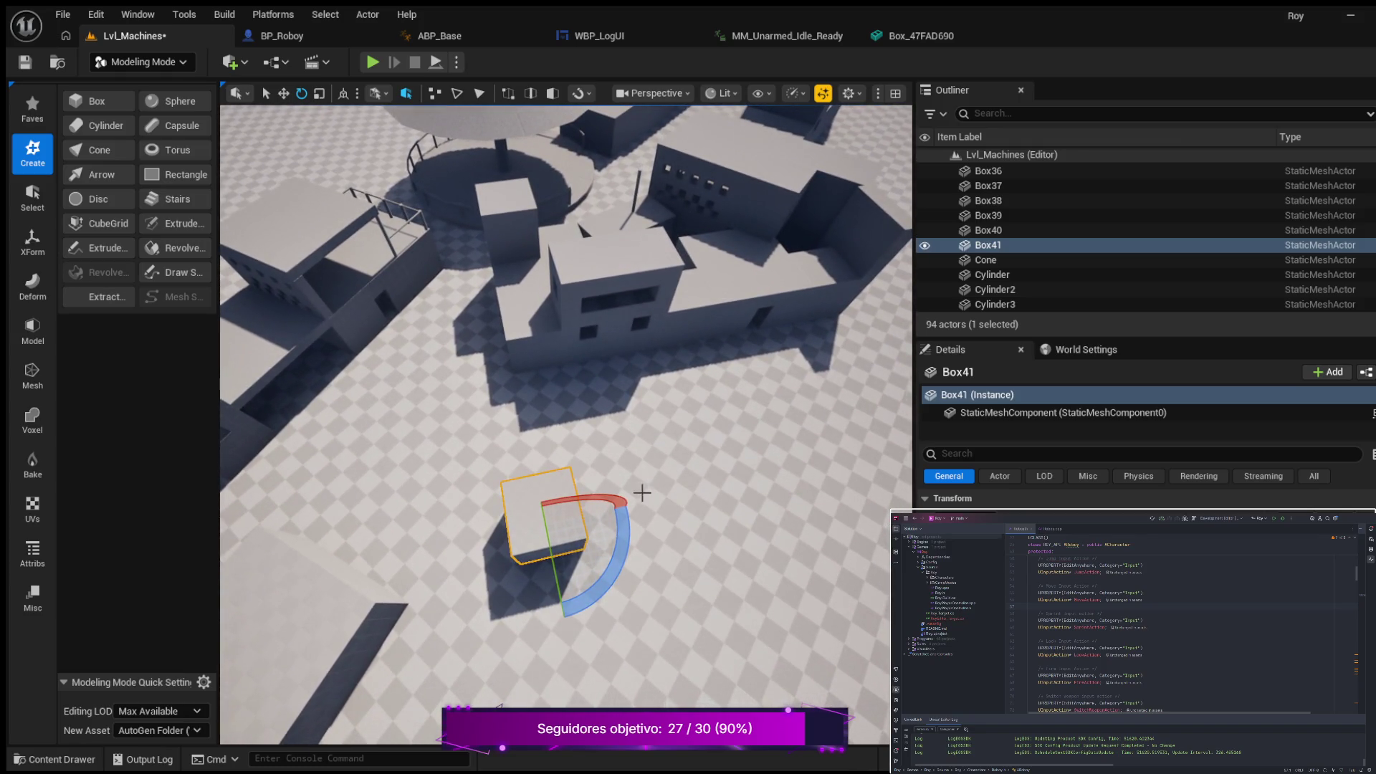
key(w)
drag(494, 538, 521, 534)
scroll(594, 484, up, 4)
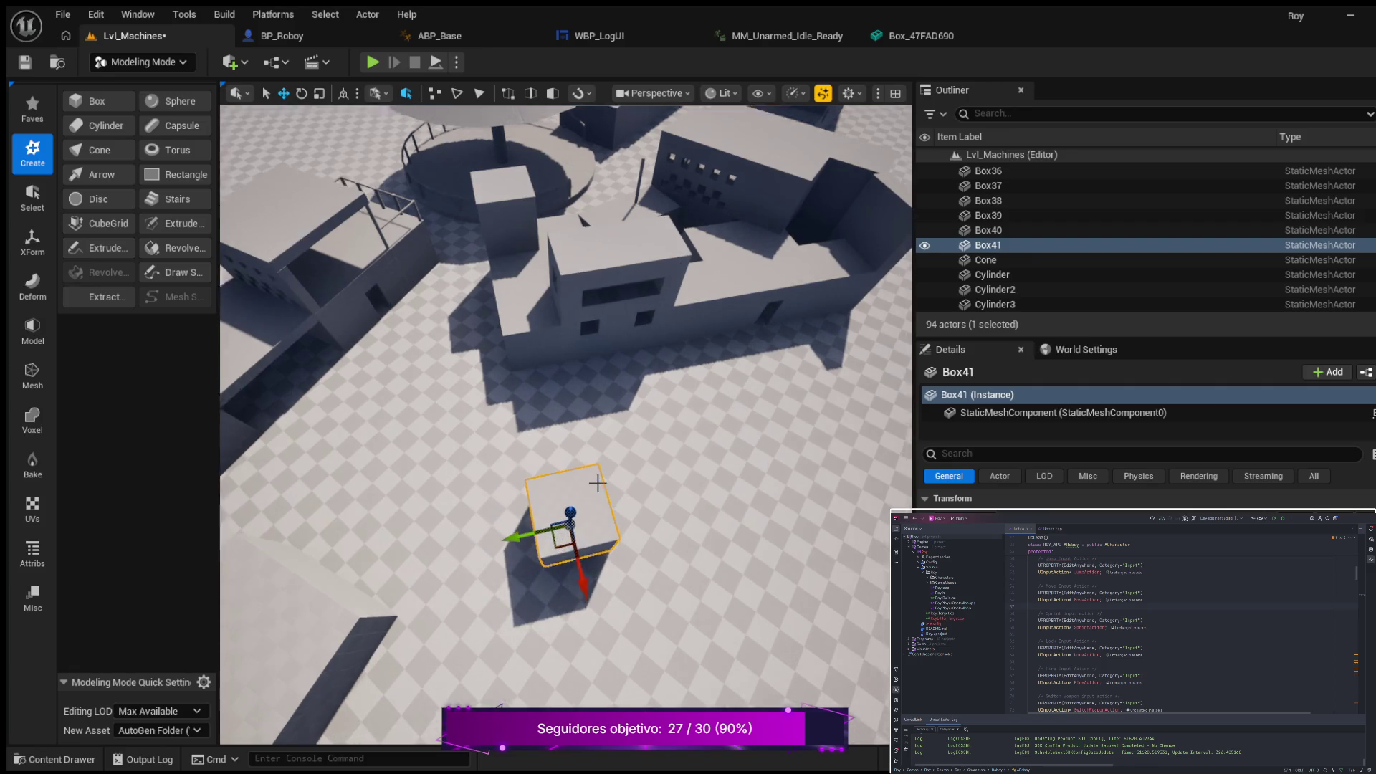
scroll(594, 484, up, 4)
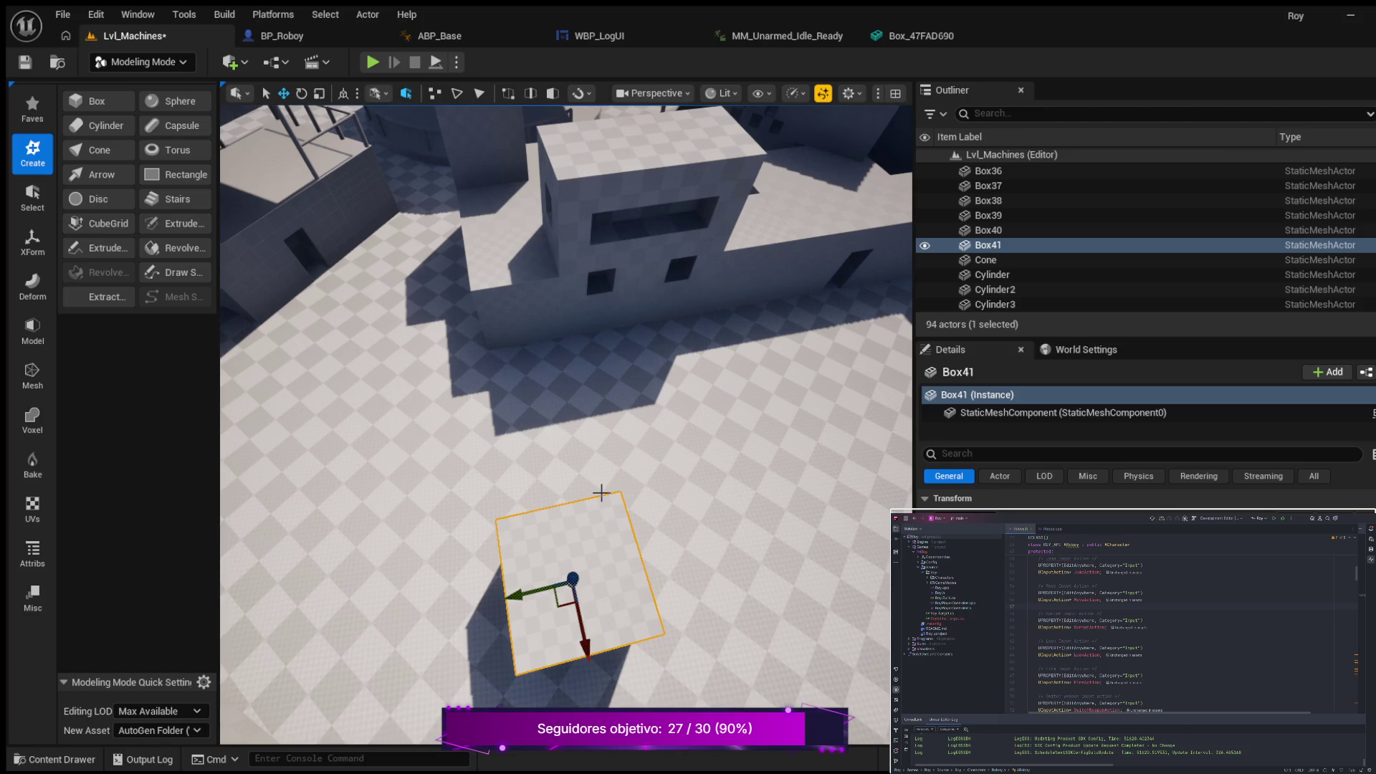
key(alt+j)
scroll(683, 484, down, 3)
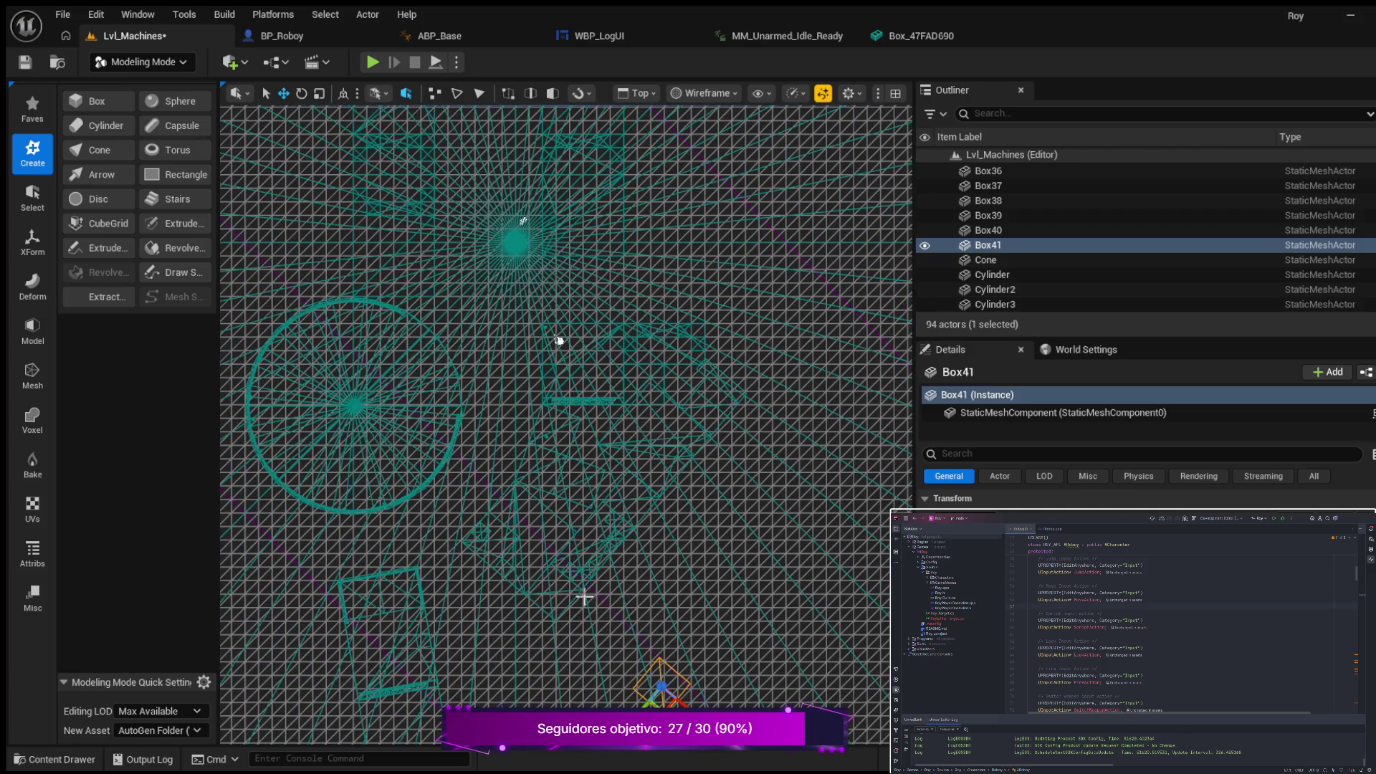
Step: Nudge Box41 along Y in the top view, rotate it 10°, then return it square with the grid
mouse_move(590, 628)
mouse_down()
mouse_move(566, 455)
mouse_move(516, 375)
mouse_move(452, 389)
mouse_move(712, 446)
mouse_move(669, 390)
mouse_move(623, 366)
mouse_up()
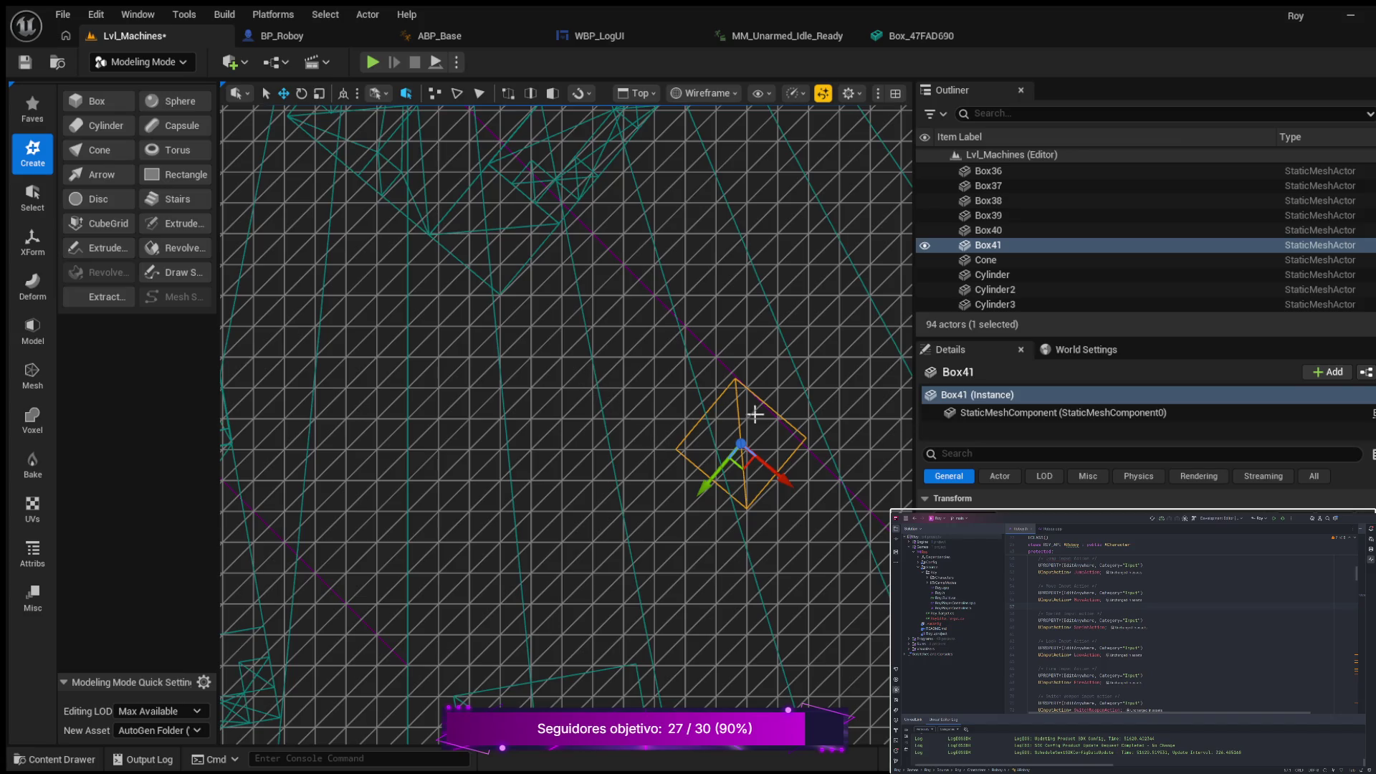
drag(713, 485, 773, 496)
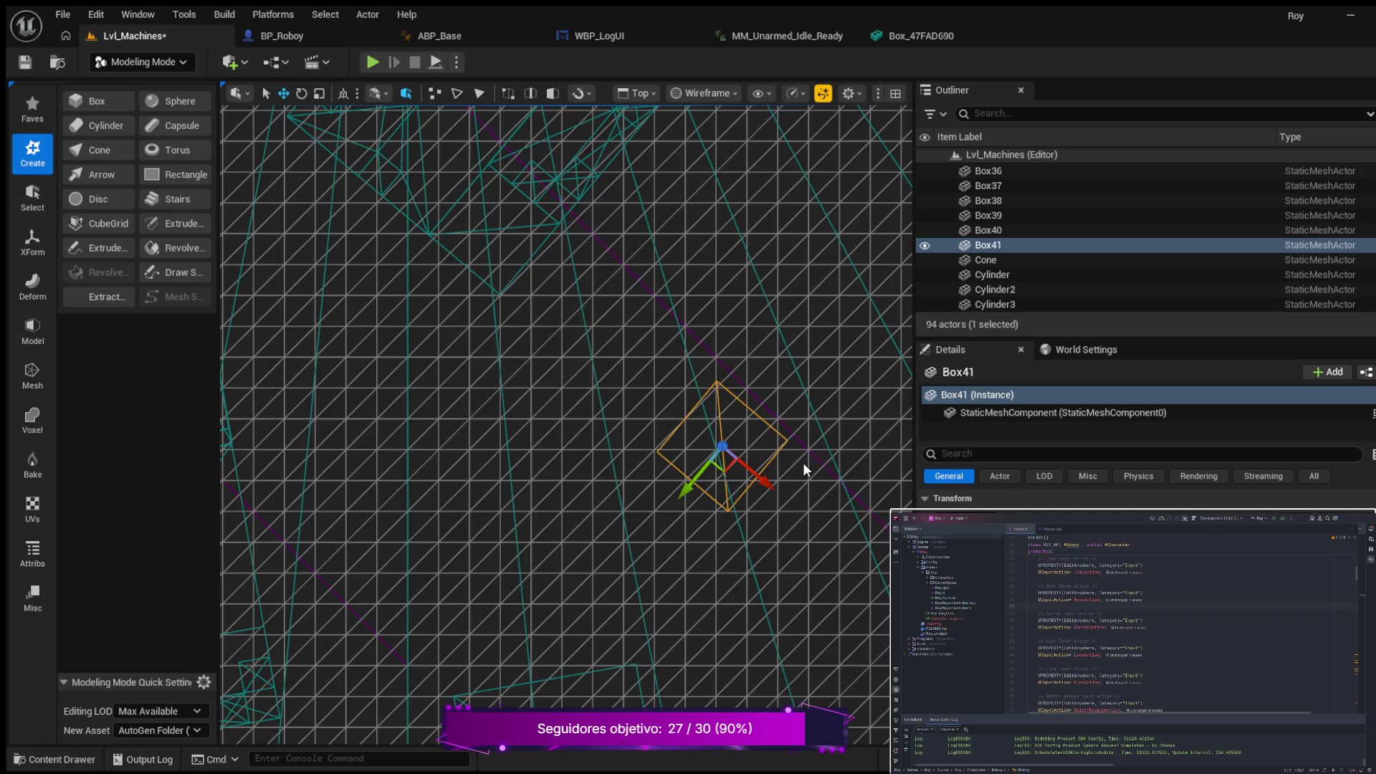
key(e)
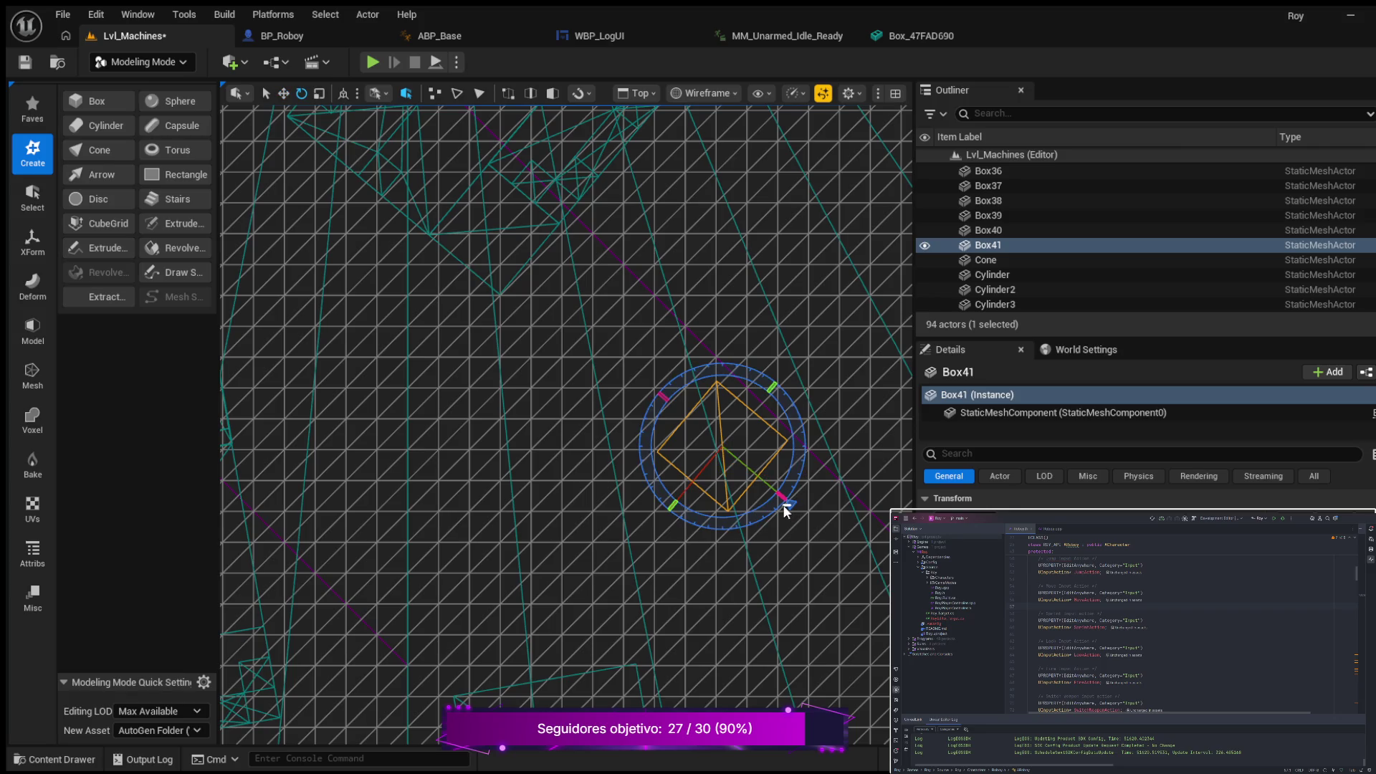
mouse_move(771, 505)
mouse_down()
mouse_move(754, 523)
mouse_move(784, 495)
mouse_up()
click(752, 482)
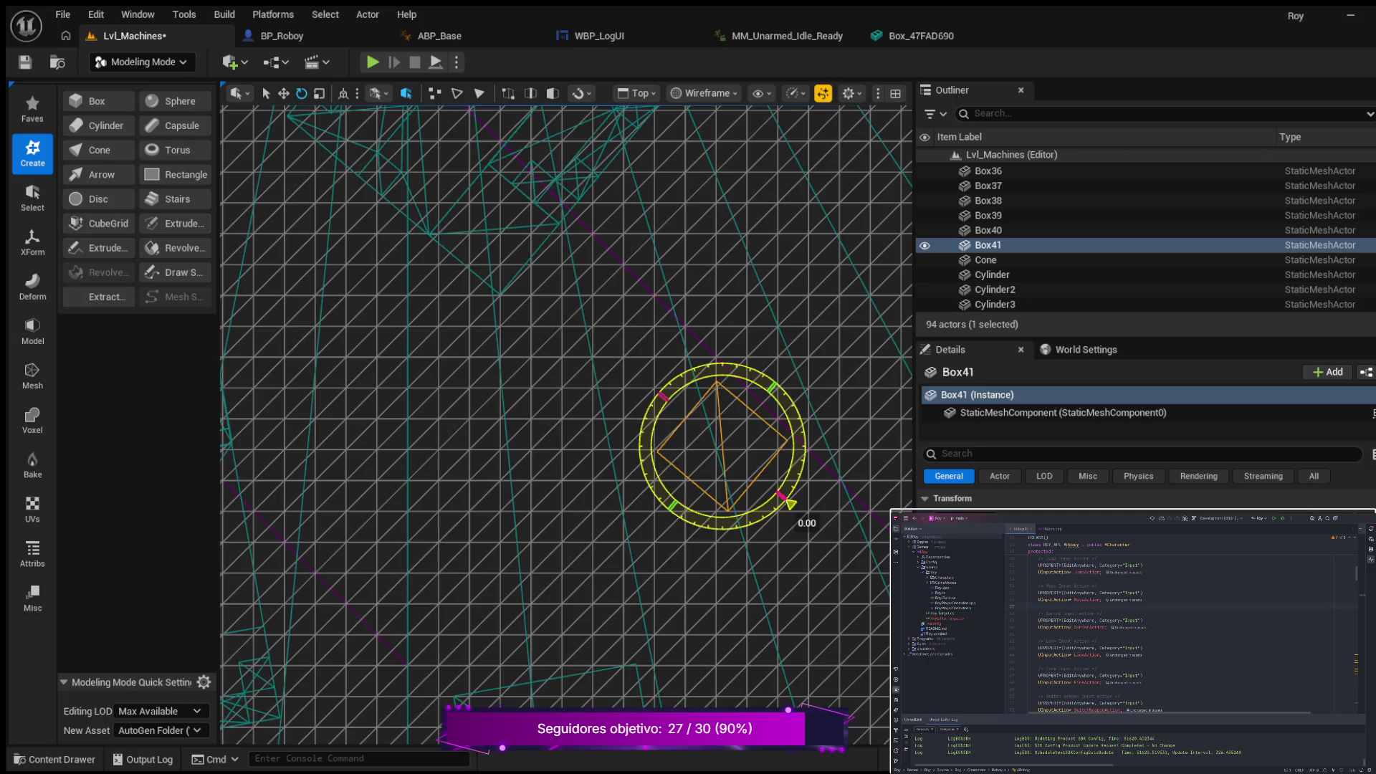
mouse_move(790, 504)
mouse_down()
mouse_move(780, 511)
mouse_move(786, 498)
mouse_up()
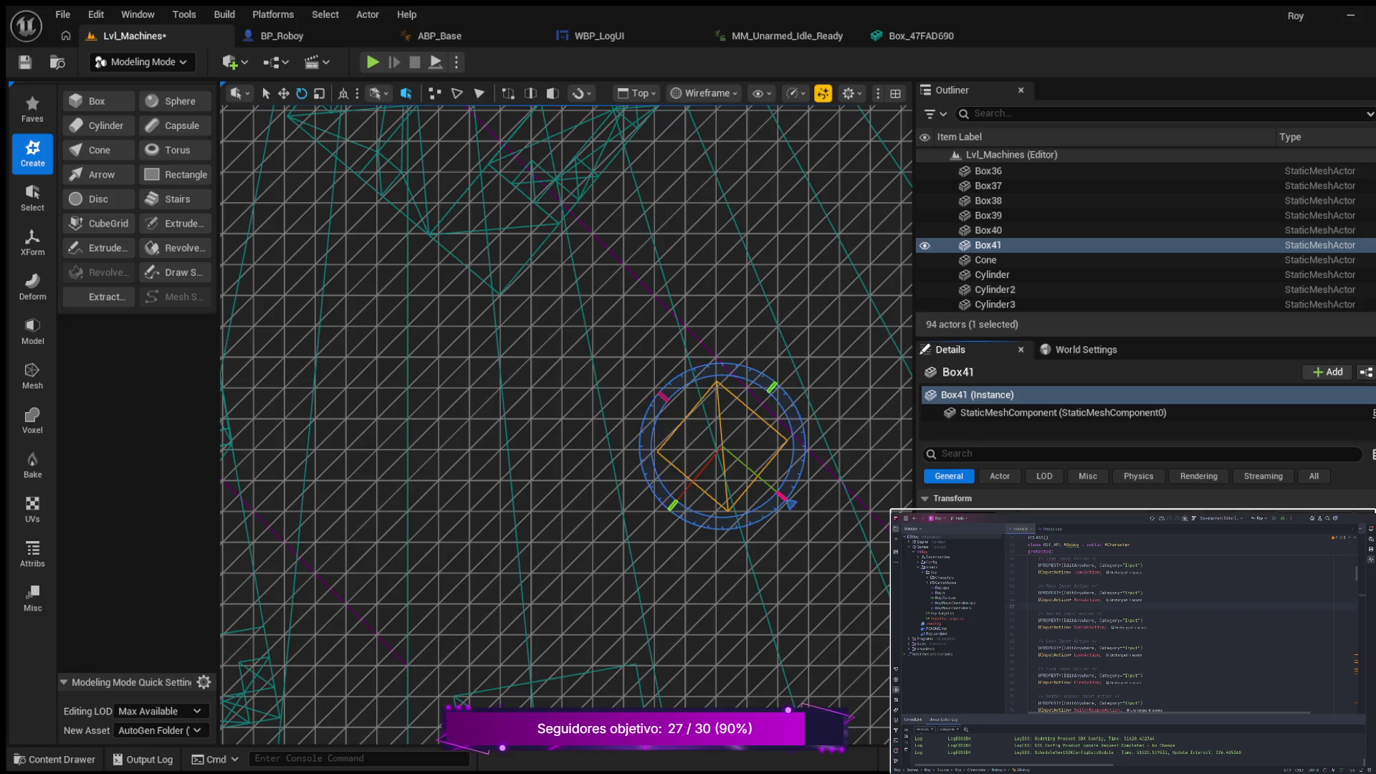
drag(791, 504, 786, 509)
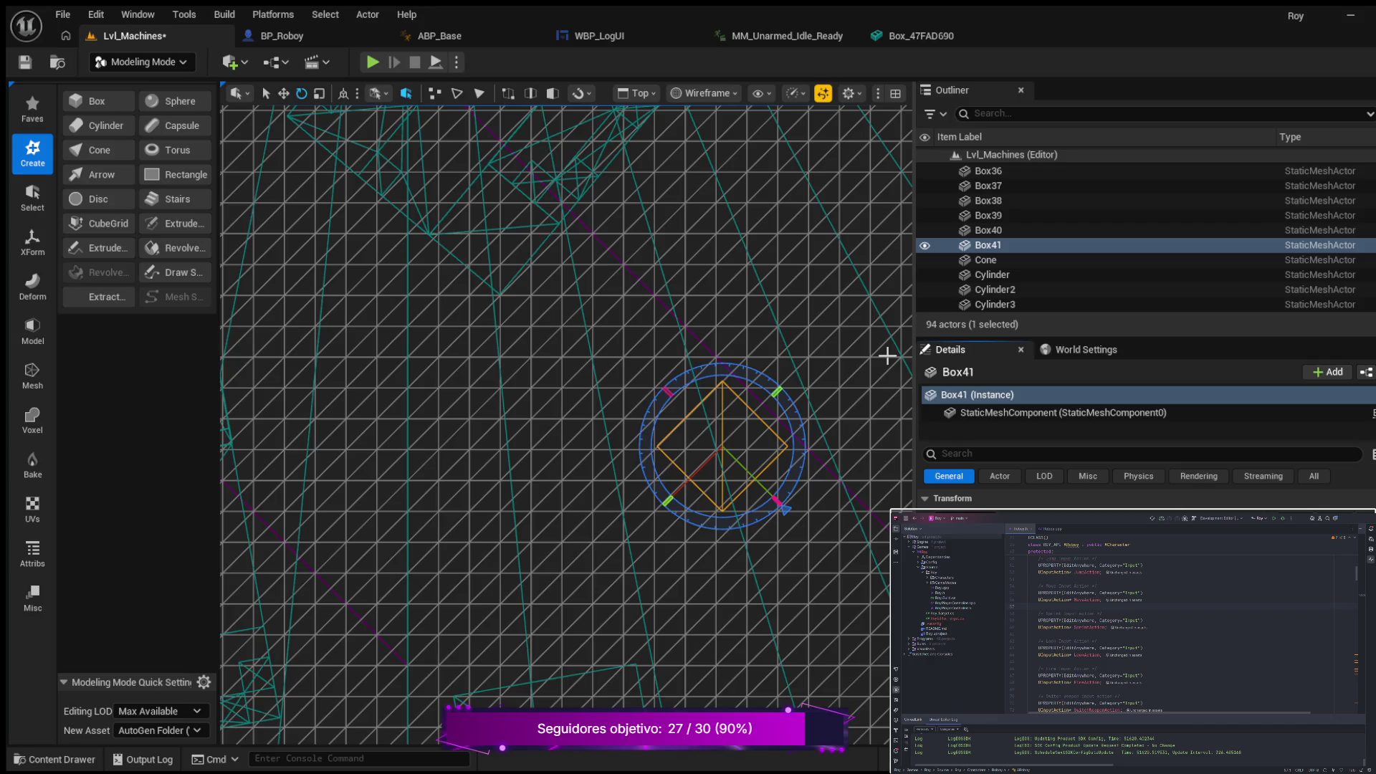
scroll(829, 390, down, 2)
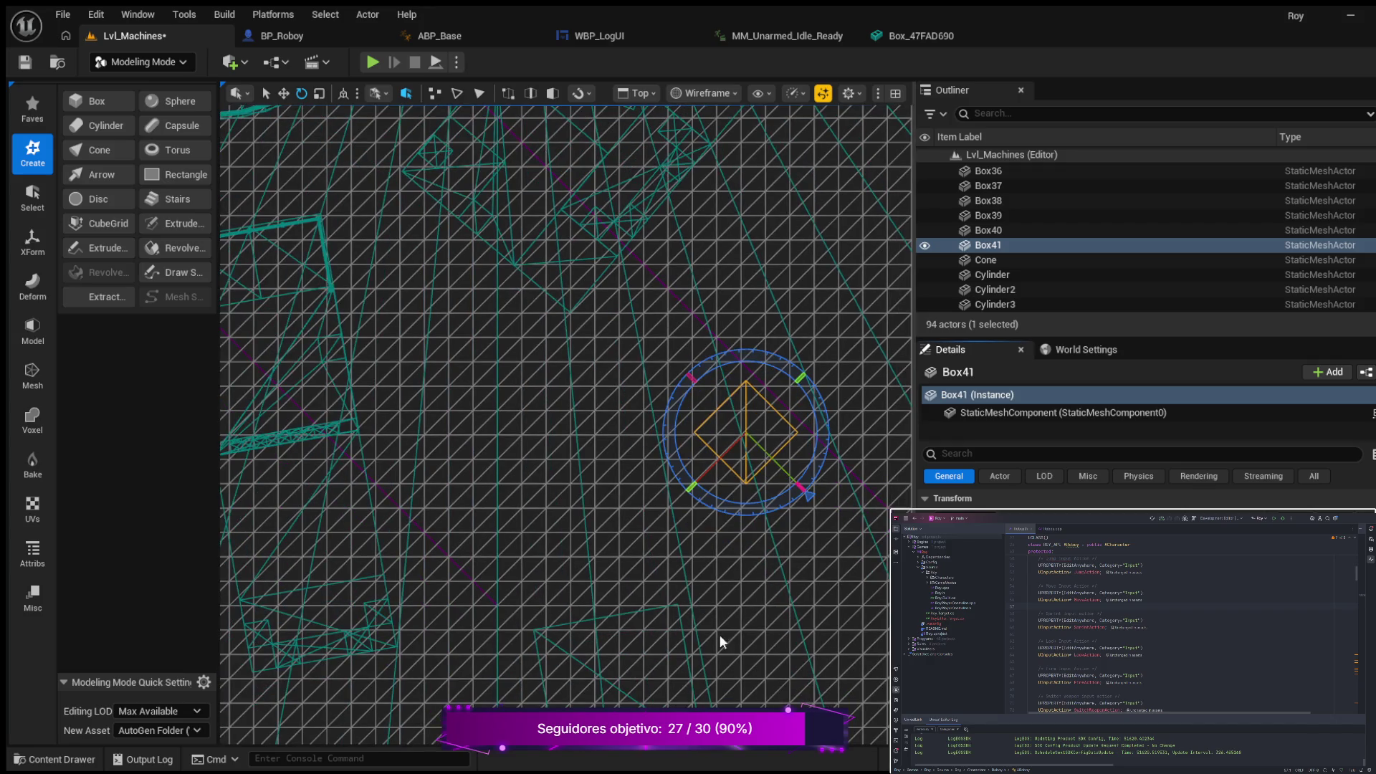
Step: Rotate Box40 slightly counterclockwise, then undo the rotation and reselect it
click(685, 640)
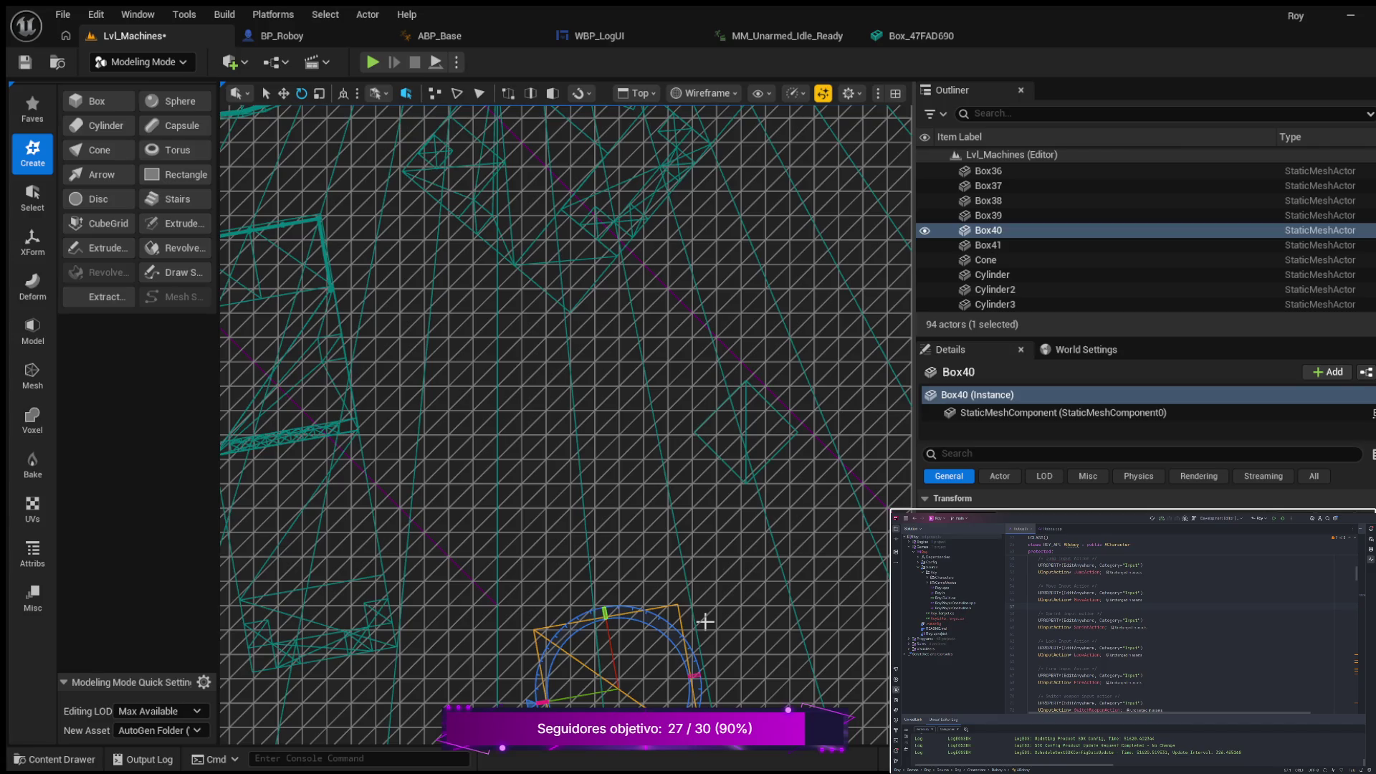
key(w)
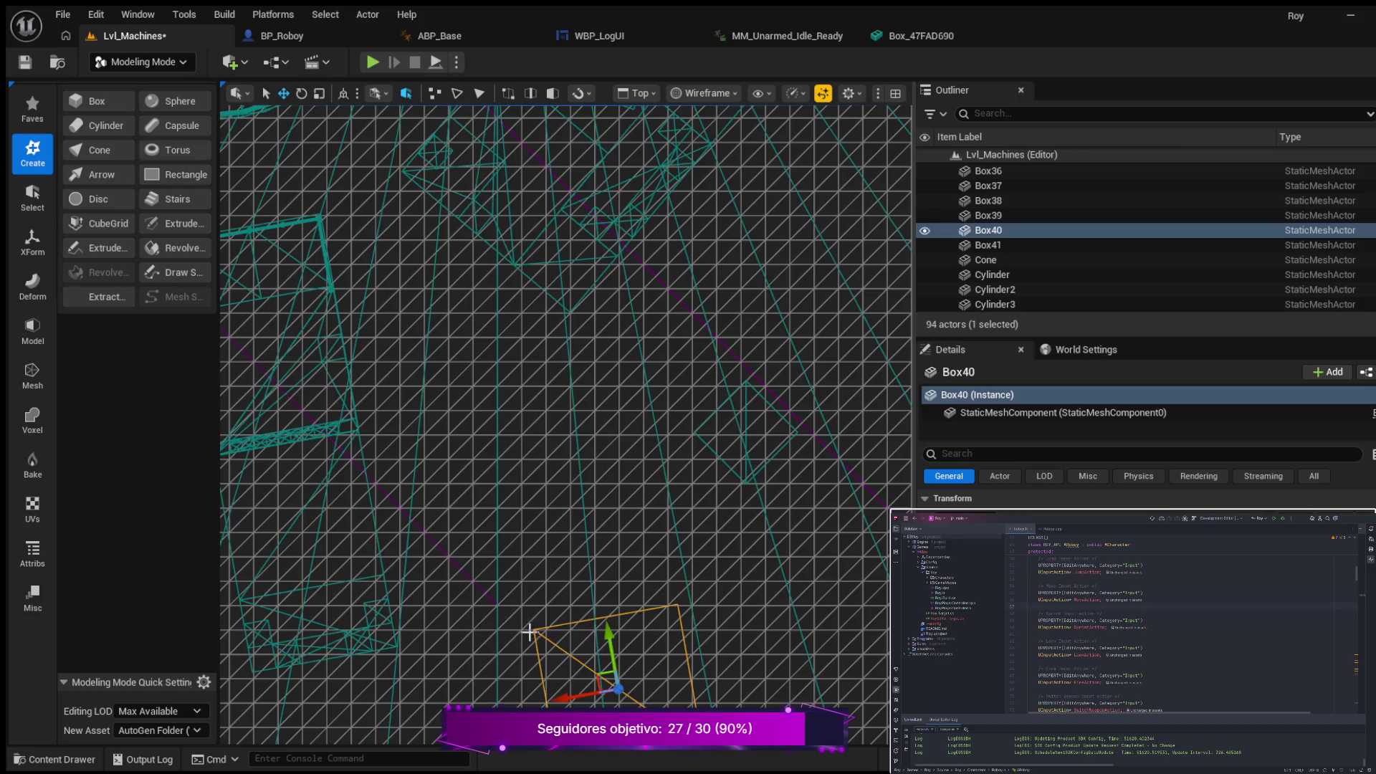
key(e)
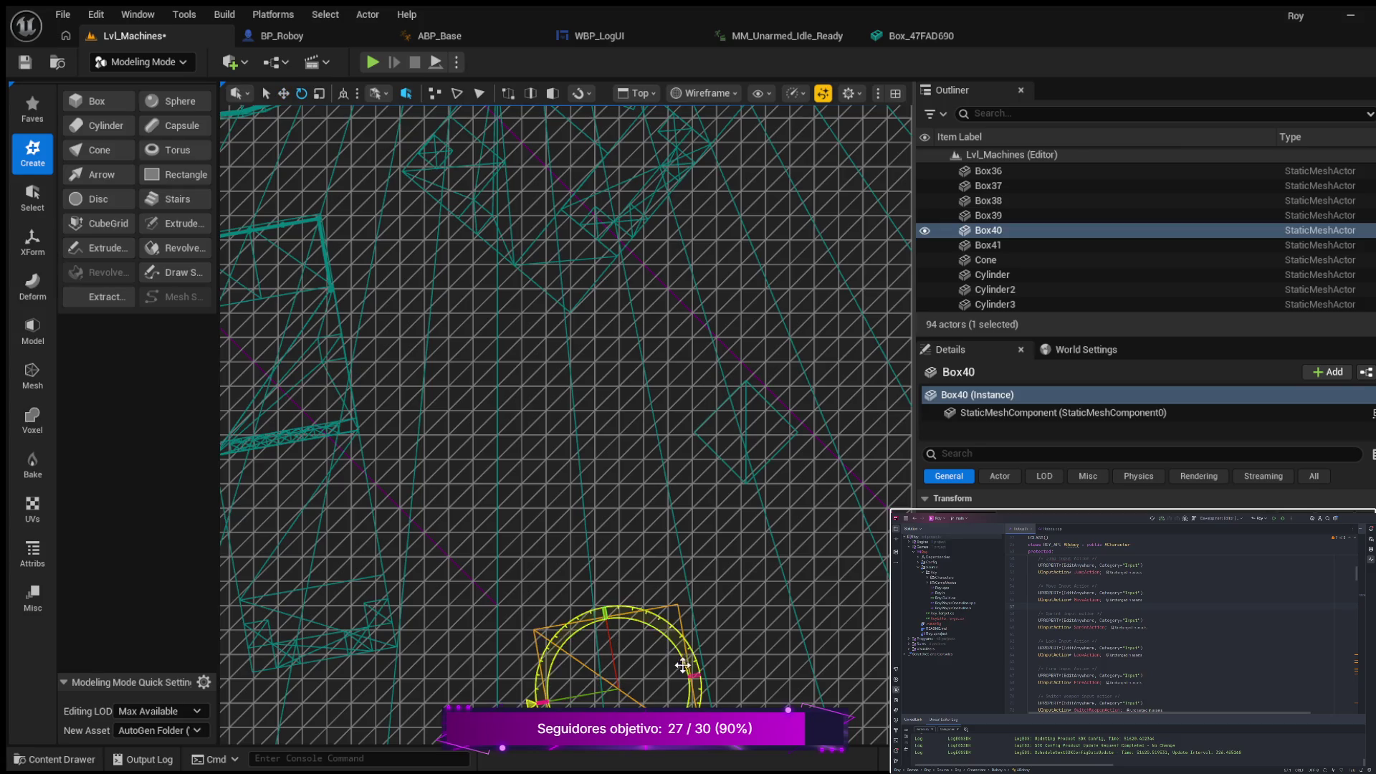
mouse_move(692, 660)
mouse_down()
mouse_move(687, 645)
mouse_move(786, 660)
mouse_up()
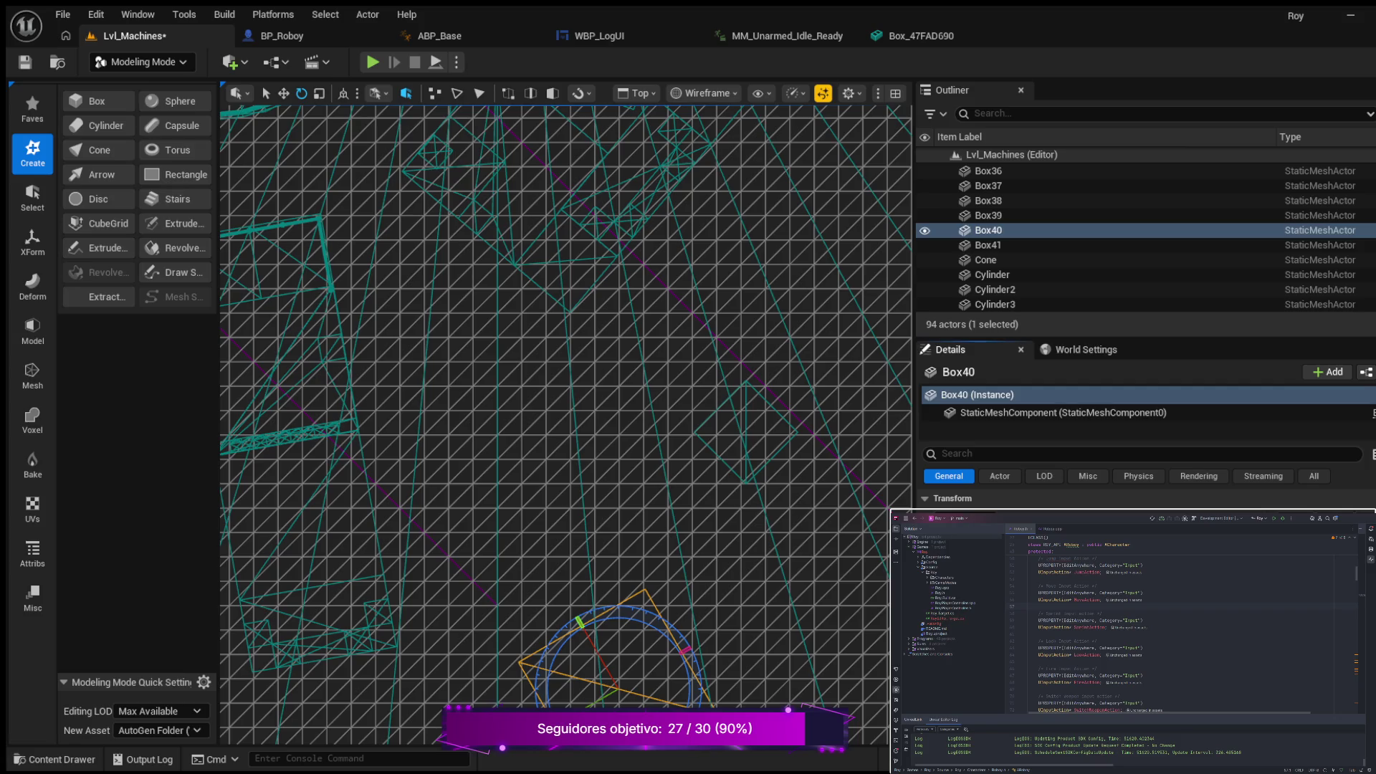
key(ctrl+z)
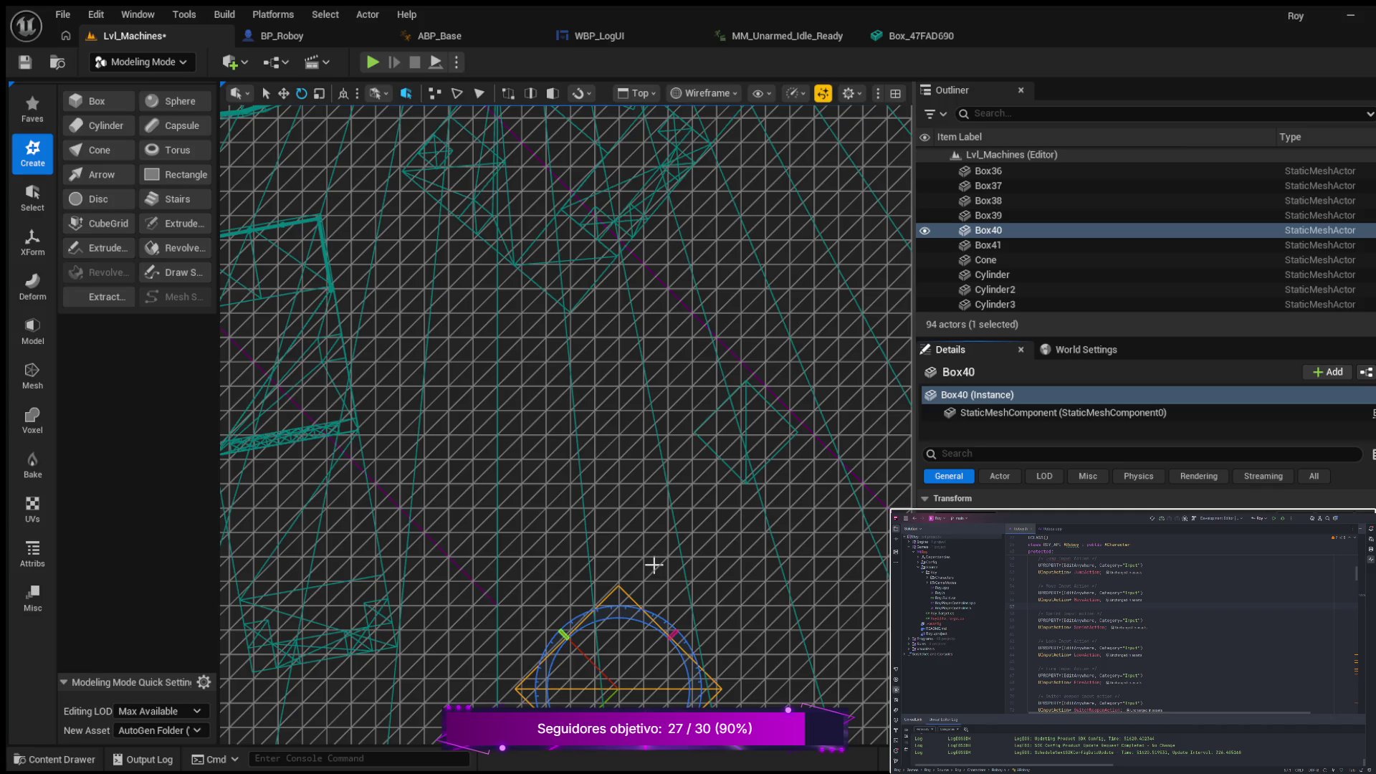
key(ctrl+z)
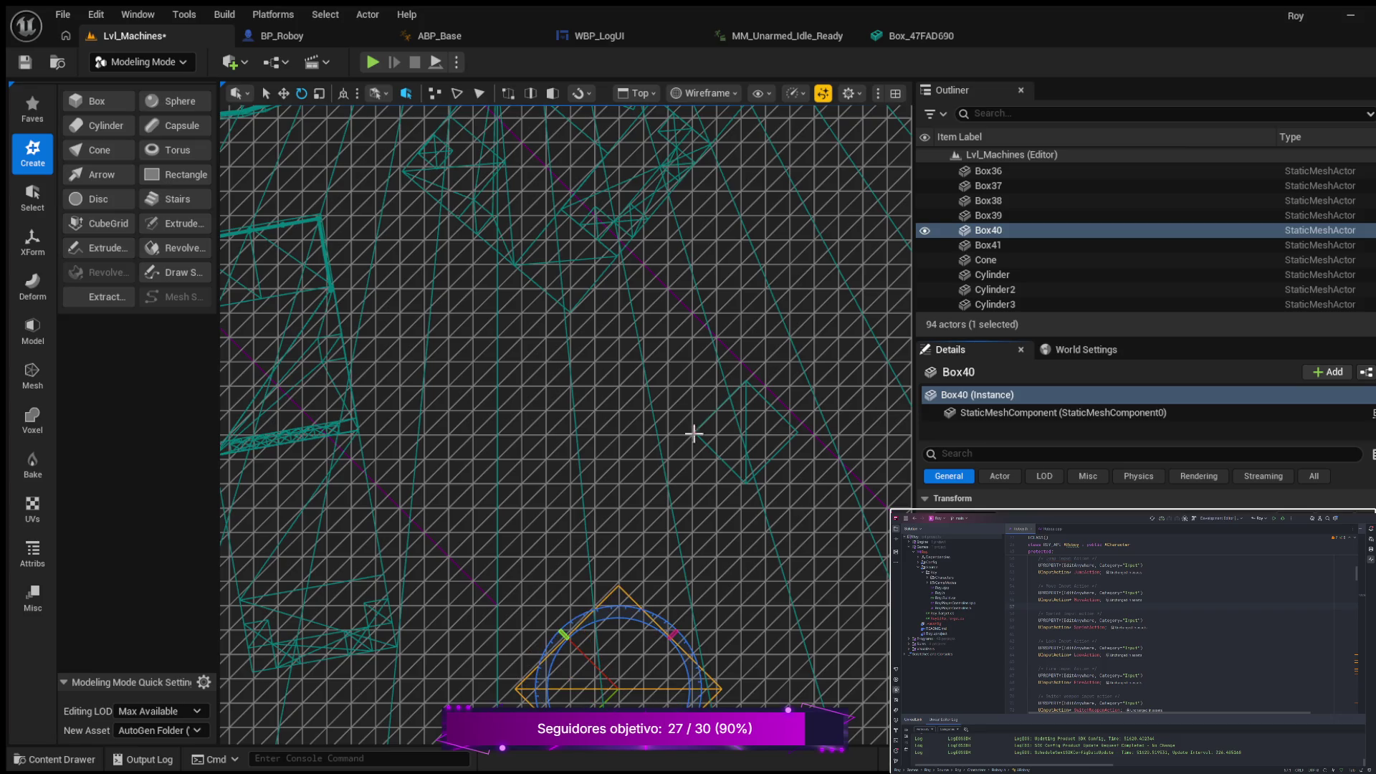
click(638, 602)
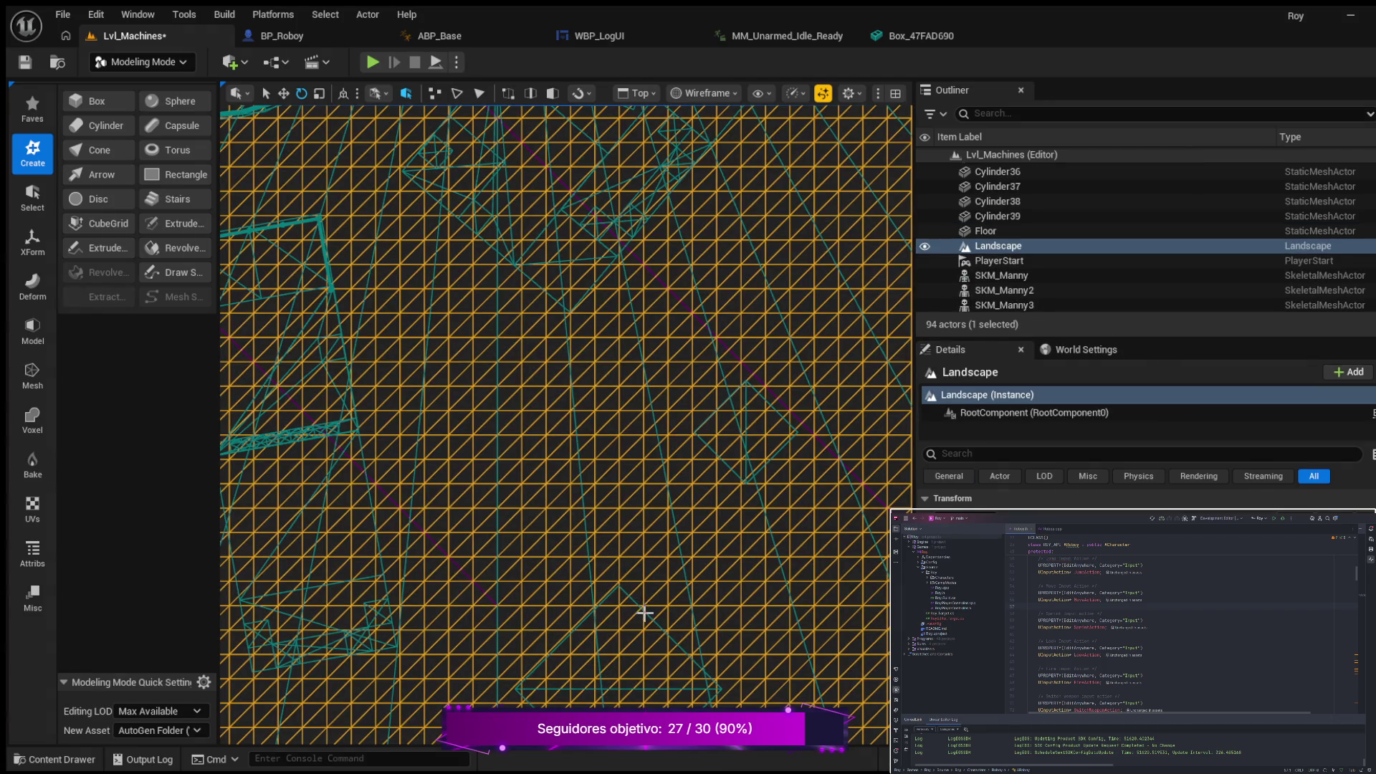
click(642, 612)
Step: Move Box40 up-right and up-left along its axes, then switch back to the lit perspective view
key(w)
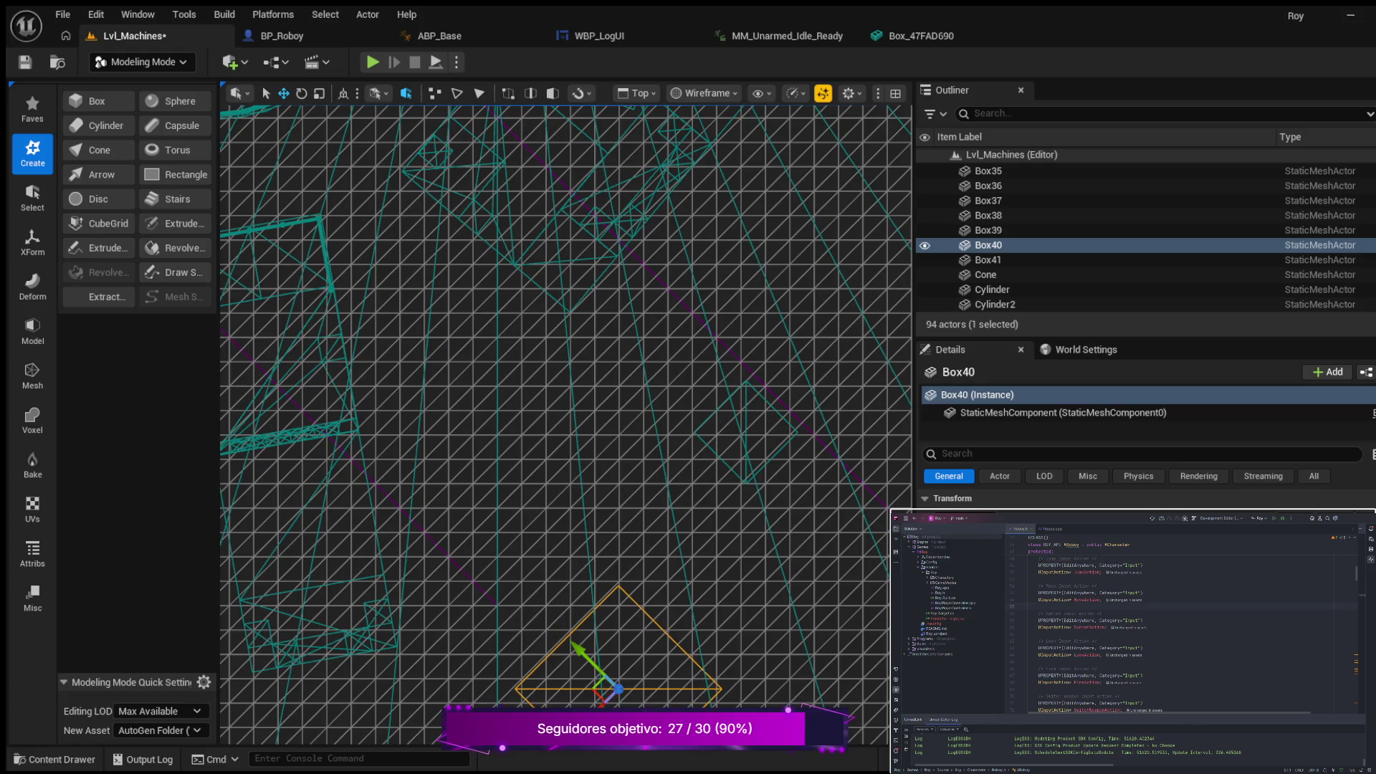
mouse_move(606, 701)
mouse_down()
mouse_move(632, 676)
mouse_move(649, 703)
mouse_move(686, 704)
mouse_move(748, 670)
mouse_up()
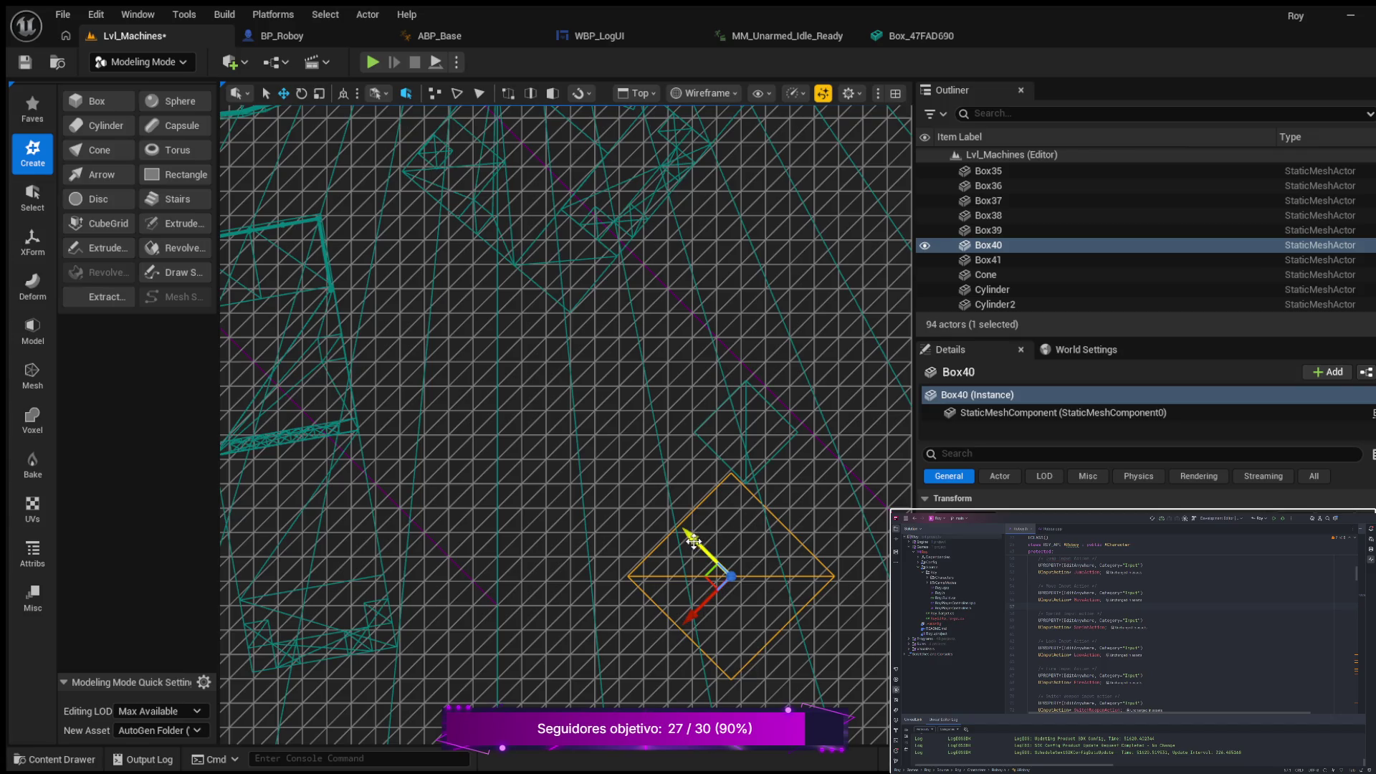
drag(693, 541, 680, 476)
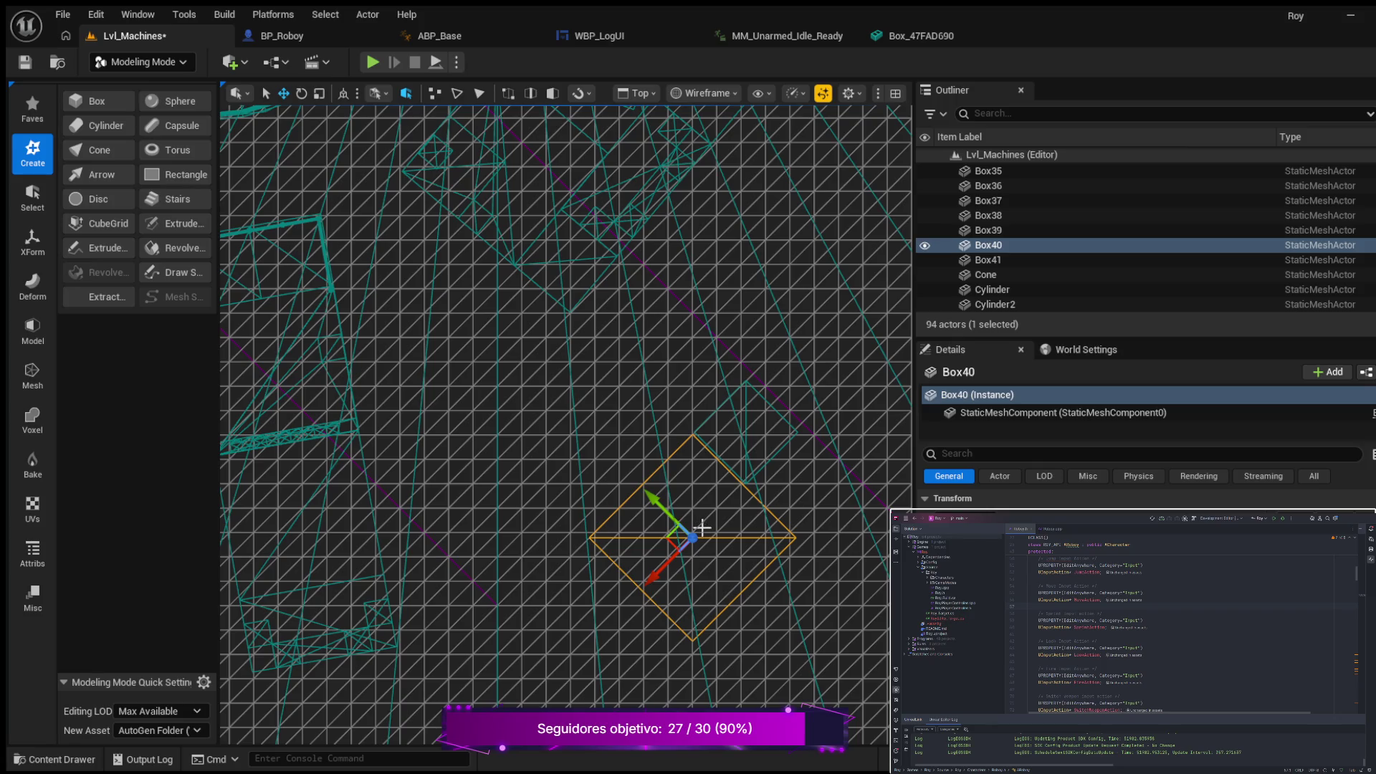
scroll(696, 506, up, 1)
scroll(696, 507, up, 5)
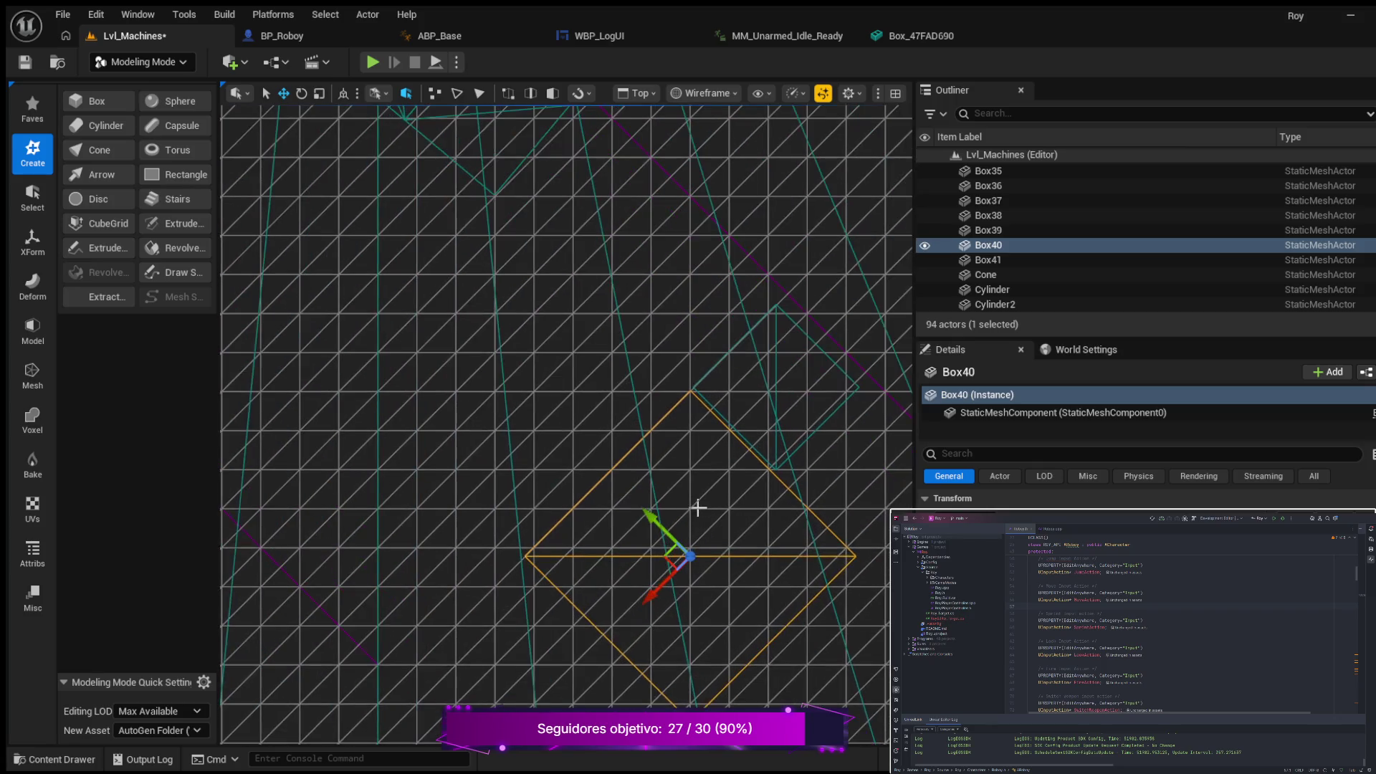
drag(659, 593, 654, 605)
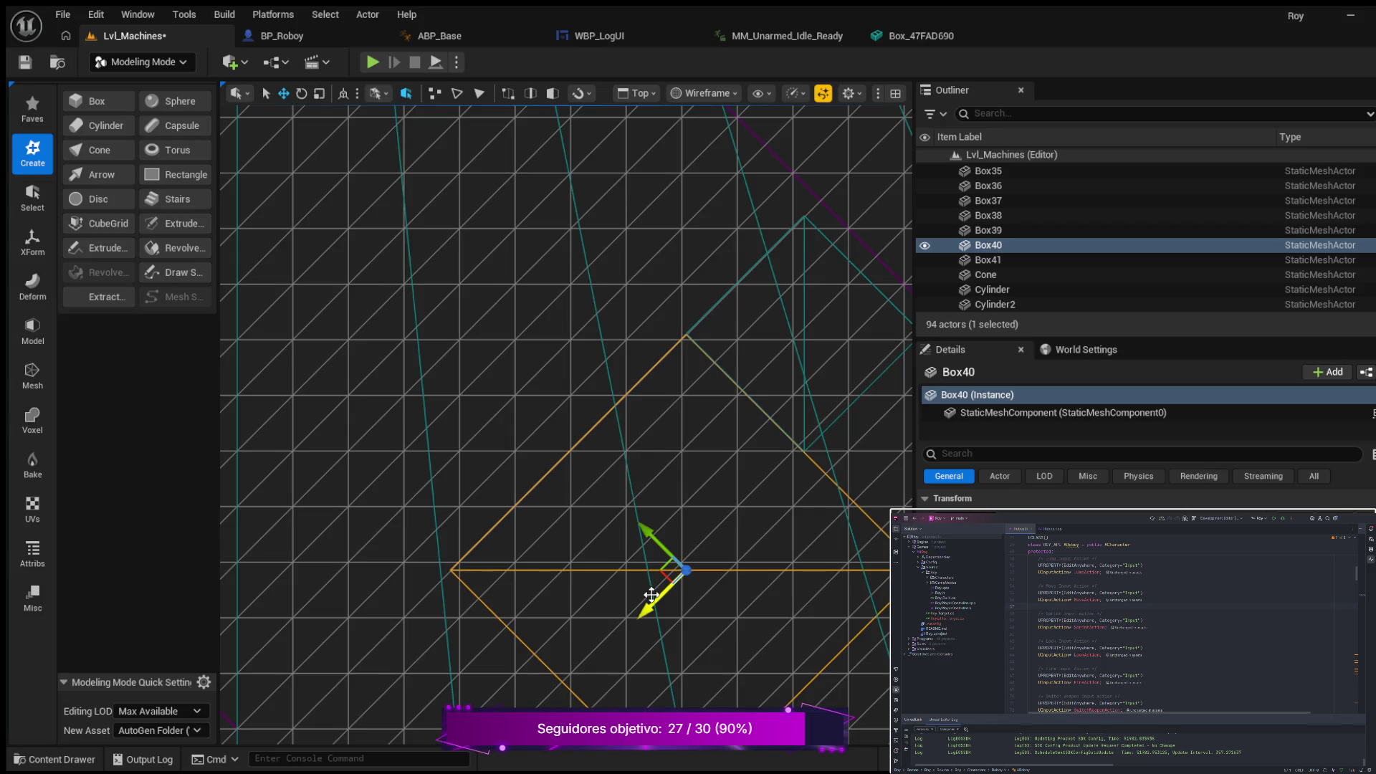
key(alt+g)
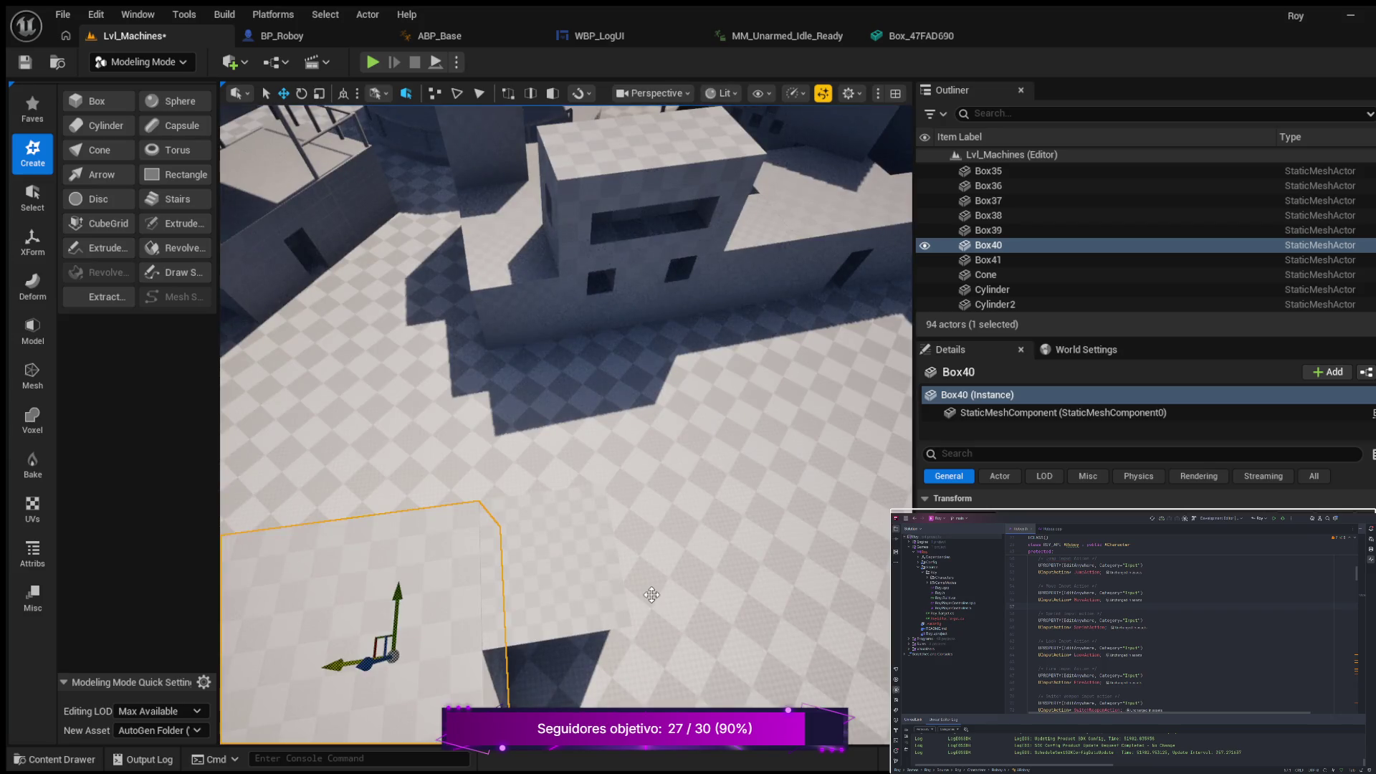
Step: Fly around the copied Box40 block and focus on it, then switch to the Top wireframe view
scroll(655, 394, down, 3)
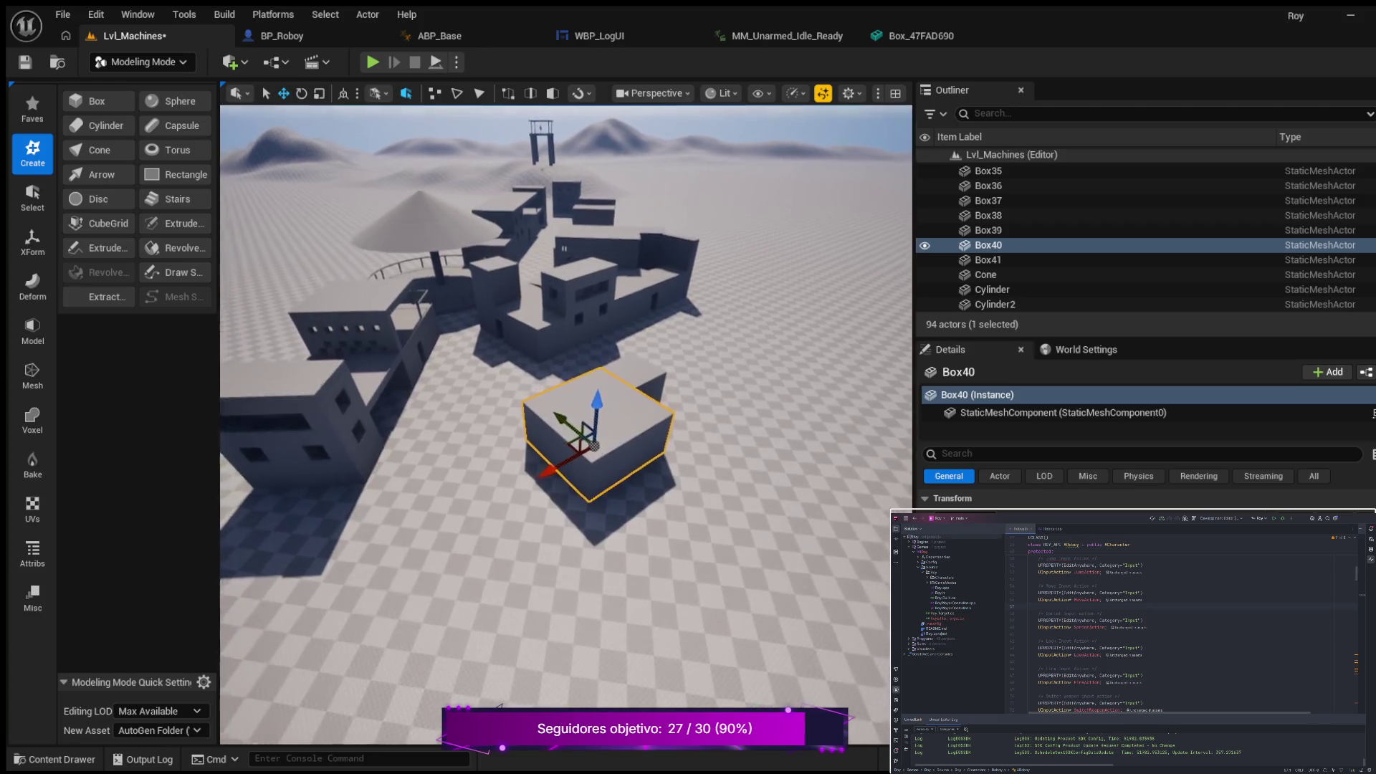
key(w)
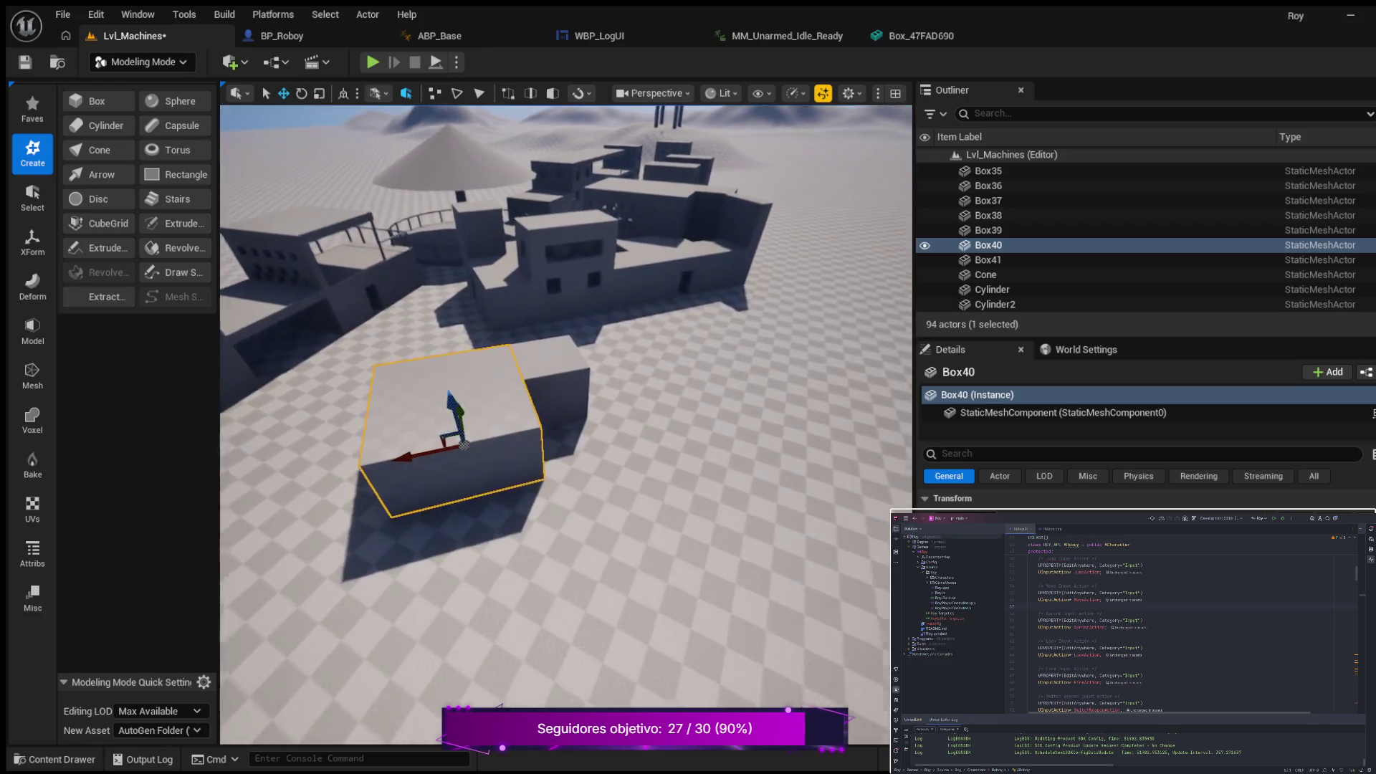
key(q)
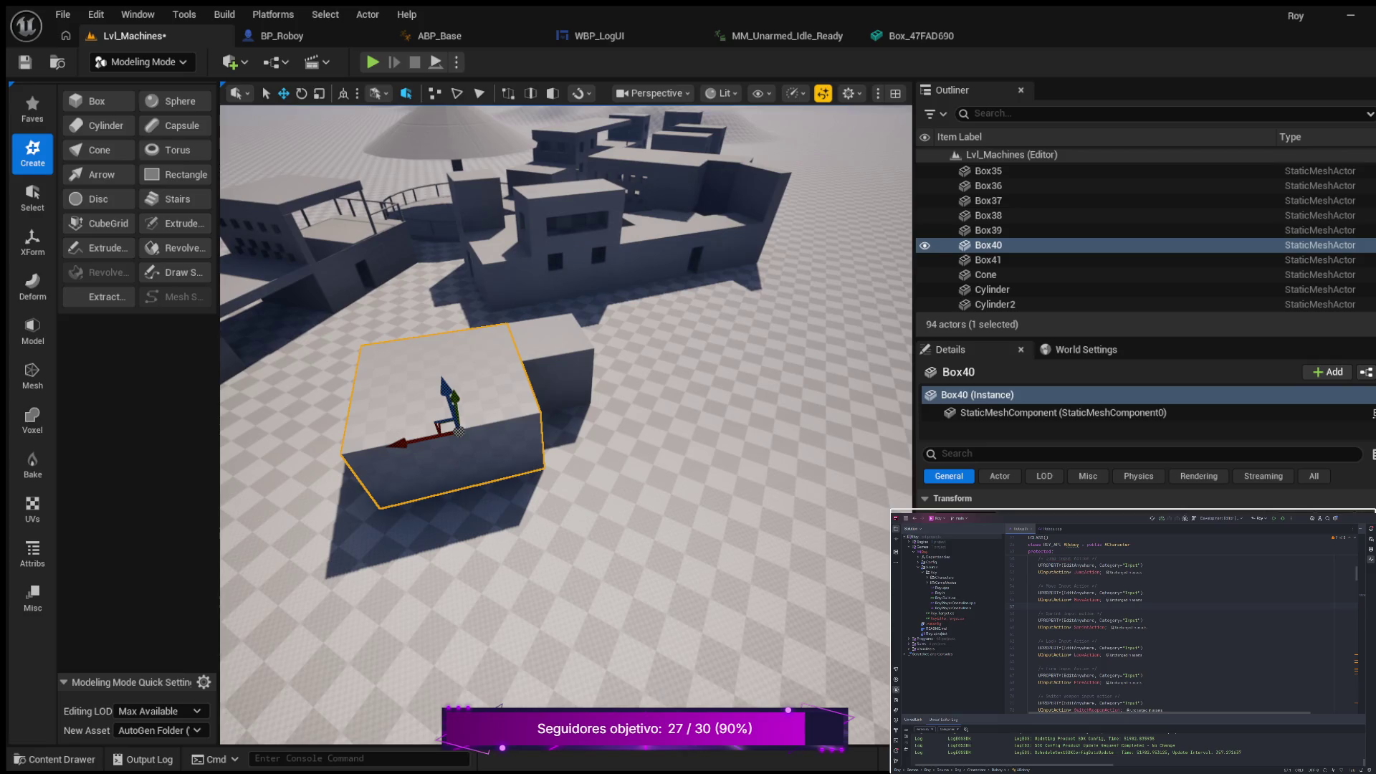
key(f)
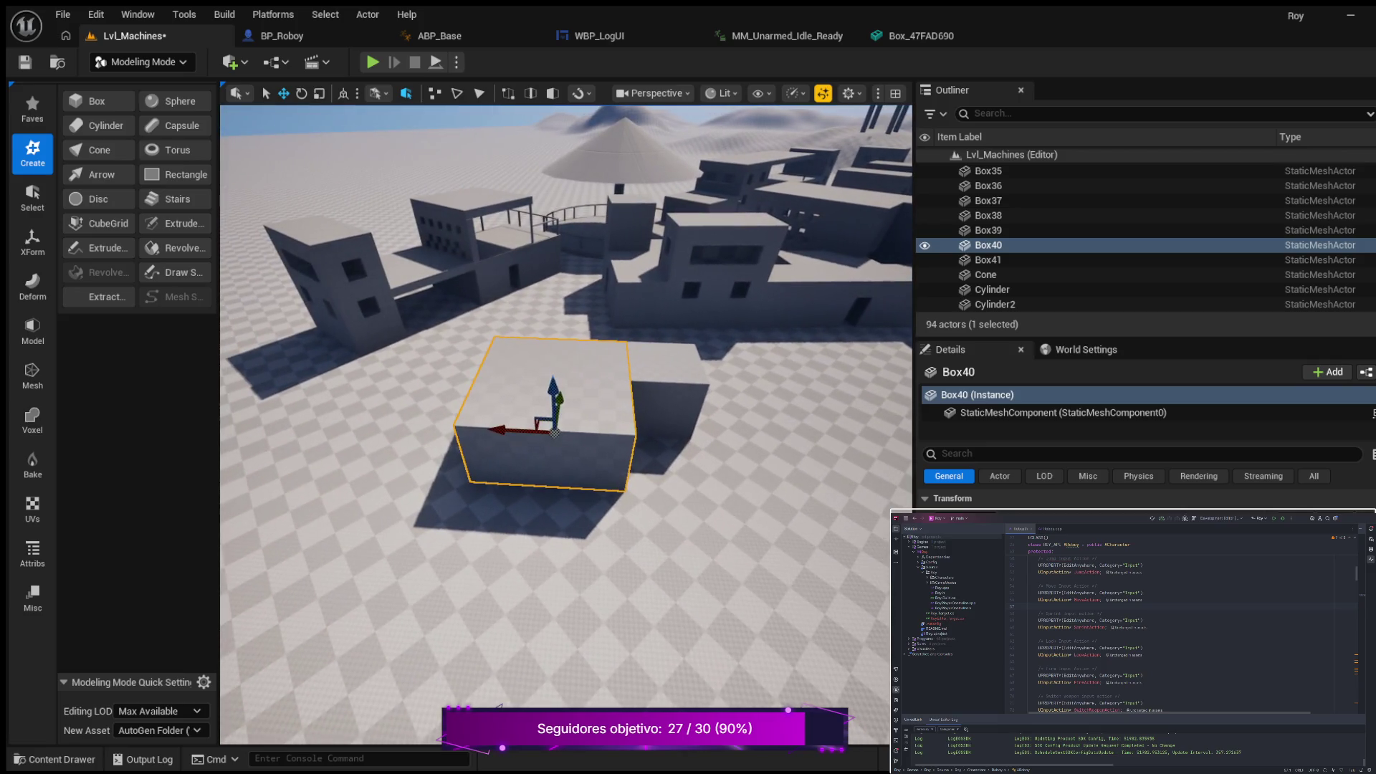
key(a)
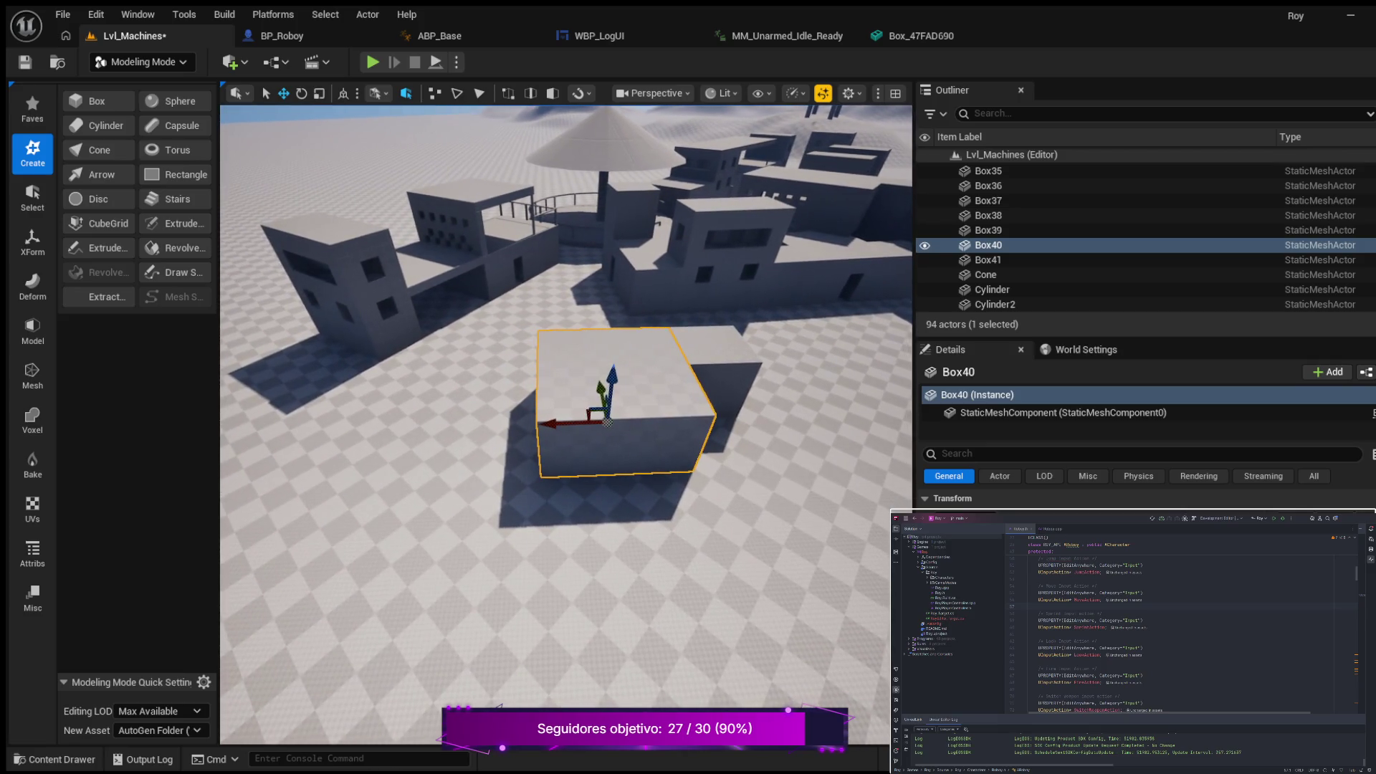
key(q)
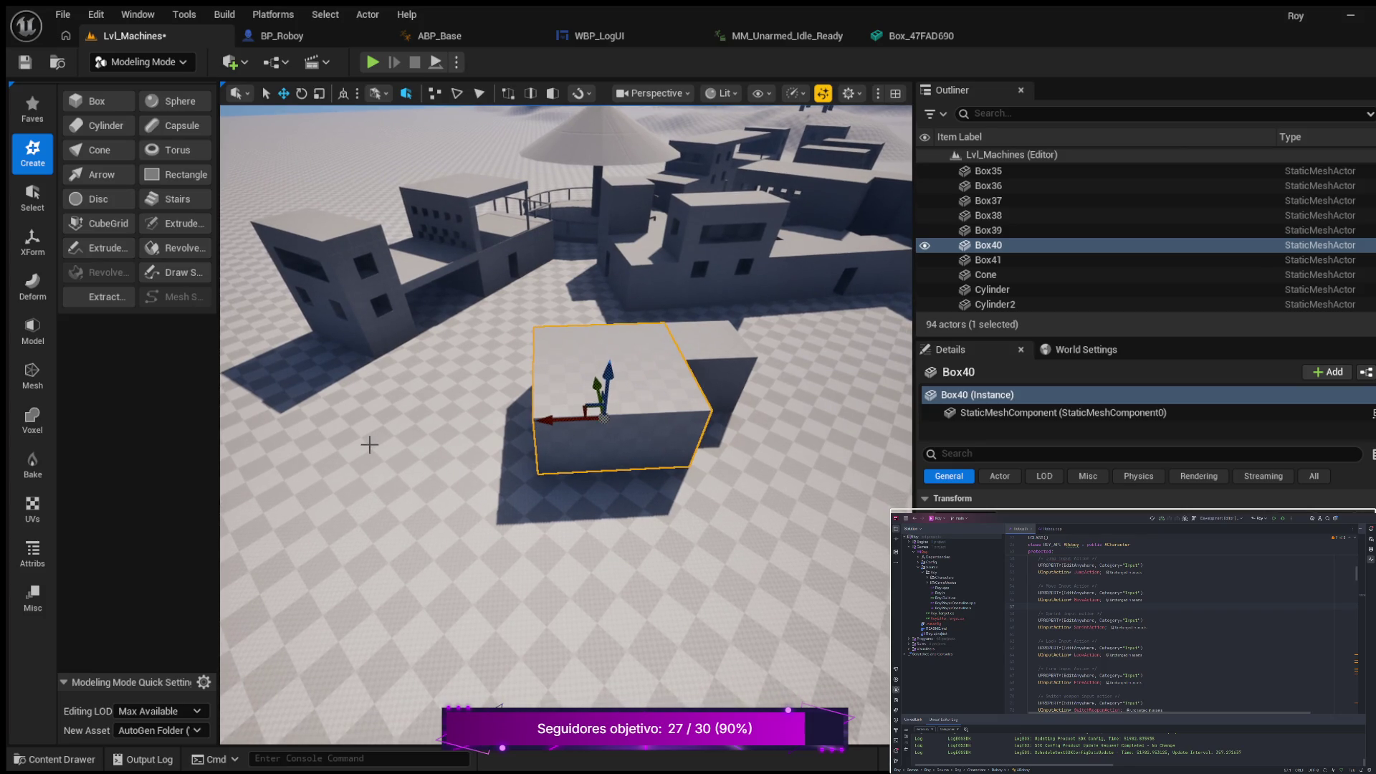
key(alt+j)
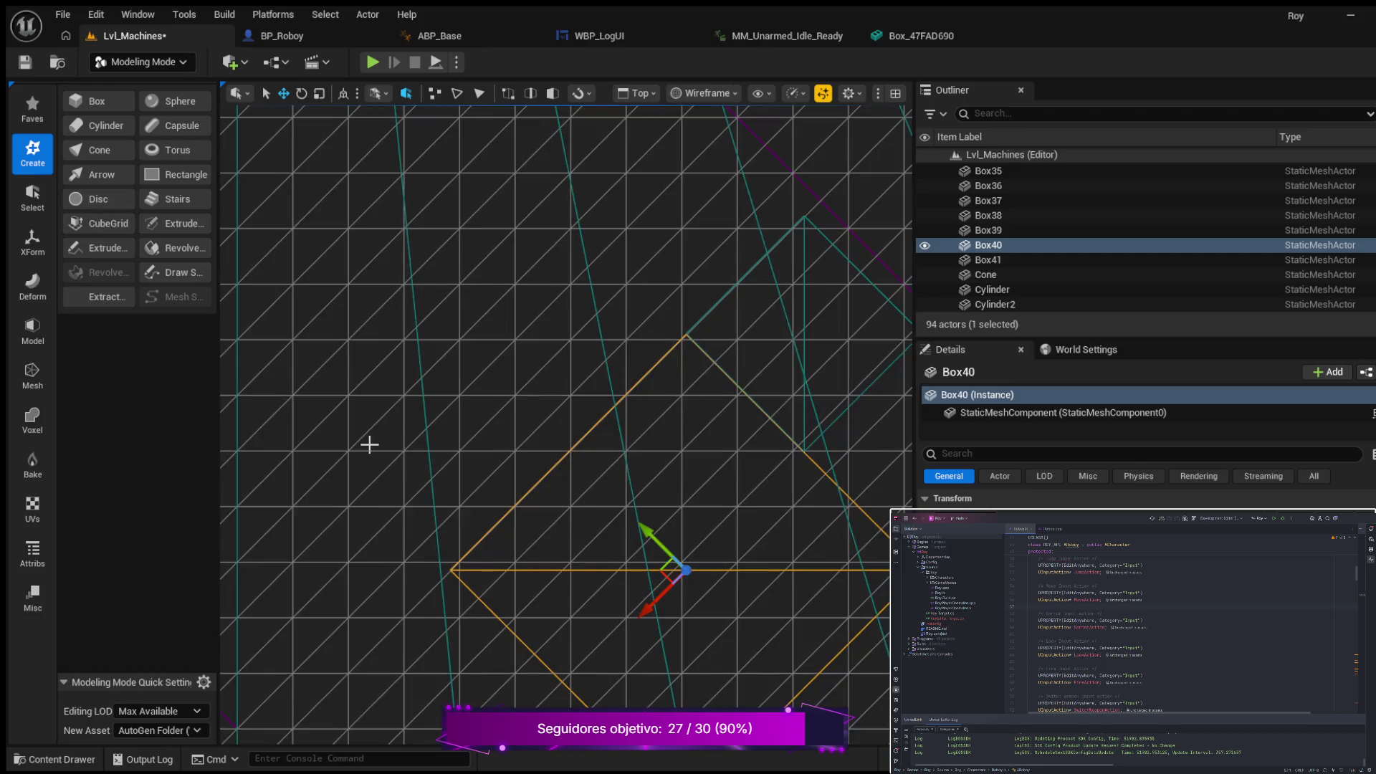
scroll(567, 459, down, 2)
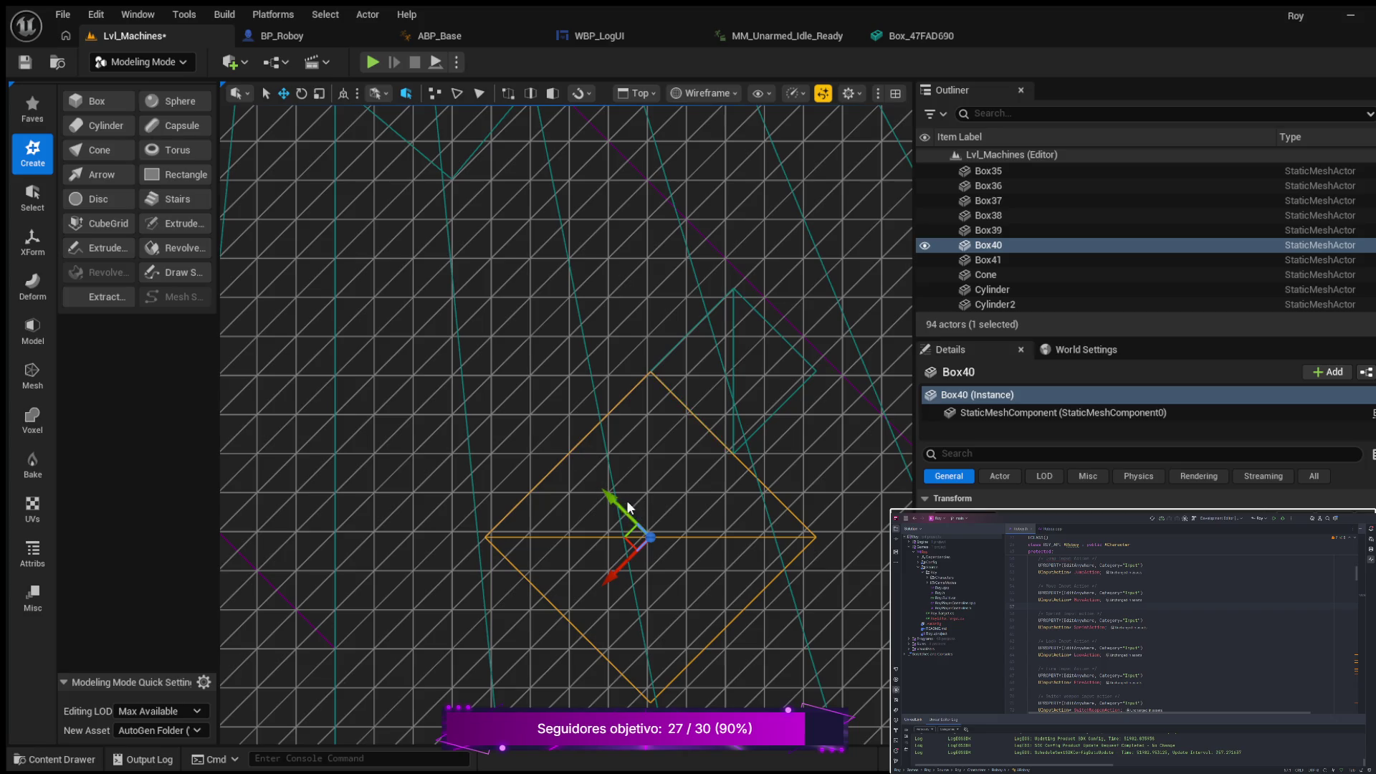
Step: Drag Box40 diagonally and along X toward the neighbouring wall box in the Top view
drag(612, 500, 716, 567)
drag(701, 654, 792, 591)
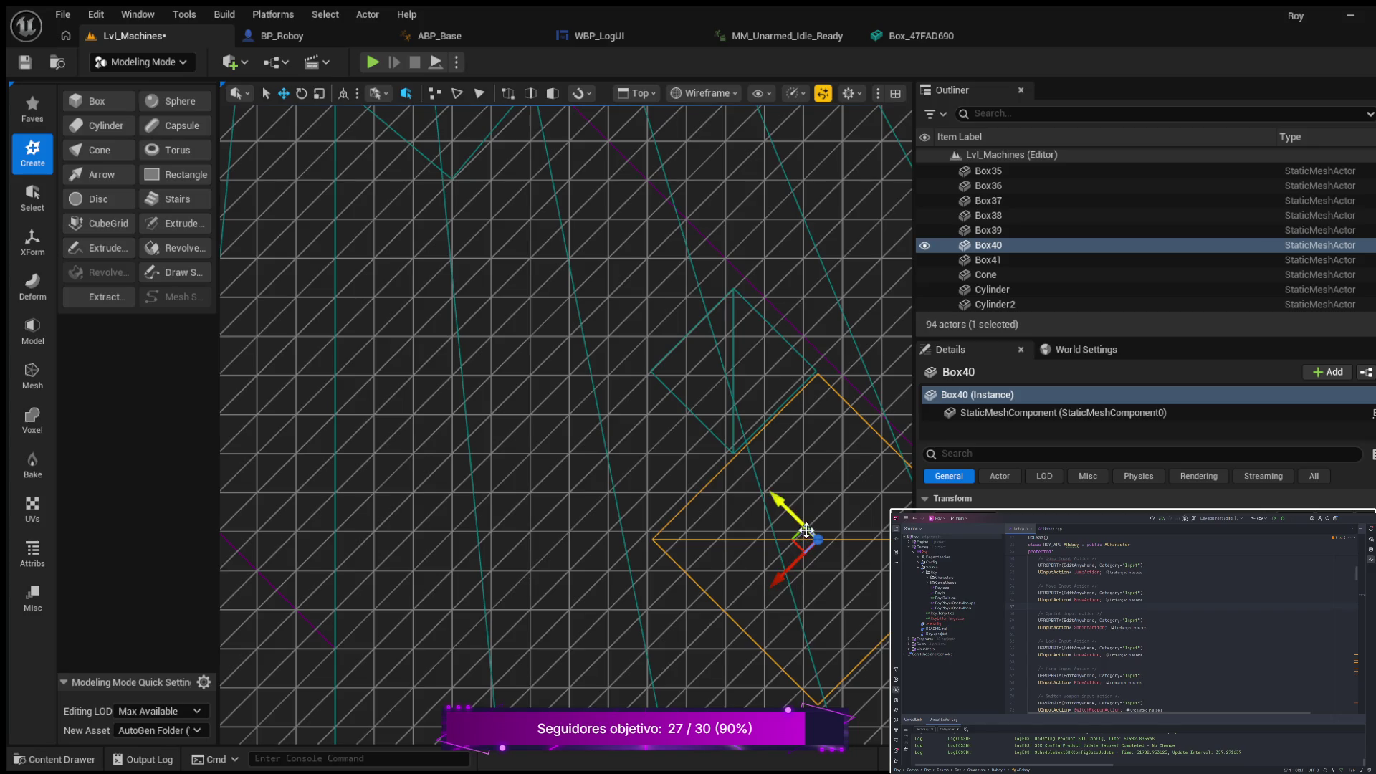
scroll(741, 543, down, 2)
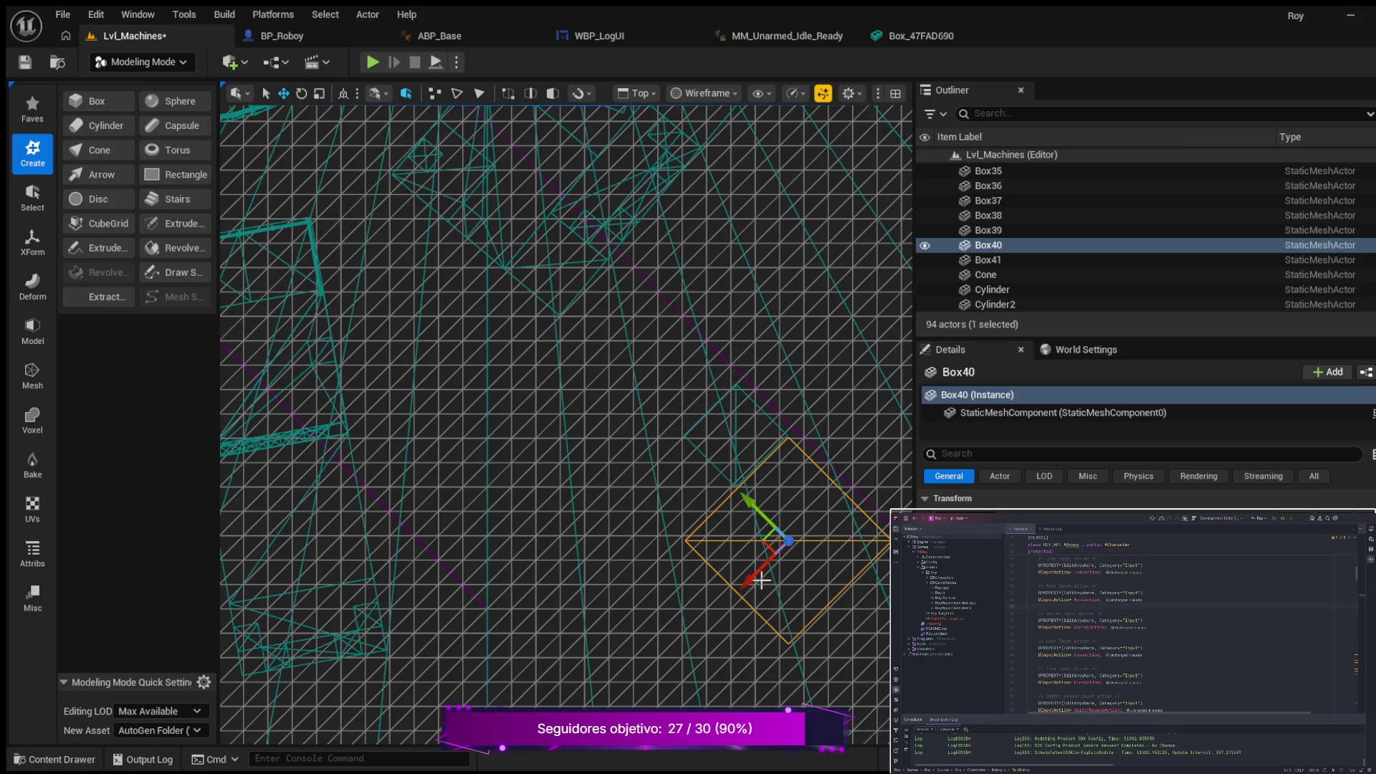
drag(749, 585, 802, 529)
Step: Nudge Box40 along Y and X to close the gap, then check it in lit perspective
scroll(791, 526, up, 3)
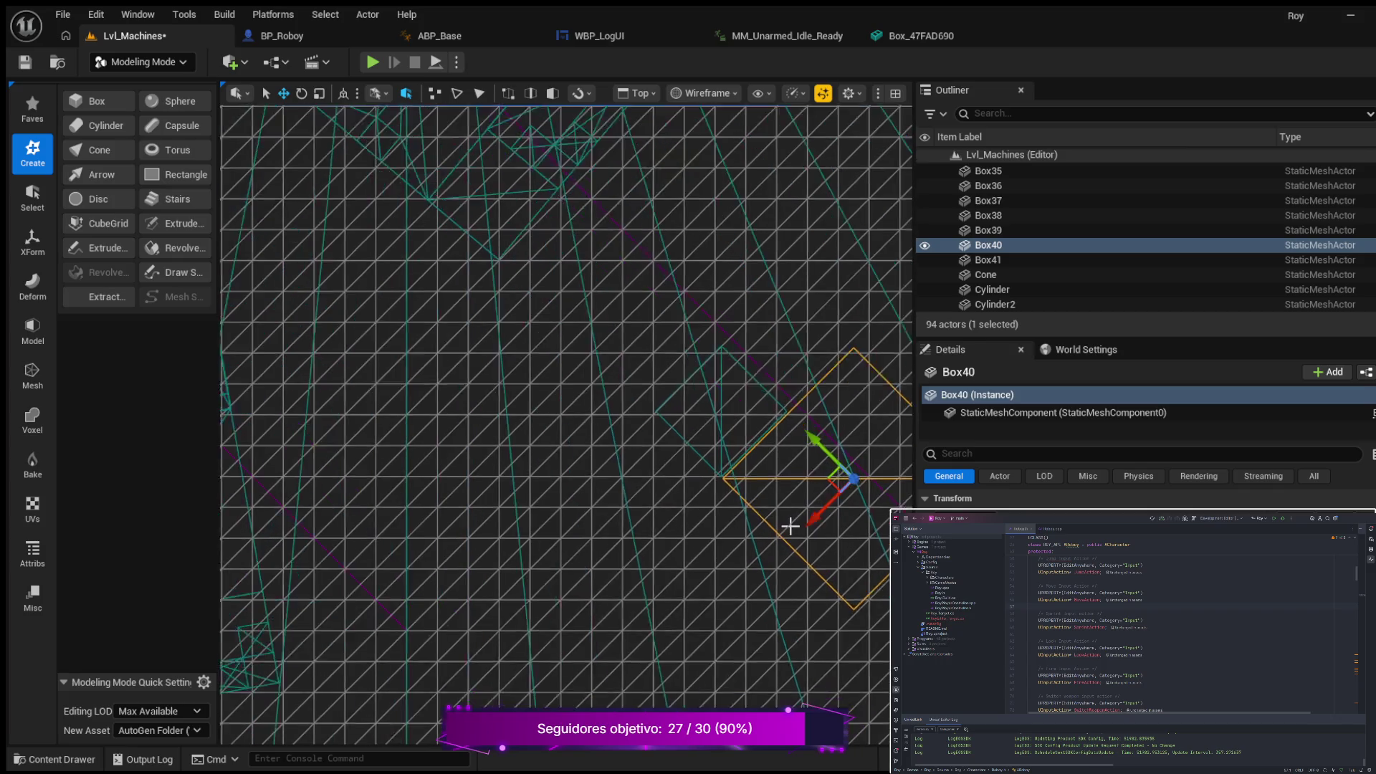
scroll(790, 525, up, 1)
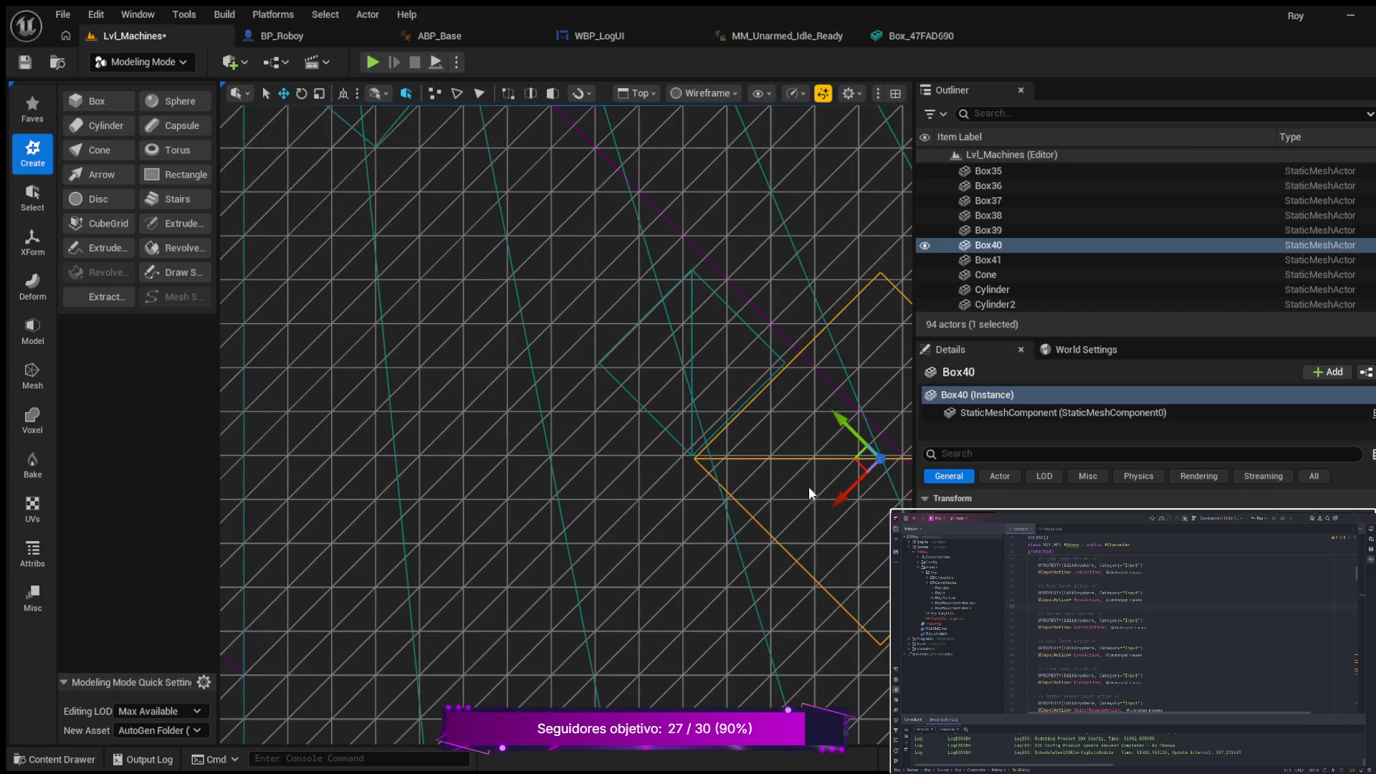
scroll(795, 476, up, 1)
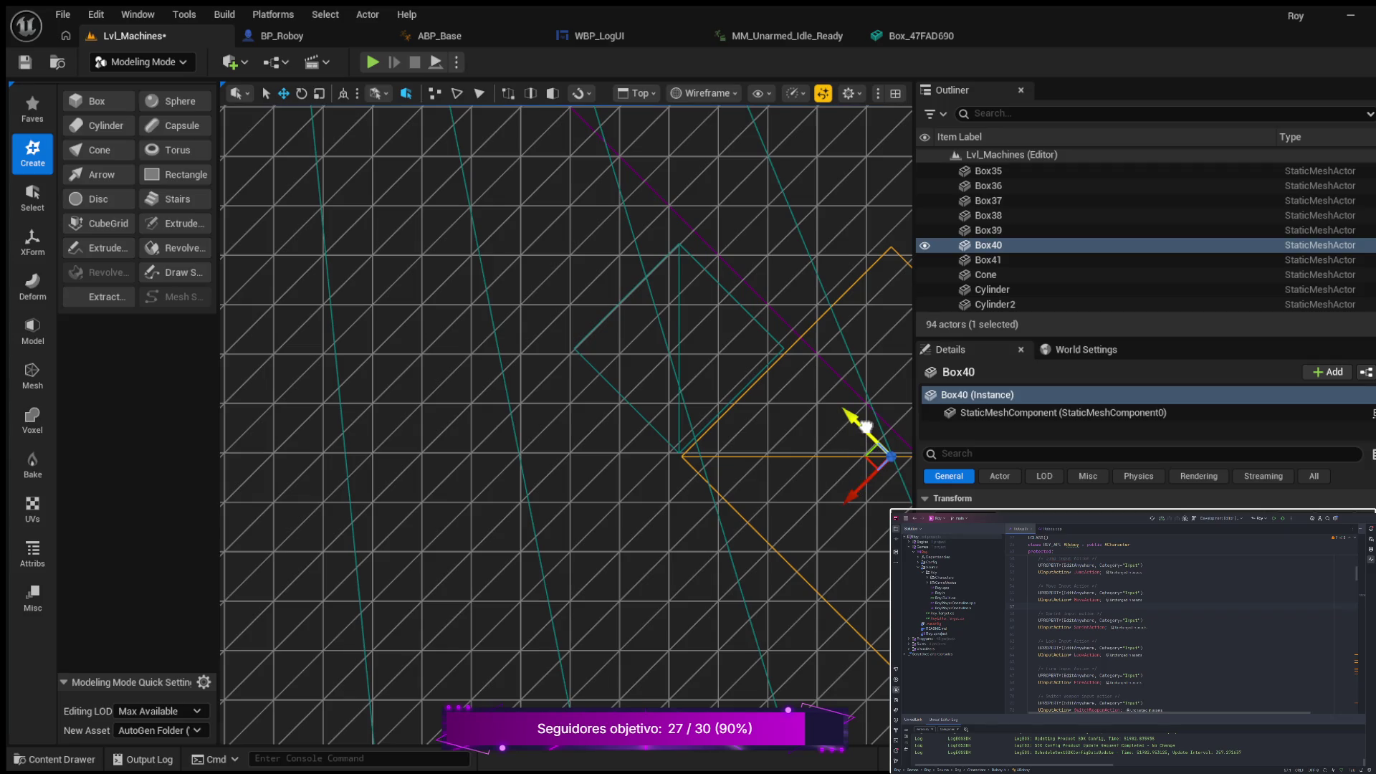
drag(866, 427, 864, 425)
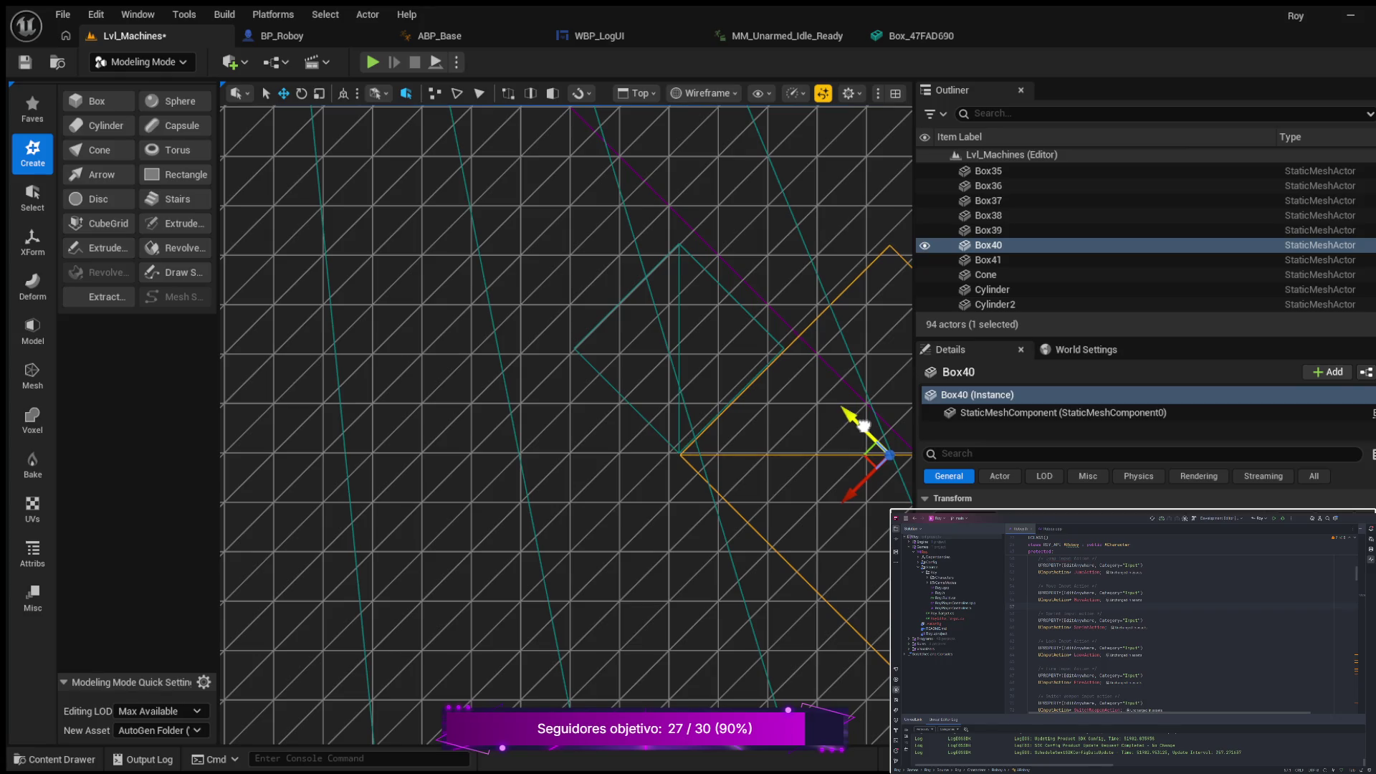
drag(843, 498, 847, 494)
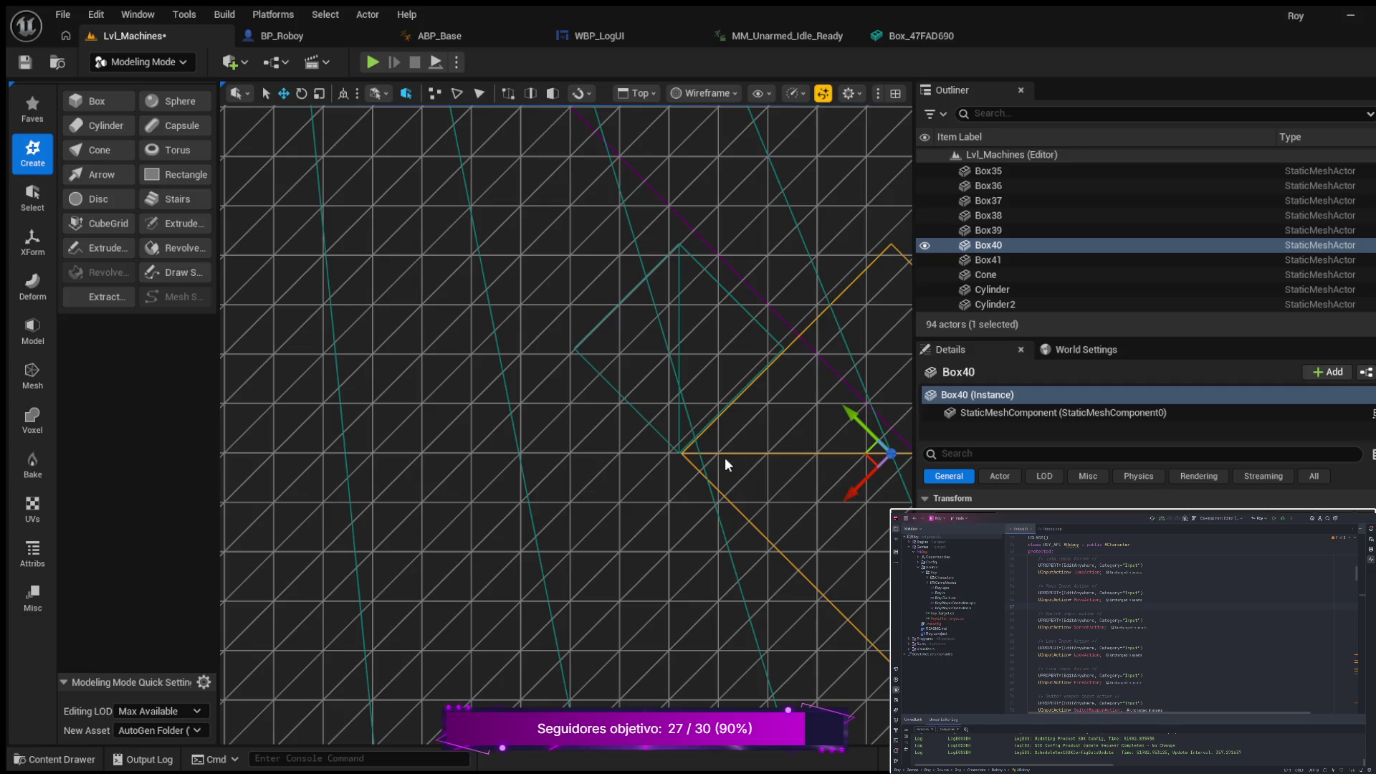
key(alt+g)
mouse_move(725, 458)
mouse_down()
mouse_move(605, 420)
mouse_move(473, 430)
mouse_move(567, 432)
mouse_up()
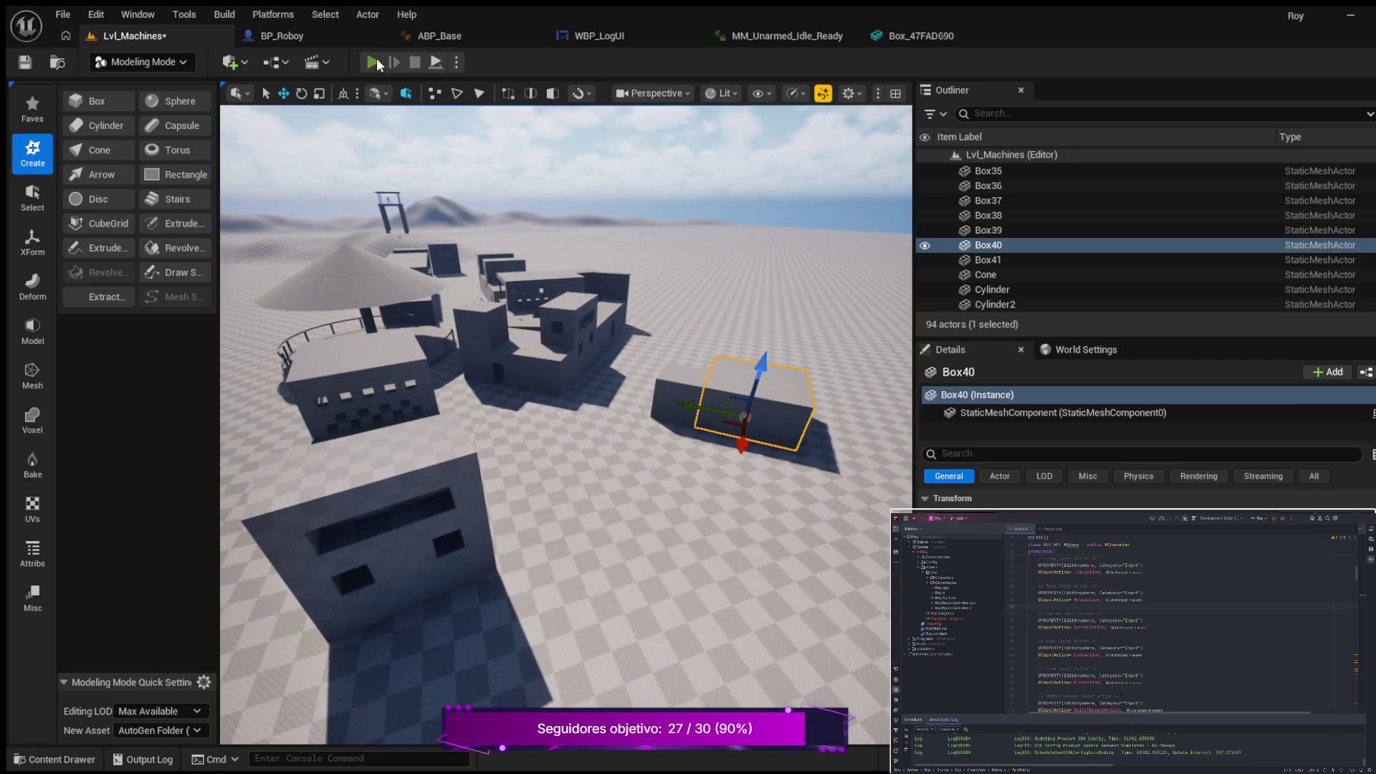
click(373, 62)
key(w)
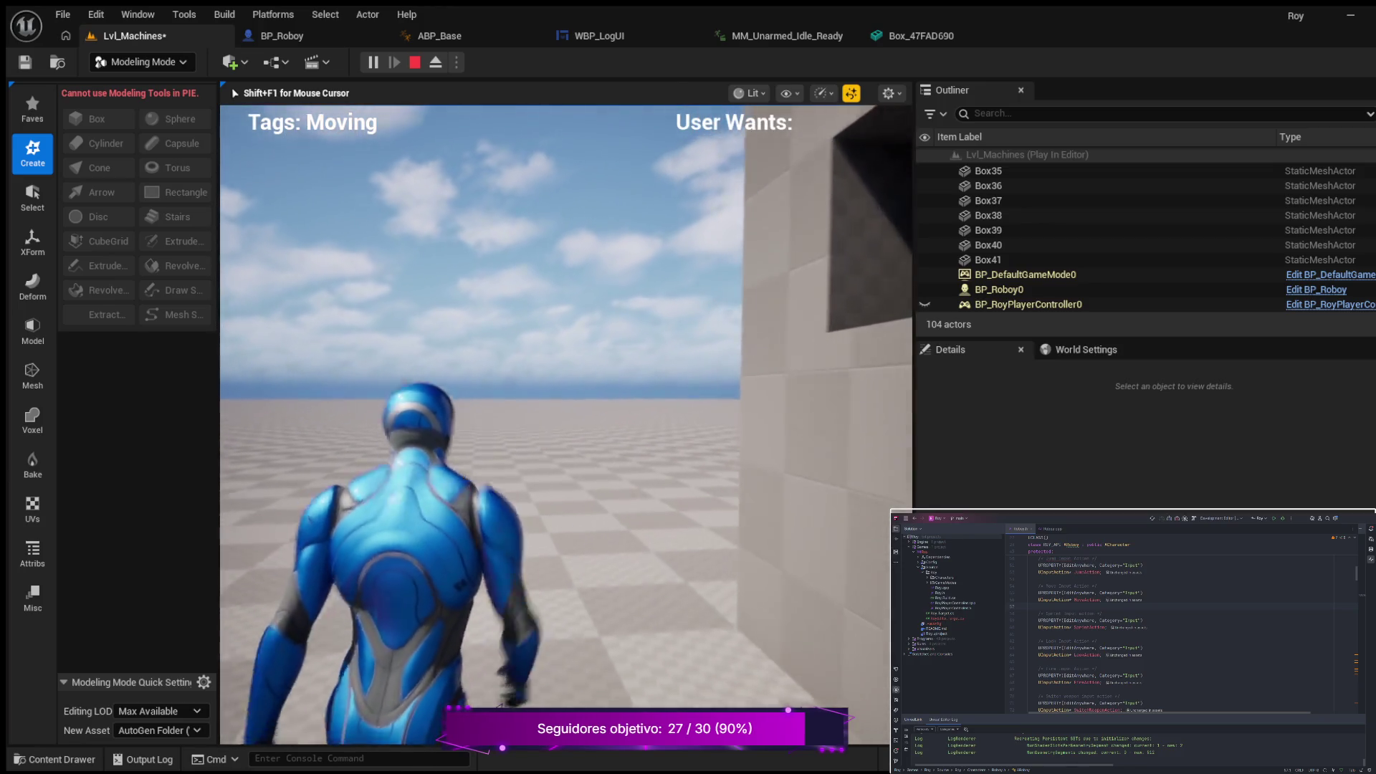
key(shift)
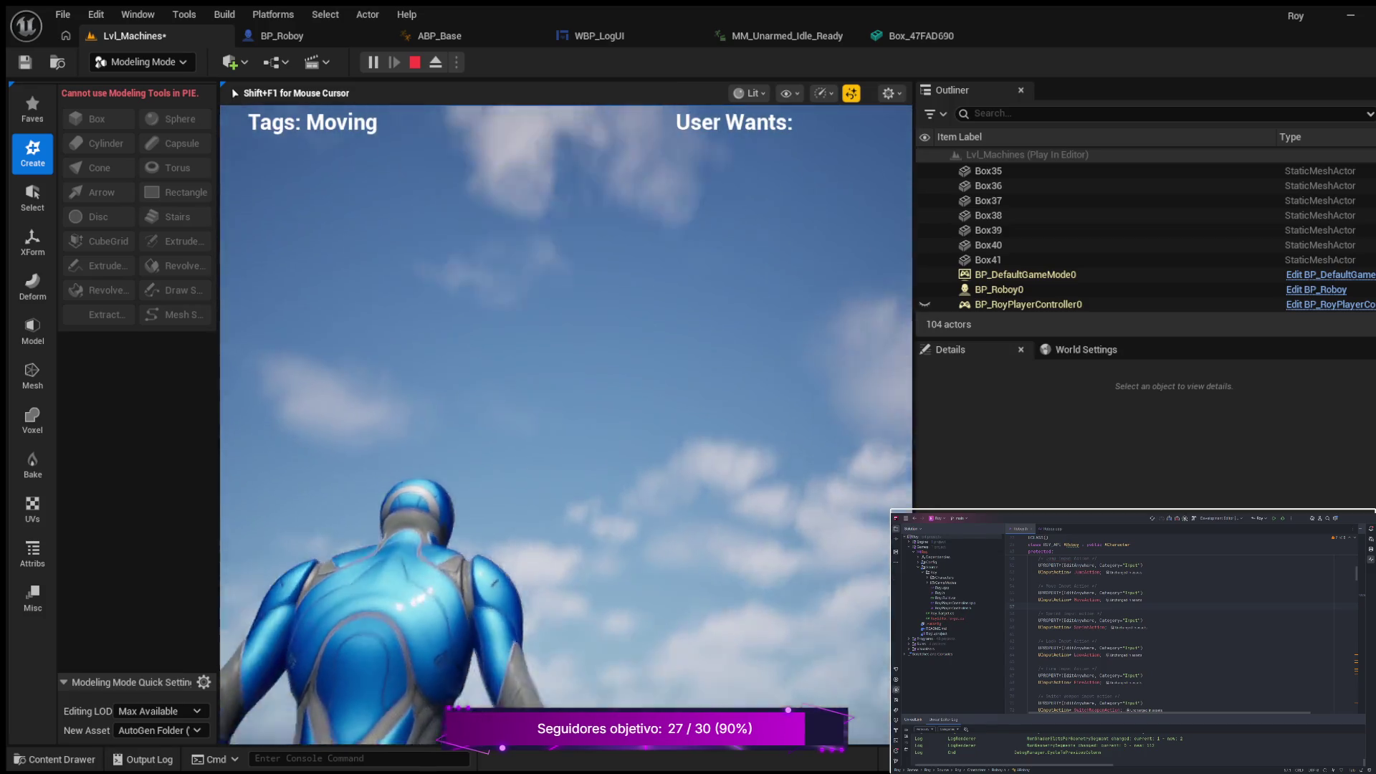
key(shift)
key(c)
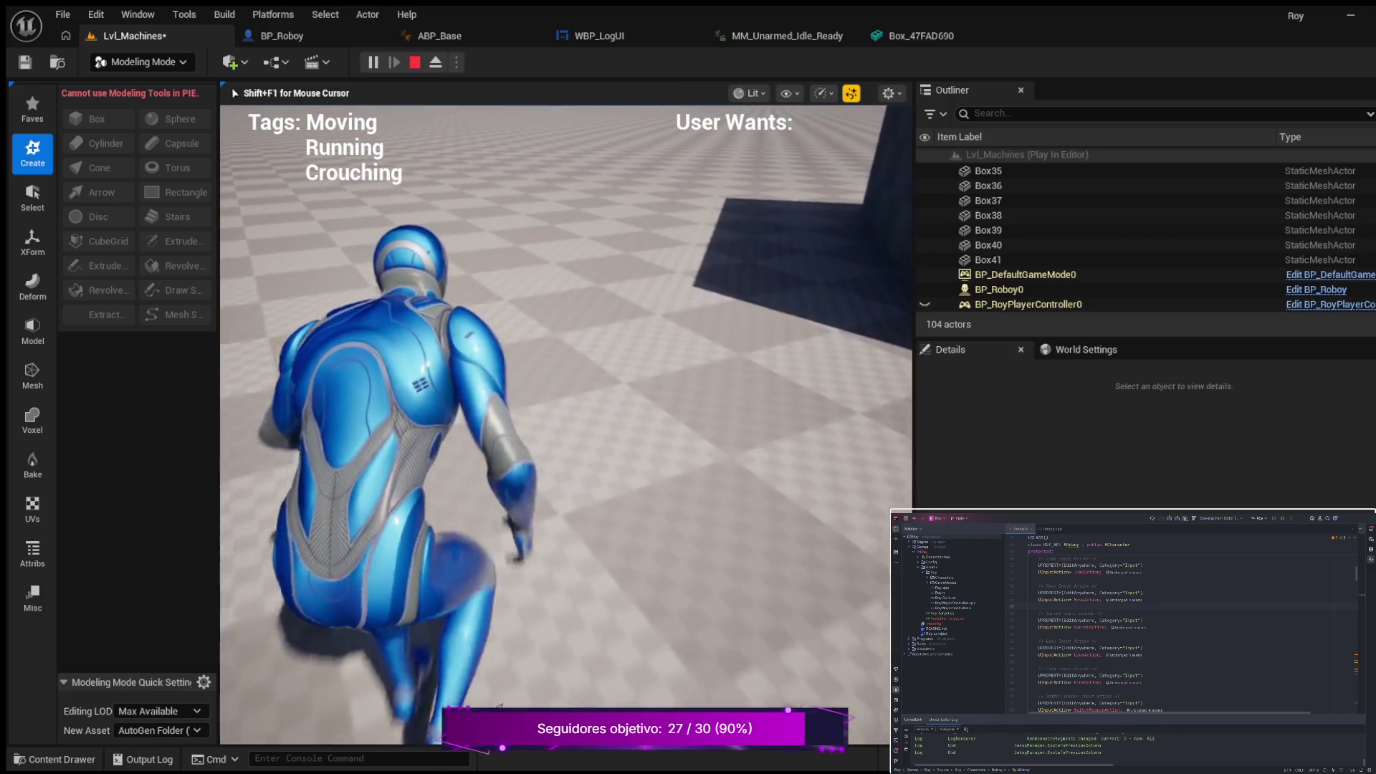
key(c)
key(shift)
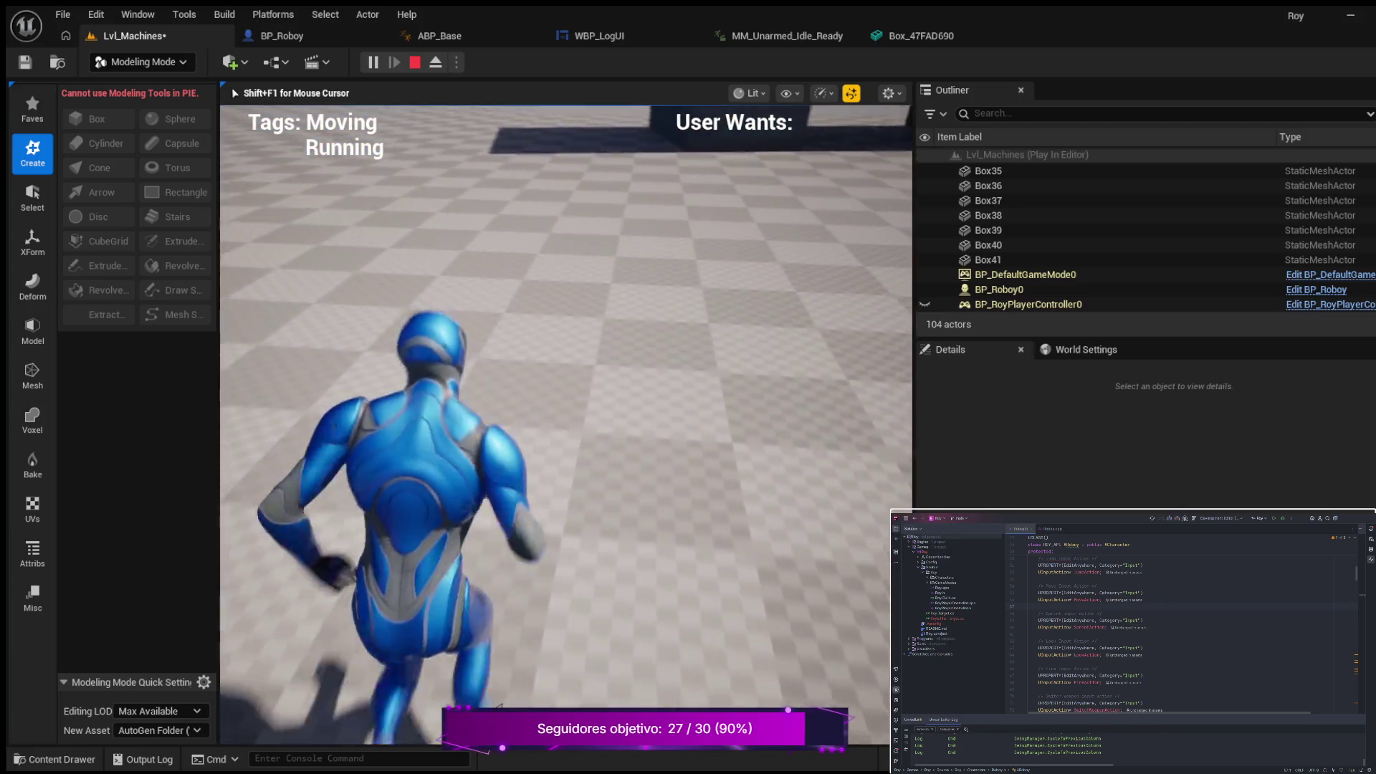
key(c)
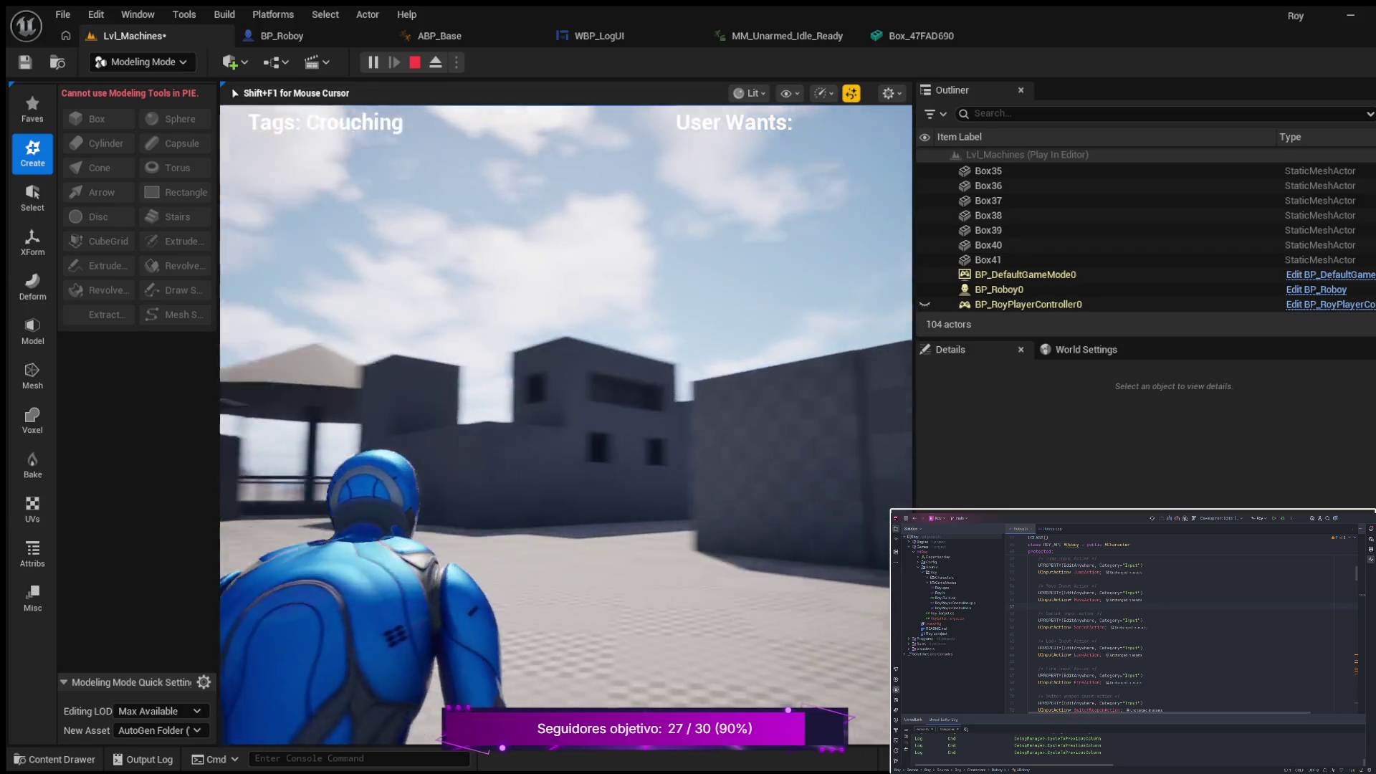
key(w)
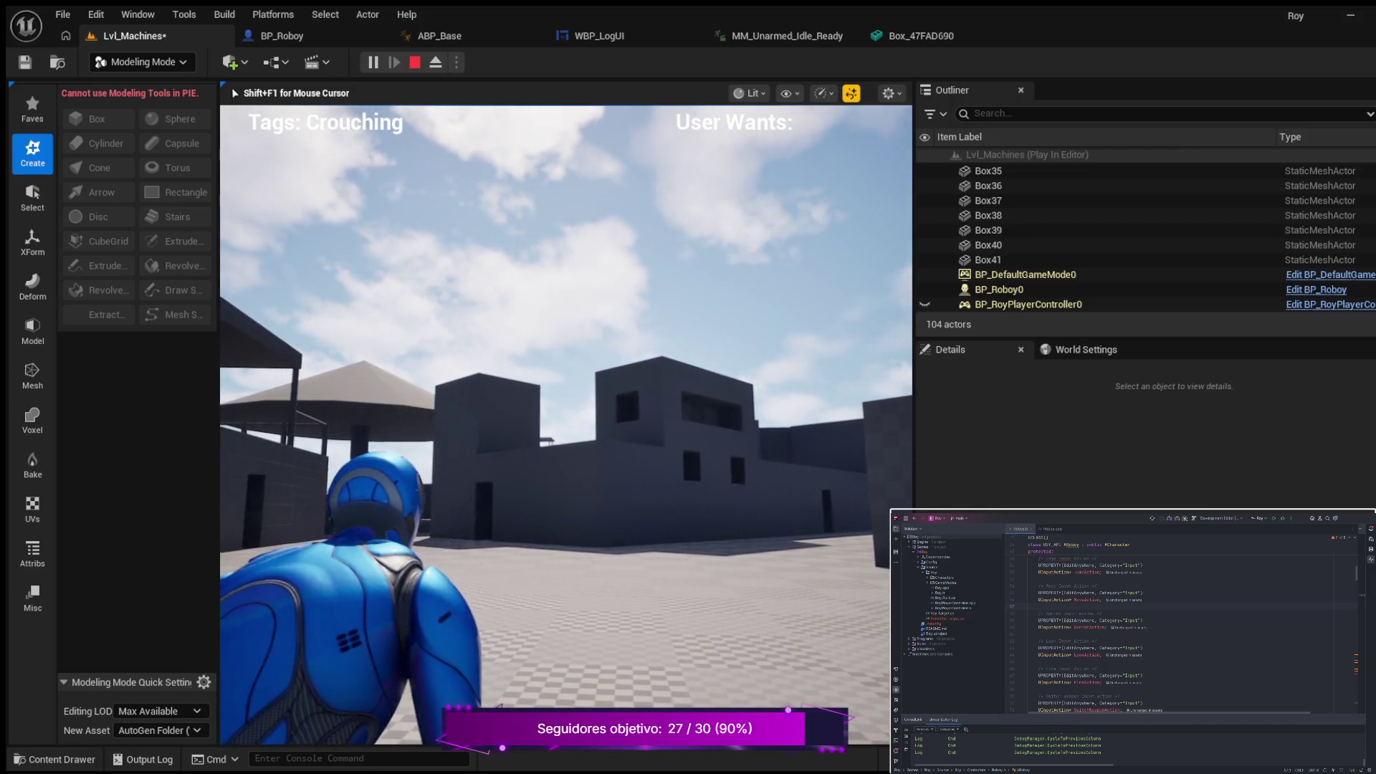
key(w)
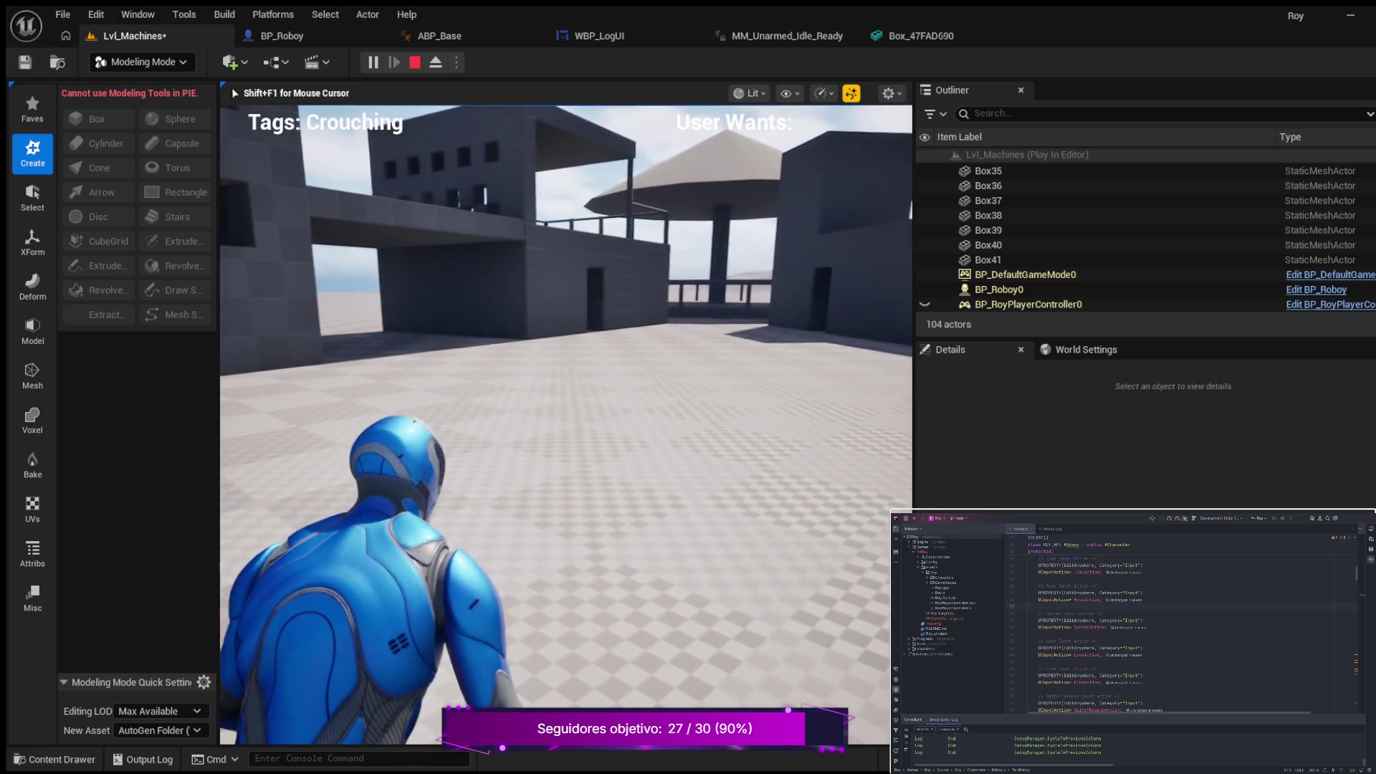
key(w)
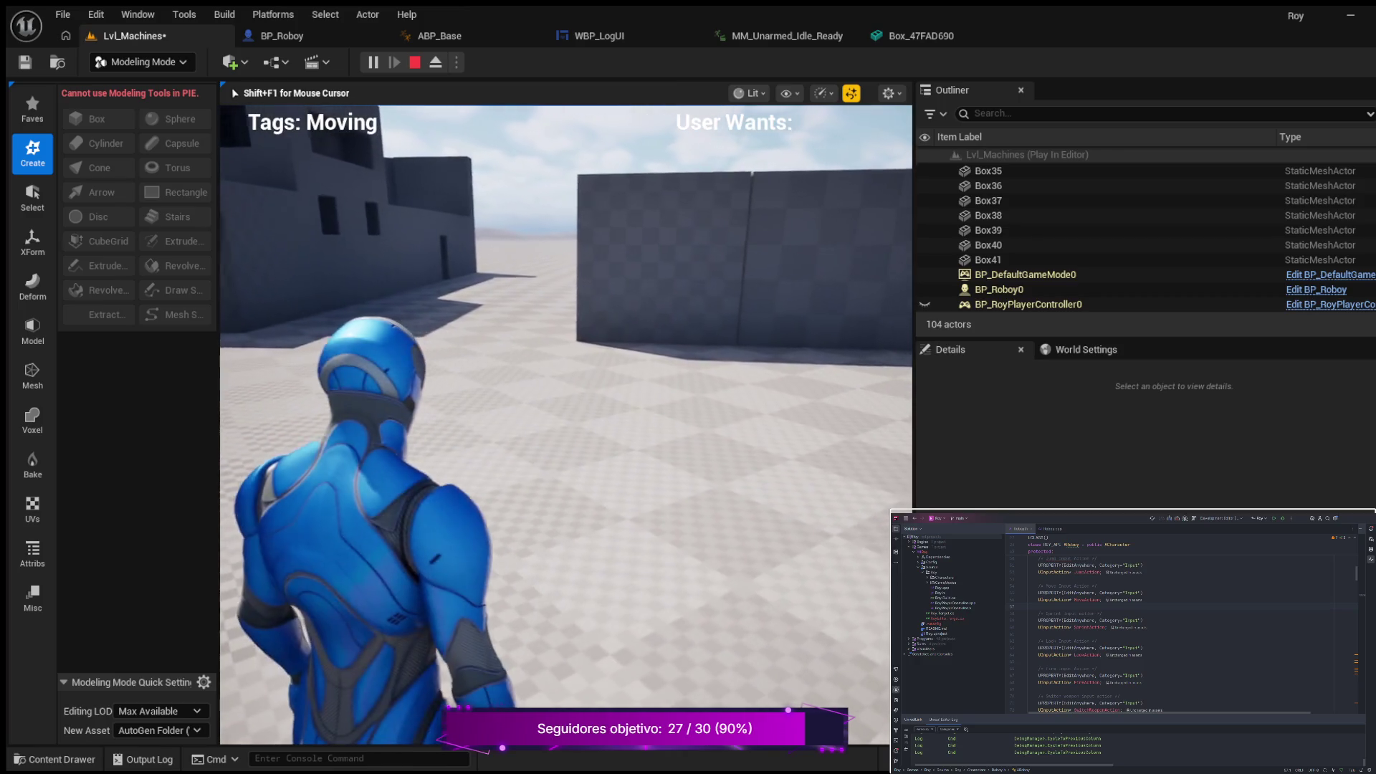
key(Escape)
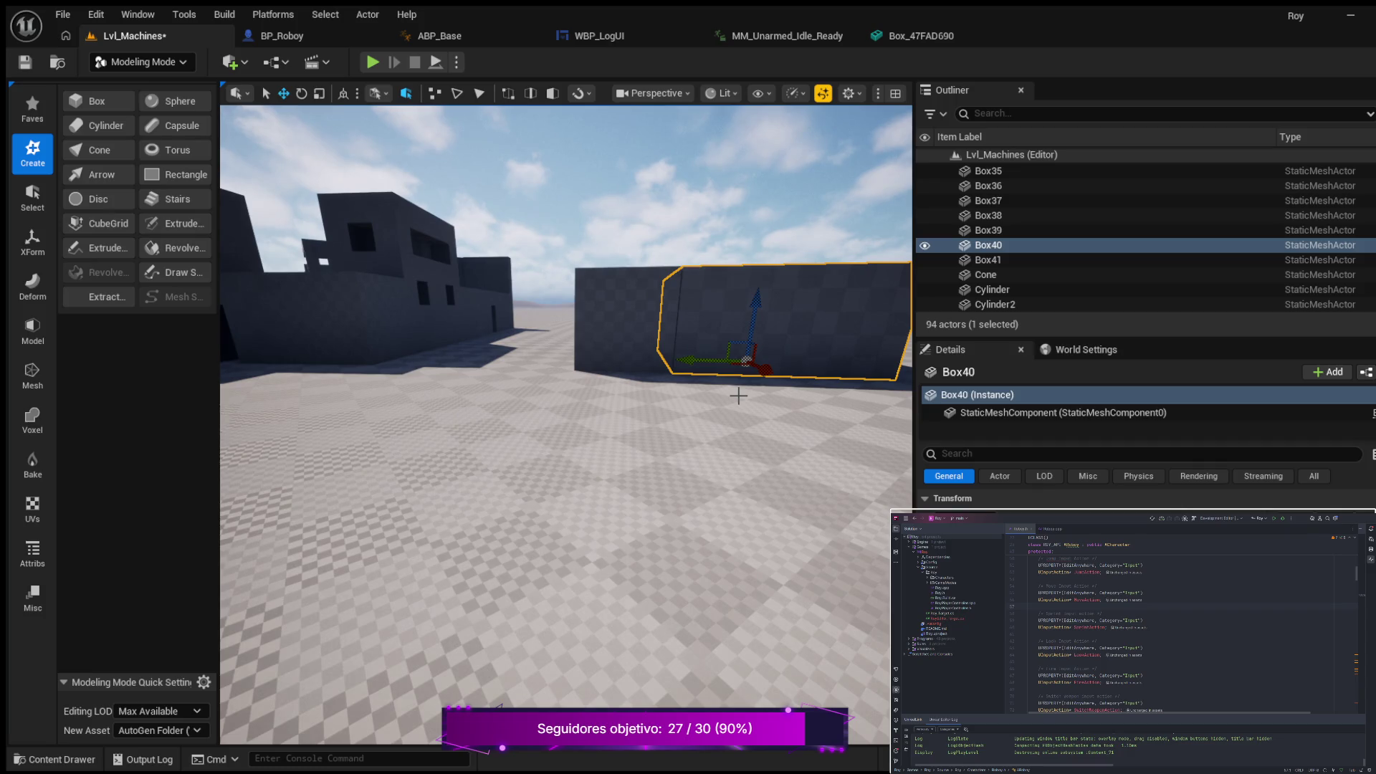
key(alt+j)
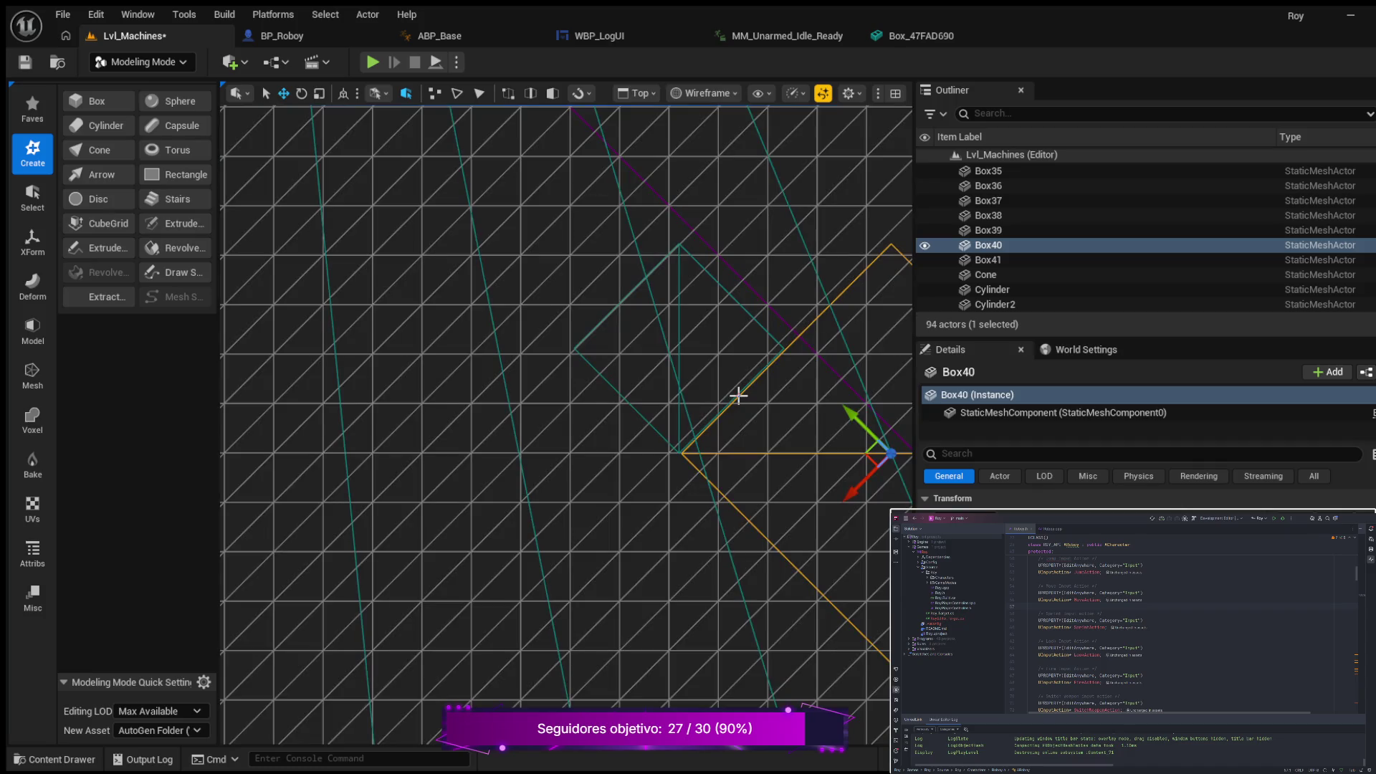
scroll(746, 409, up, 4)
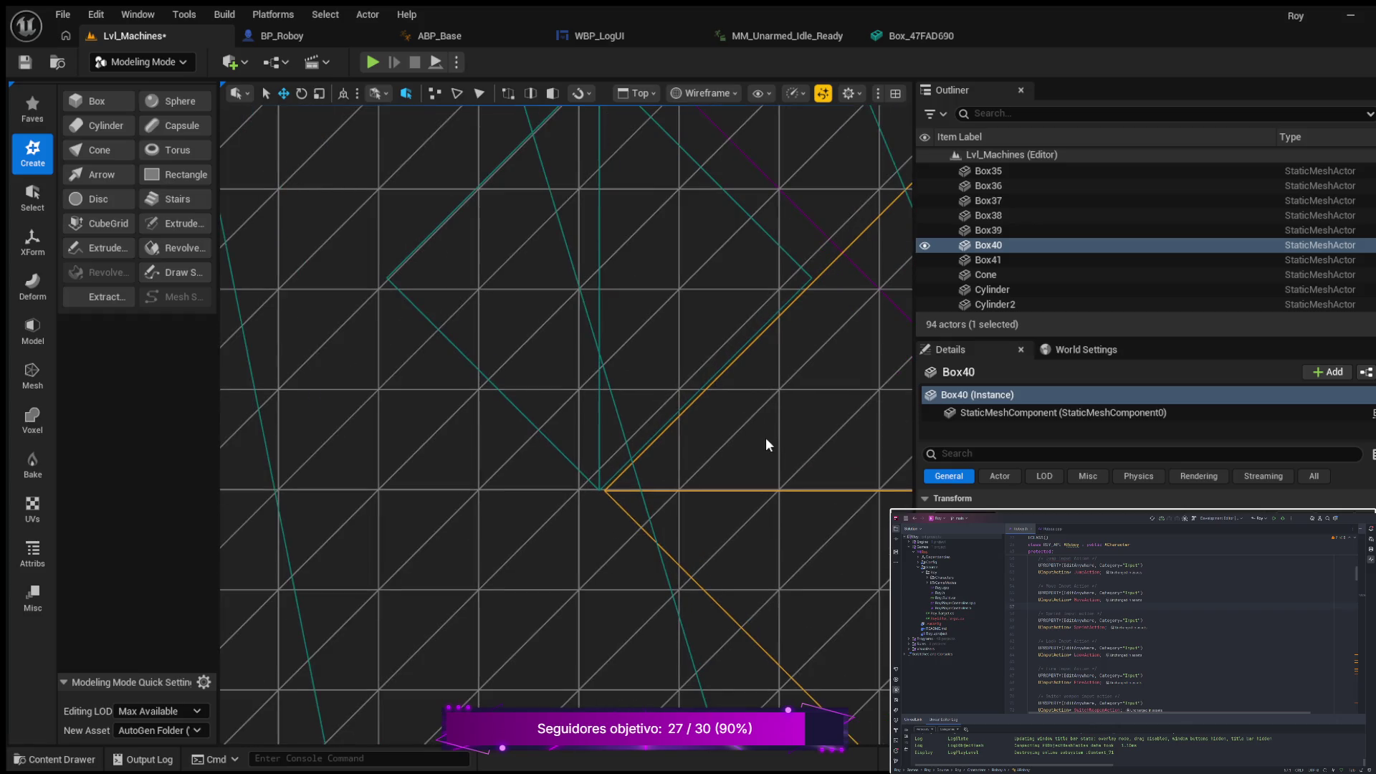
mouse_move(789, 449)
mouse_down()
mouse_move(531, 449)
mouse_move(518, 433)
mouse_up()
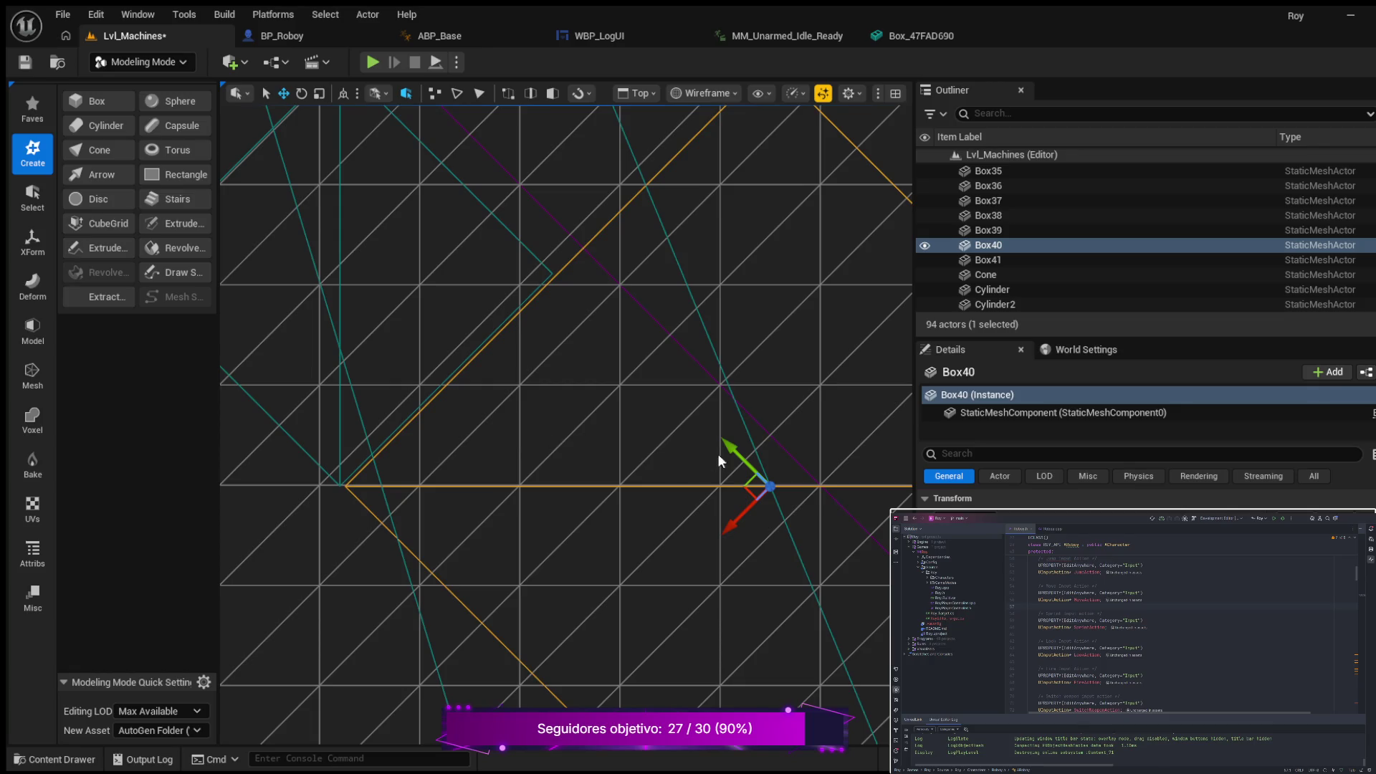
drag(729, 448, 726, 446)
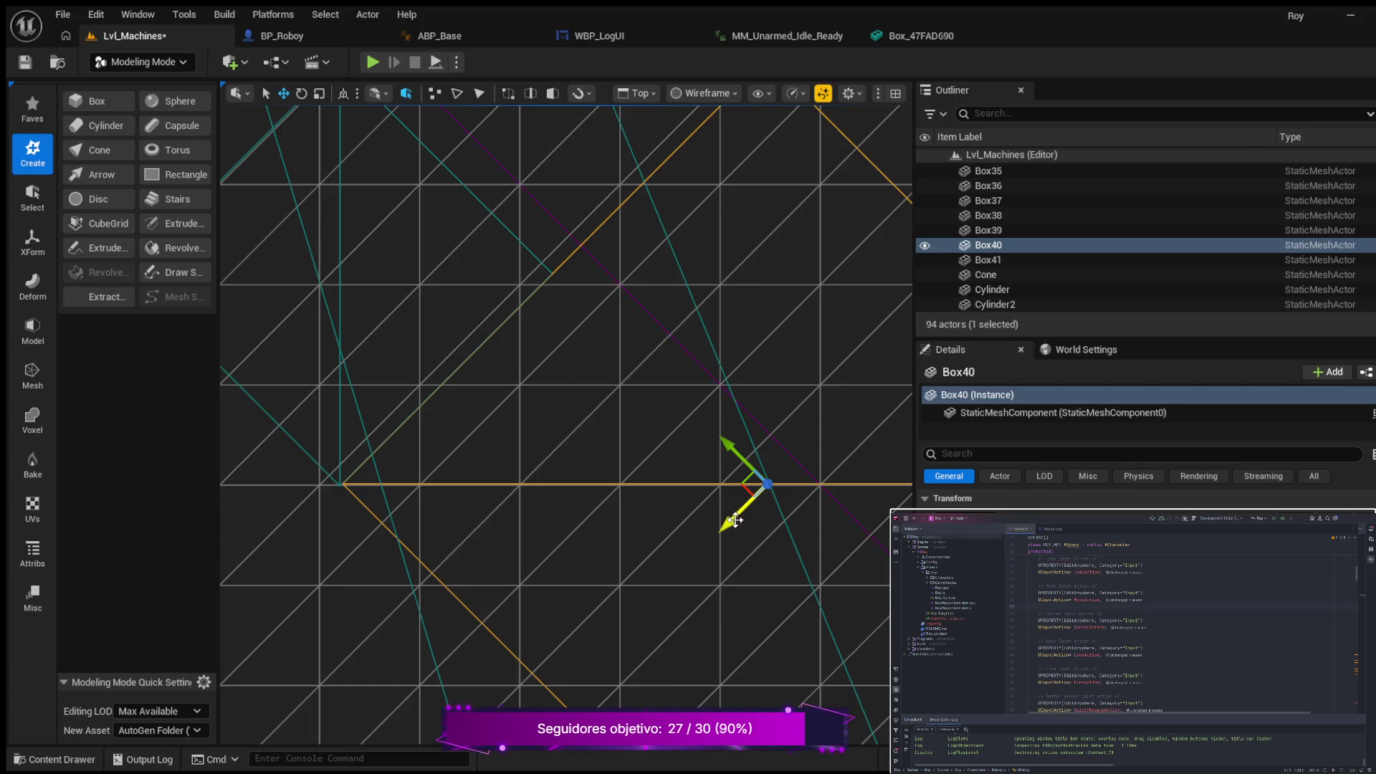
drag(729, 526, 726, 527)
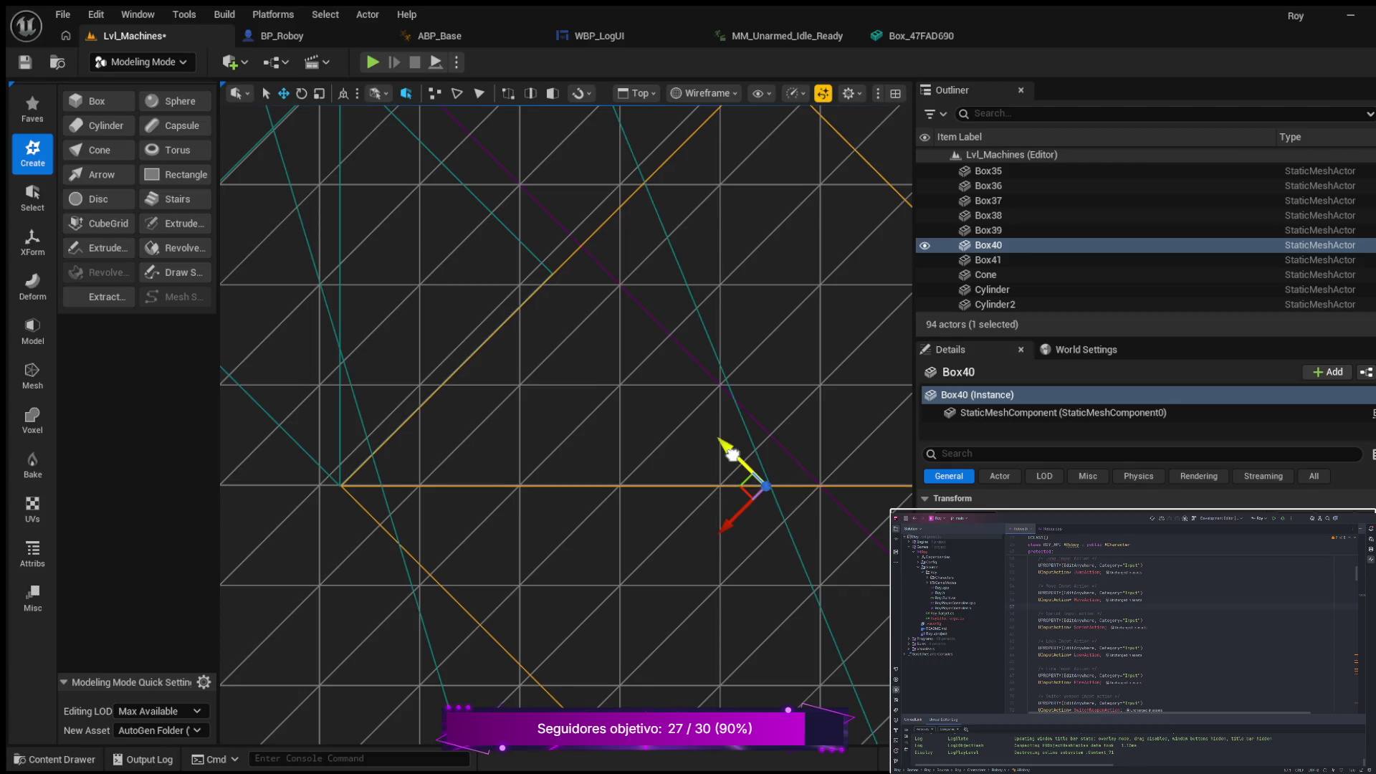
scroll(465, 354, up, 3)
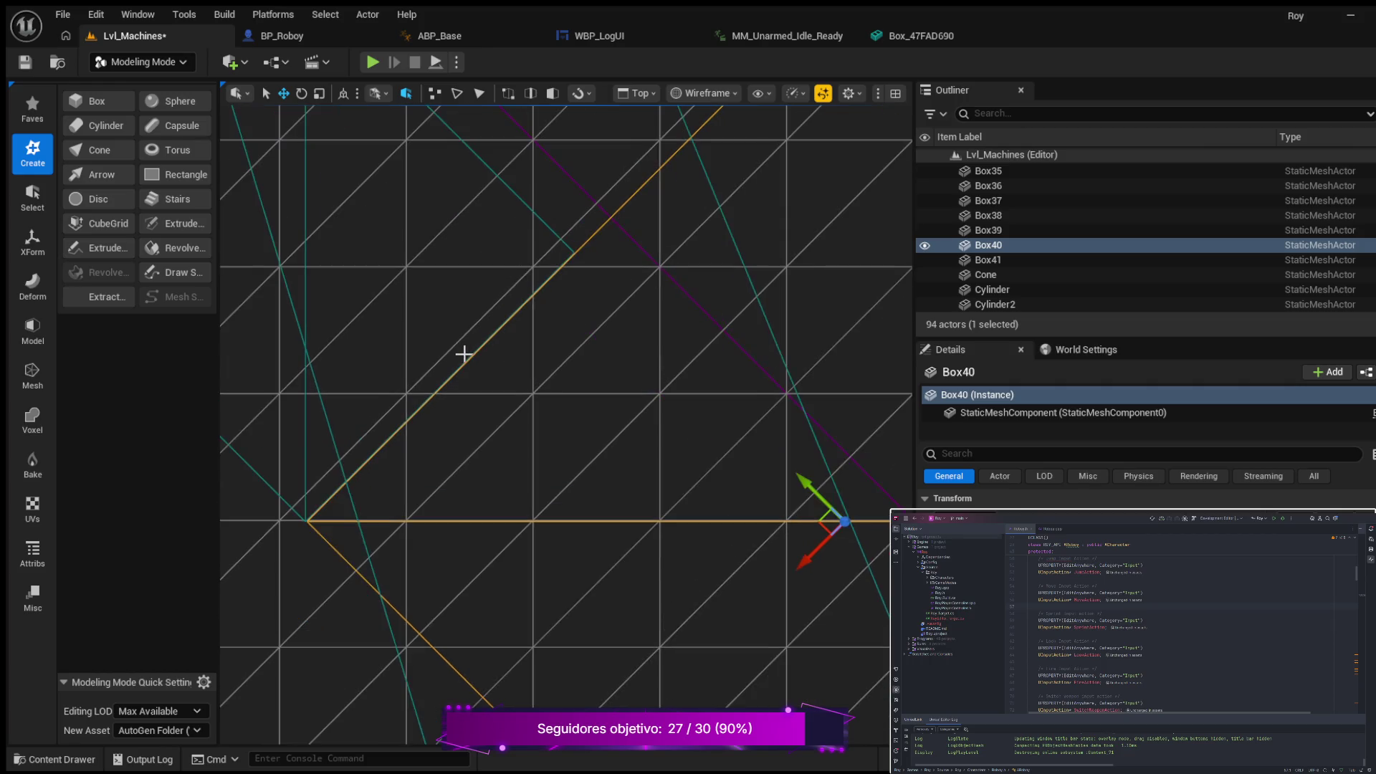
scroll(488, 356, down, 8)
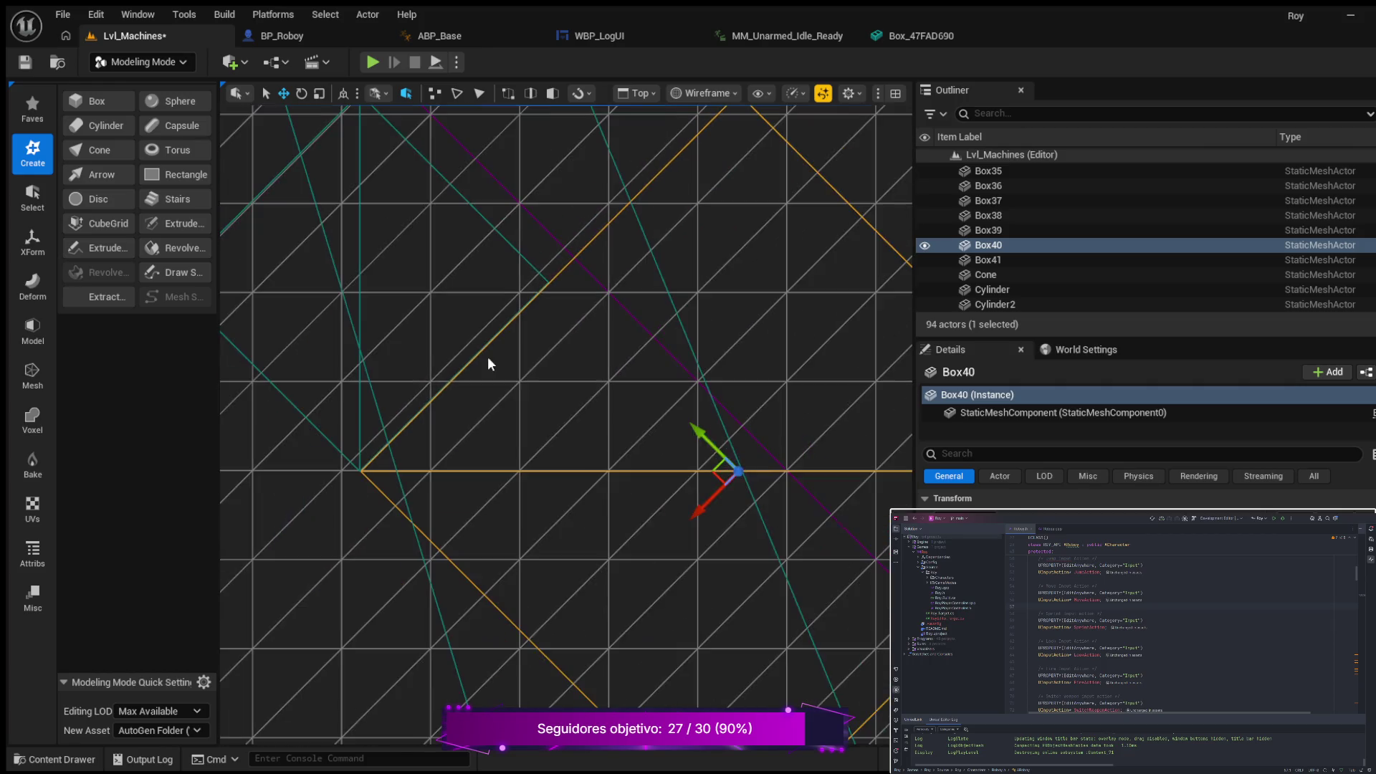
scroll(574, 367, down, 5)
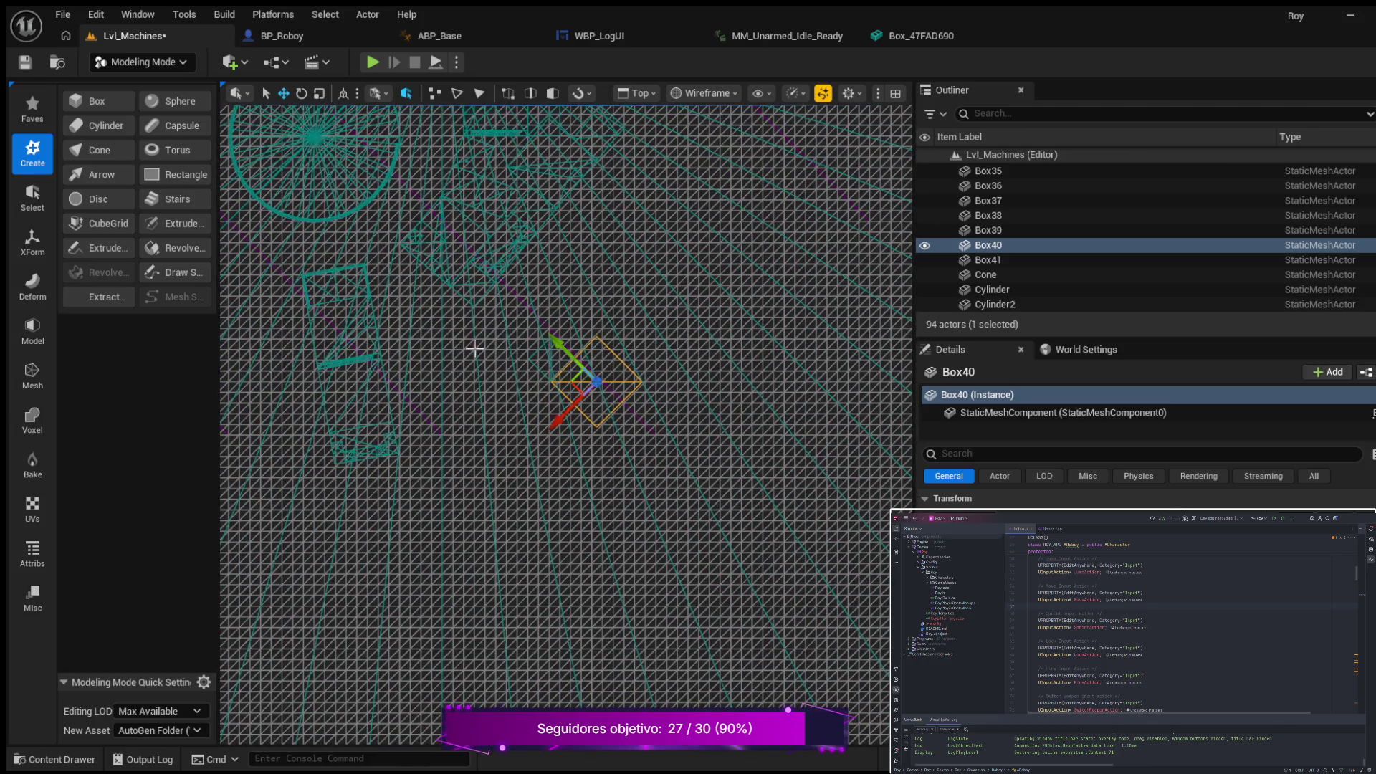
Step: Bring Box40 into the Top view and nudge it slightly along Y toward the neighbouring box
scroll(490, 333, up, 2)
mouse_move(484, 341)
mouse_down()
mouse_move(636, 357)
mouse_move(656, 388)
mouse_up()
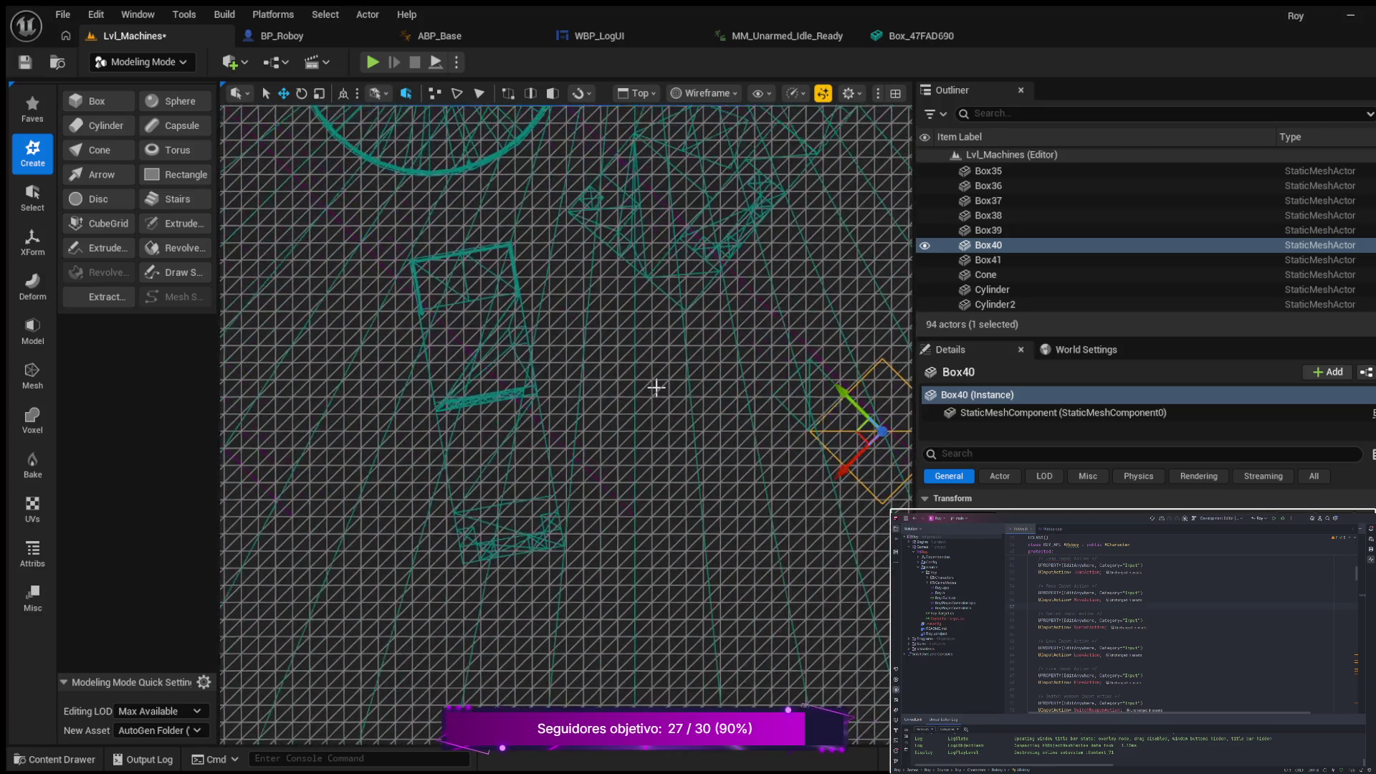
drag(745, 405, 485, 353)
scroll(485, 353, up, 3)
mouse_move(534, 398)
mouse_down()
mouse_move(364, 345)
mouse_move(401, 307)
mouse_up()
scroll(433, 378, up, 4)
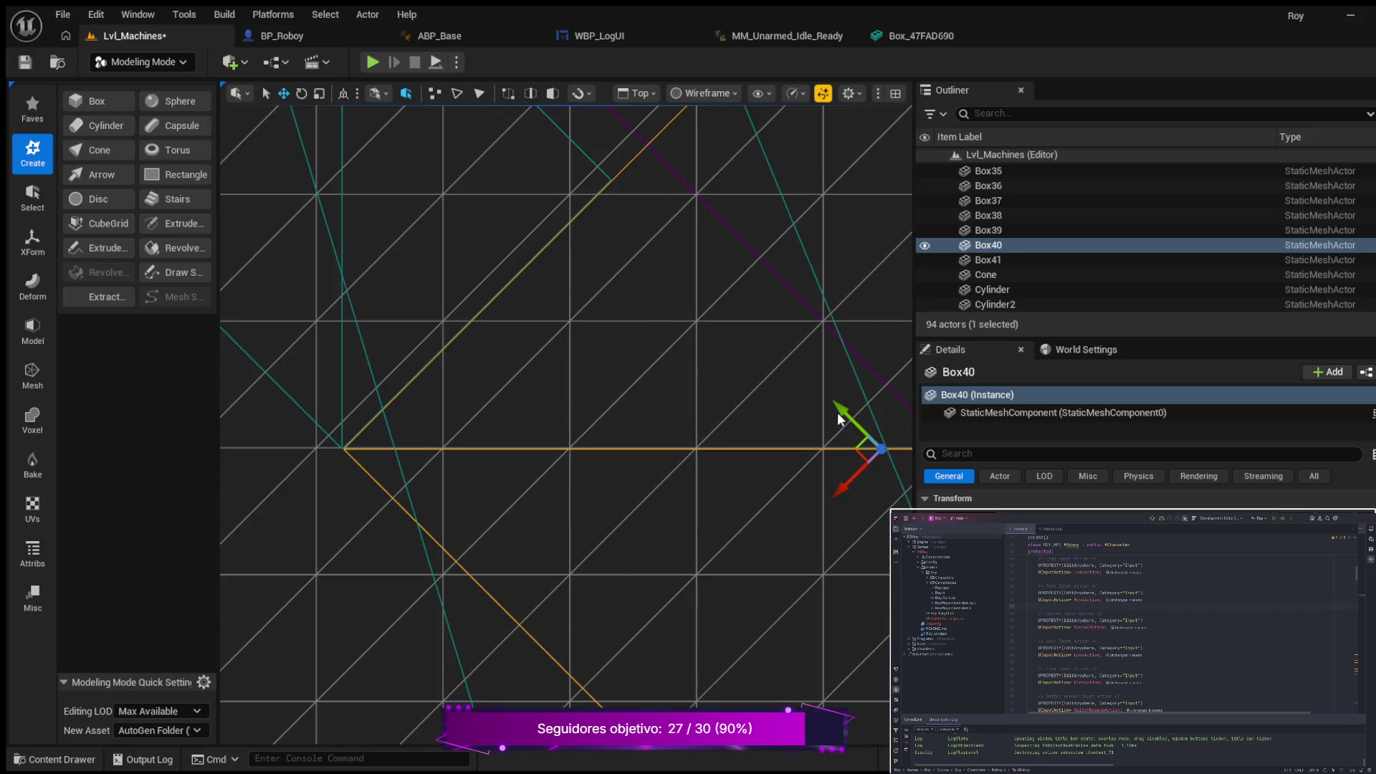
drag(842, 412, 843, 413)
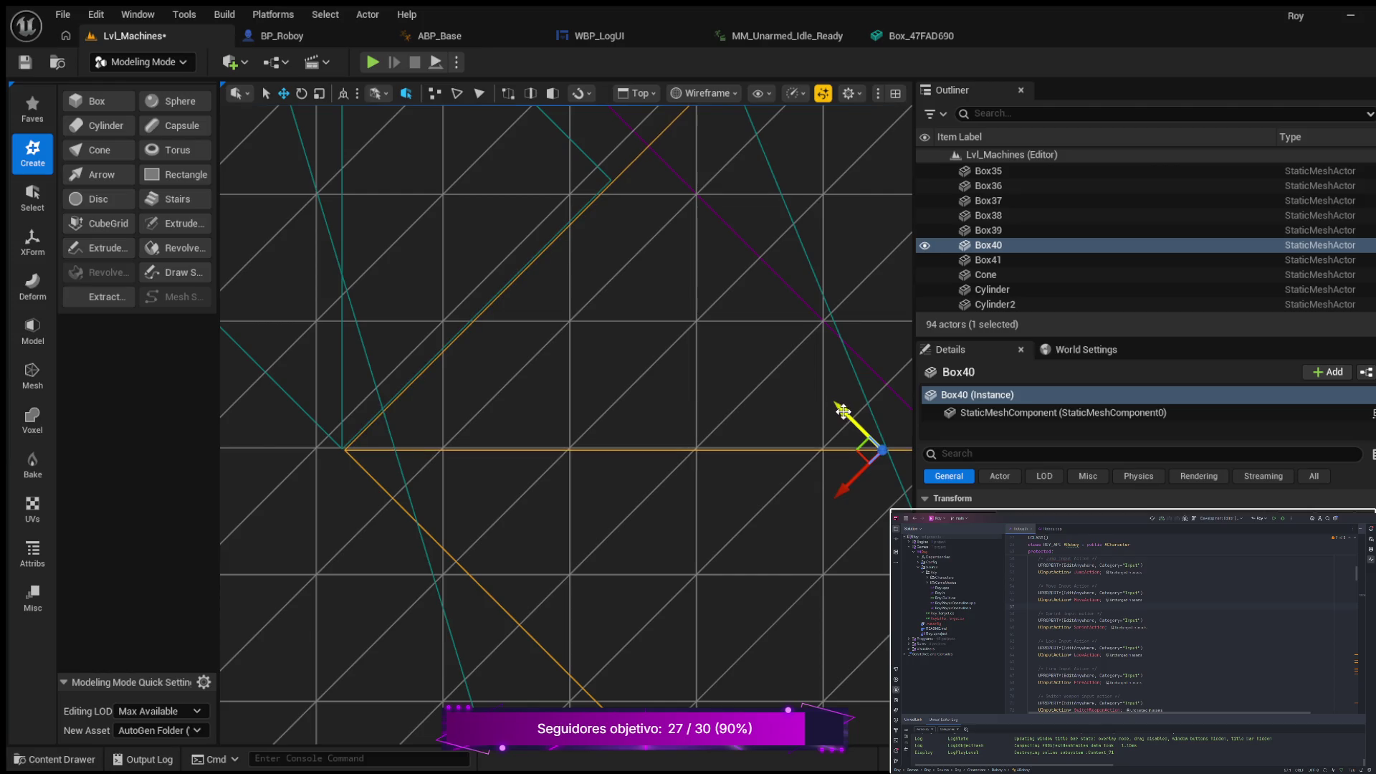
Step: Pan and zoom the Top view to frame Box40's corner against the wall box
scroll(423, 390, down, 5)
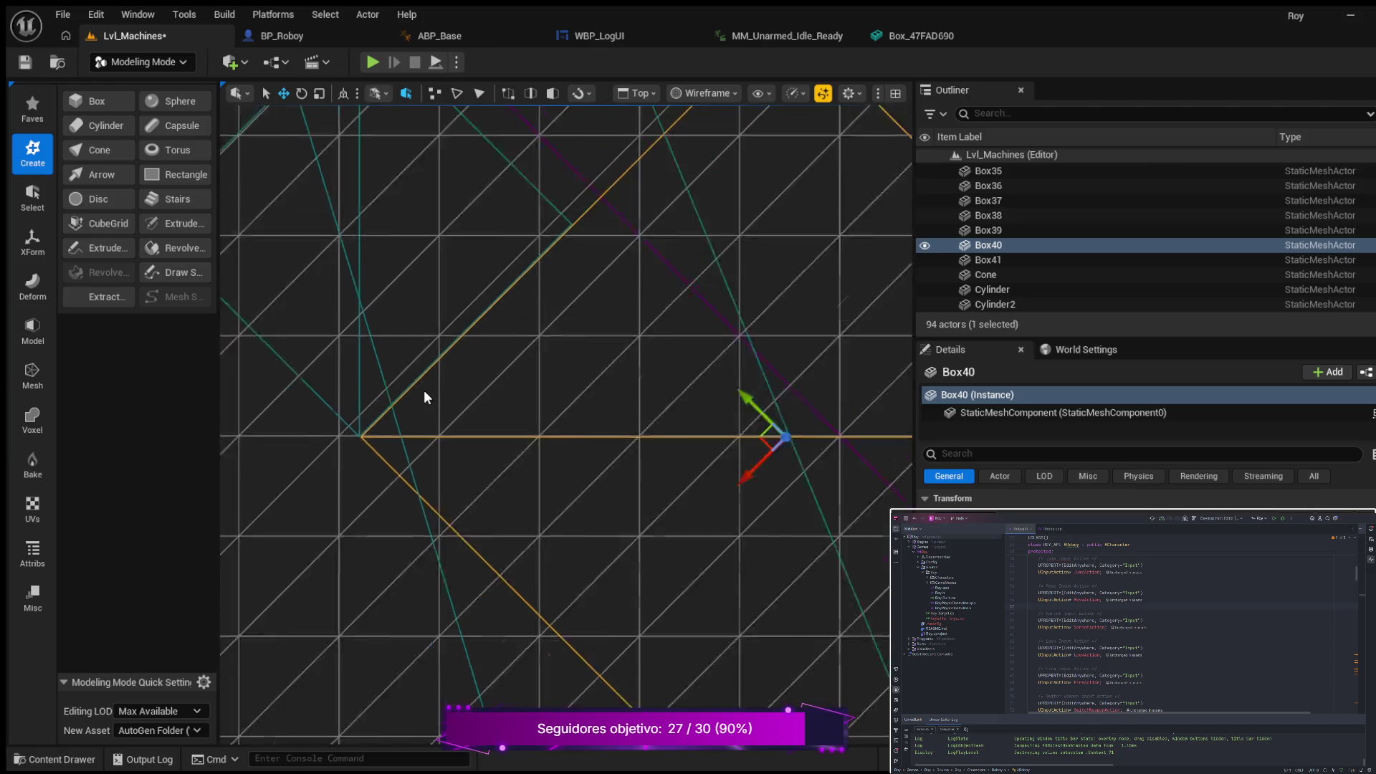
scroll(294, 363, down, 1)
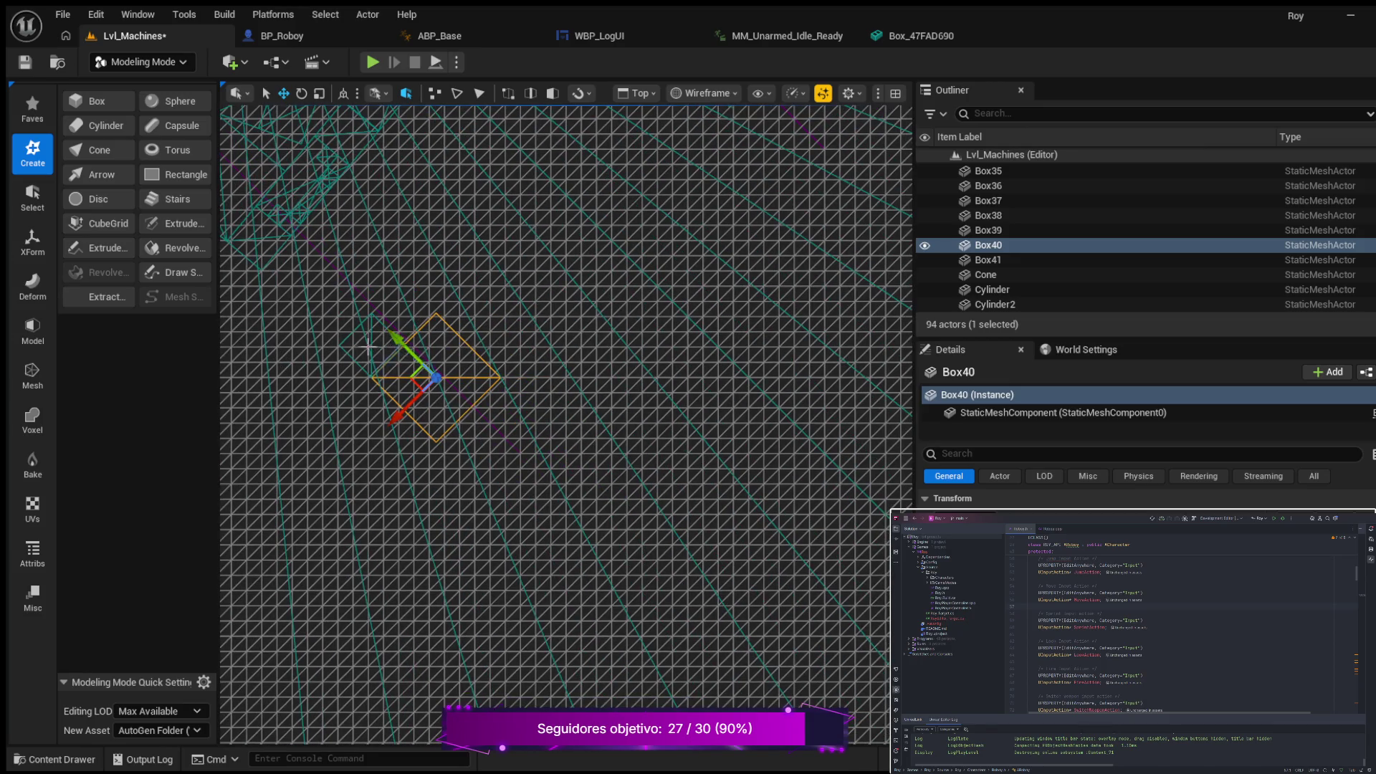
scroll(320, 341, down, 1)
mouse_move(320, 341)
mouse_down()
mouse_move(619, 369)
mouse_move(639, 471)
mouse_move(612, 482)
mouse_move(599, 547)
mouse_move(660, 593)
mouse_move(670, 486)
mouse_up()
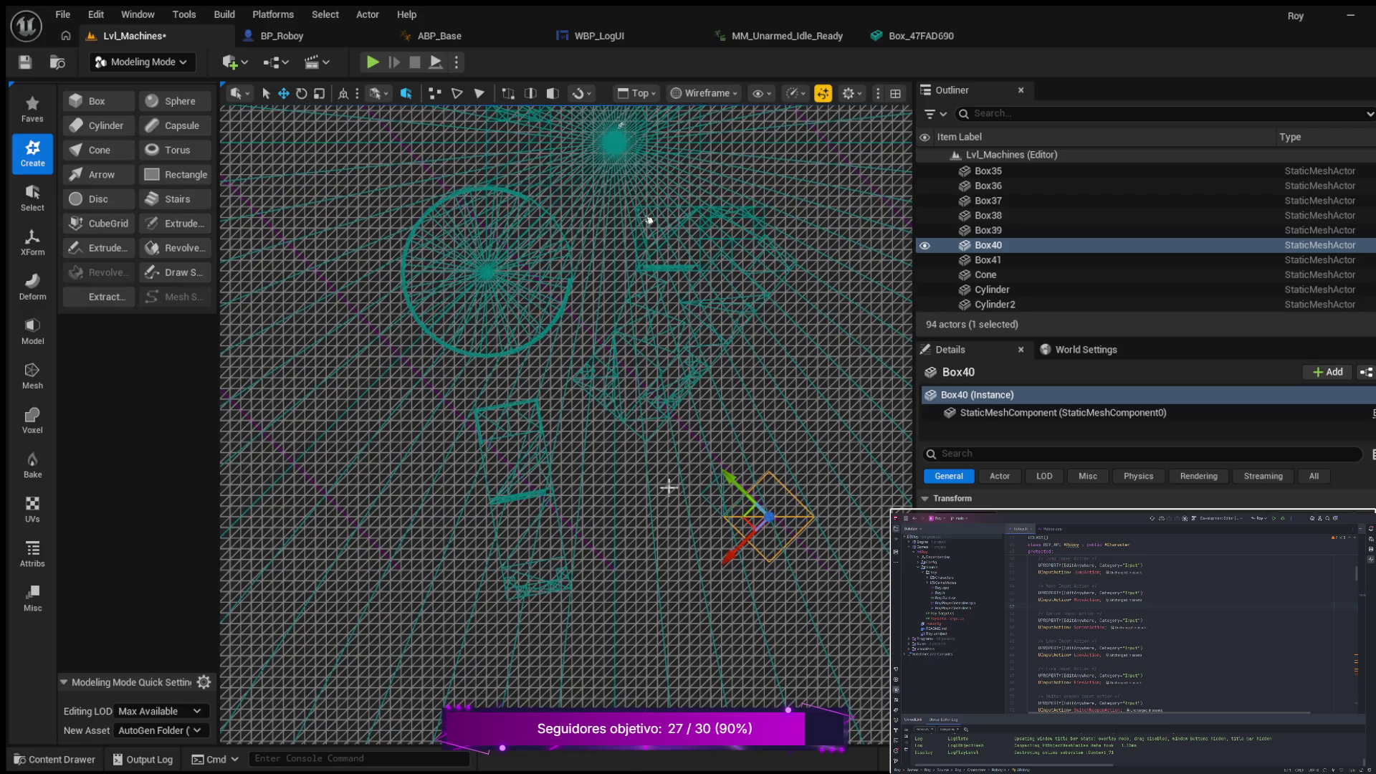
scroll(685, 480, up, 1)
scroll(685, 480, up, 2)
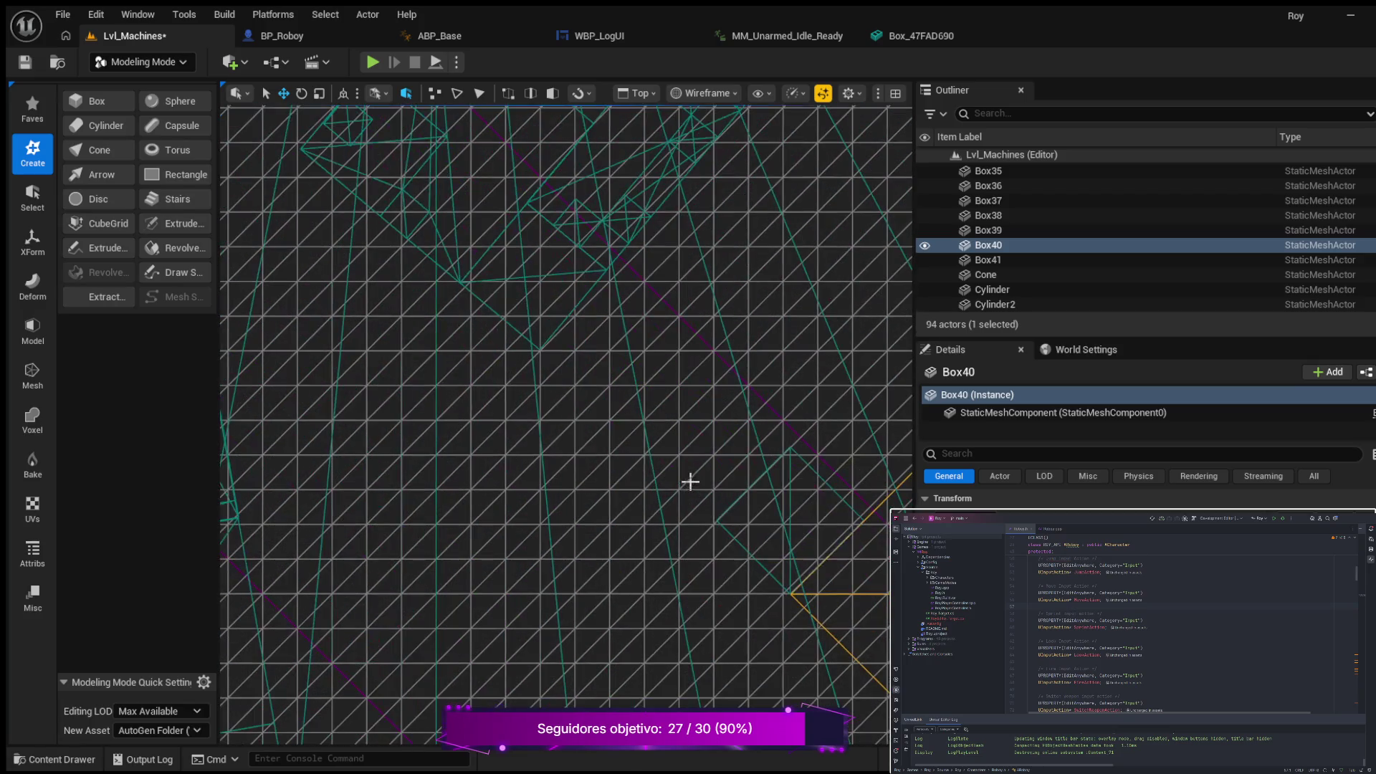
scroll(446, 394, up, 4)
scroll(494, 436, up, 3)
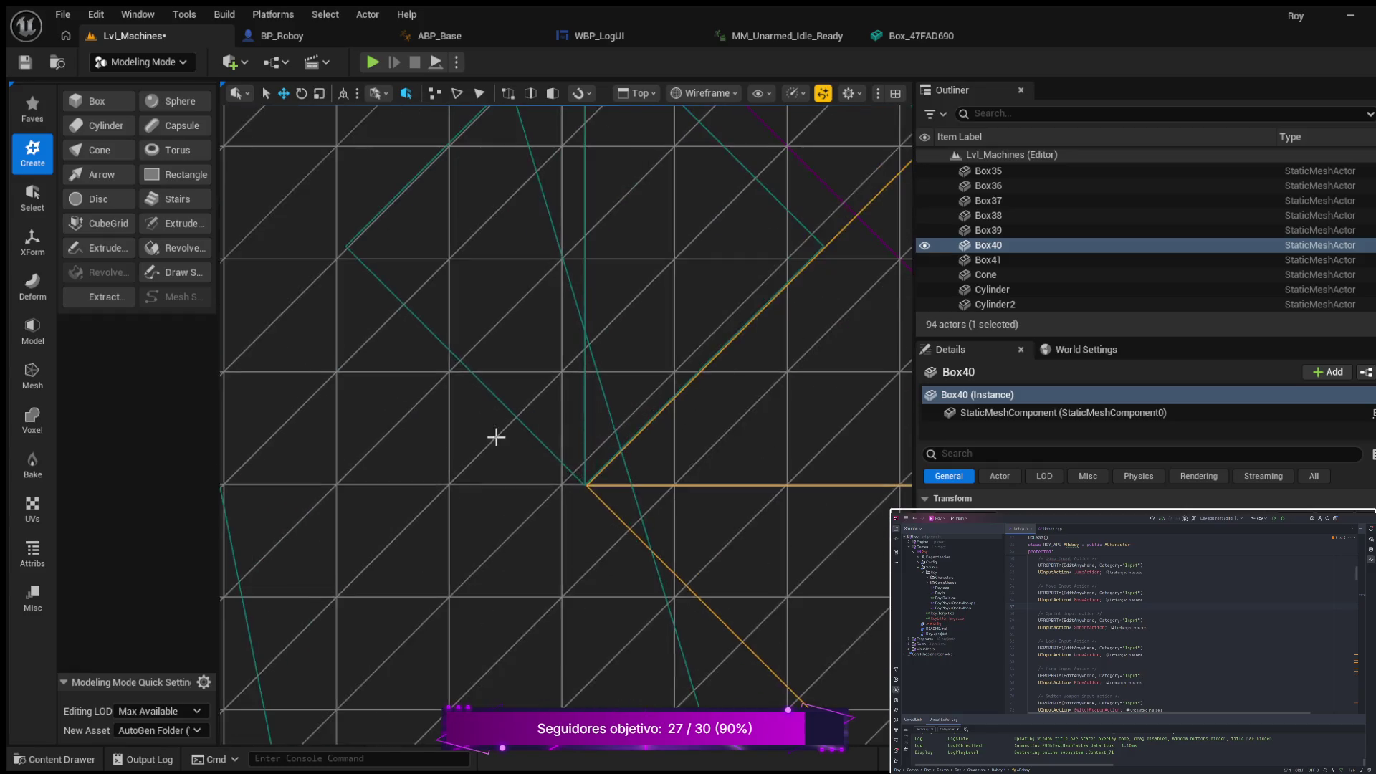
scroll(504, 441, up, 2)
scroll(540, 519, up, 3)
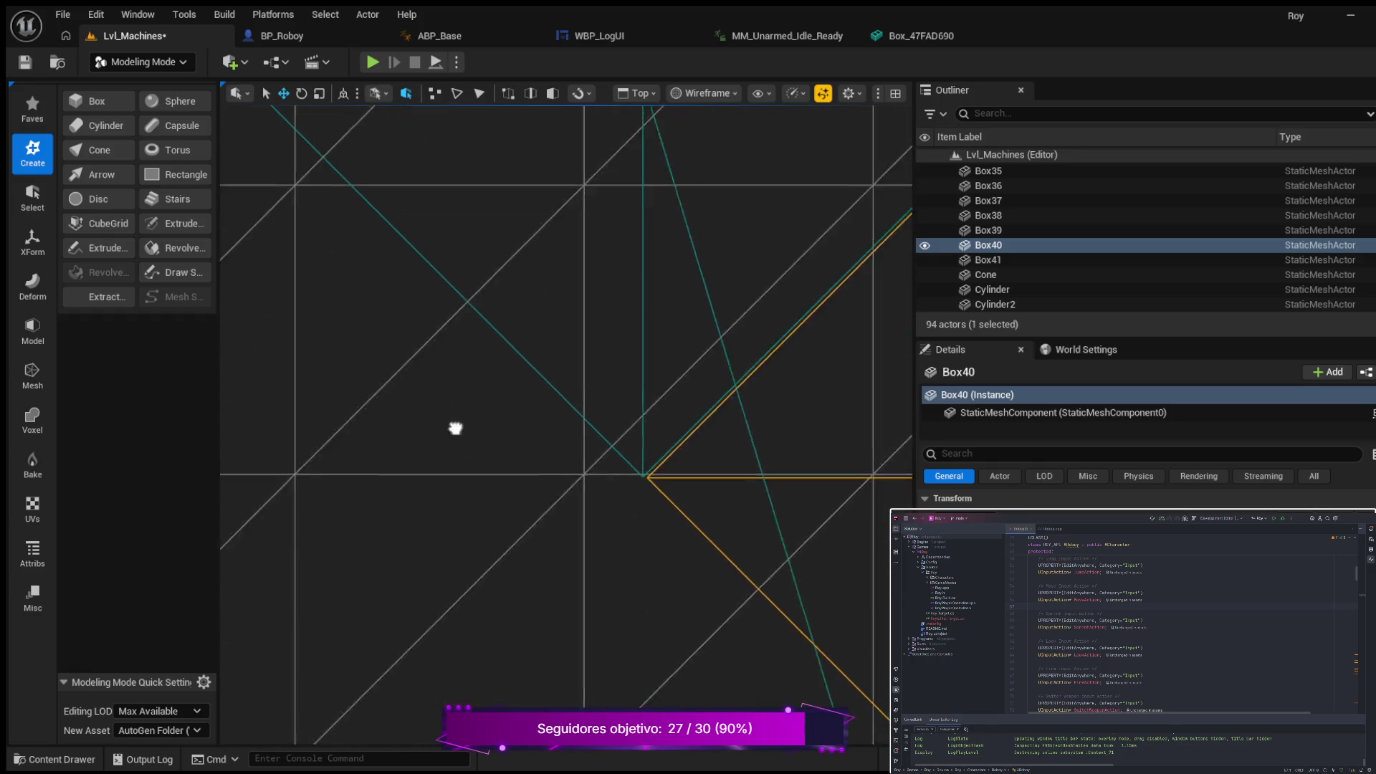
scroll(548, 370, up, 3)
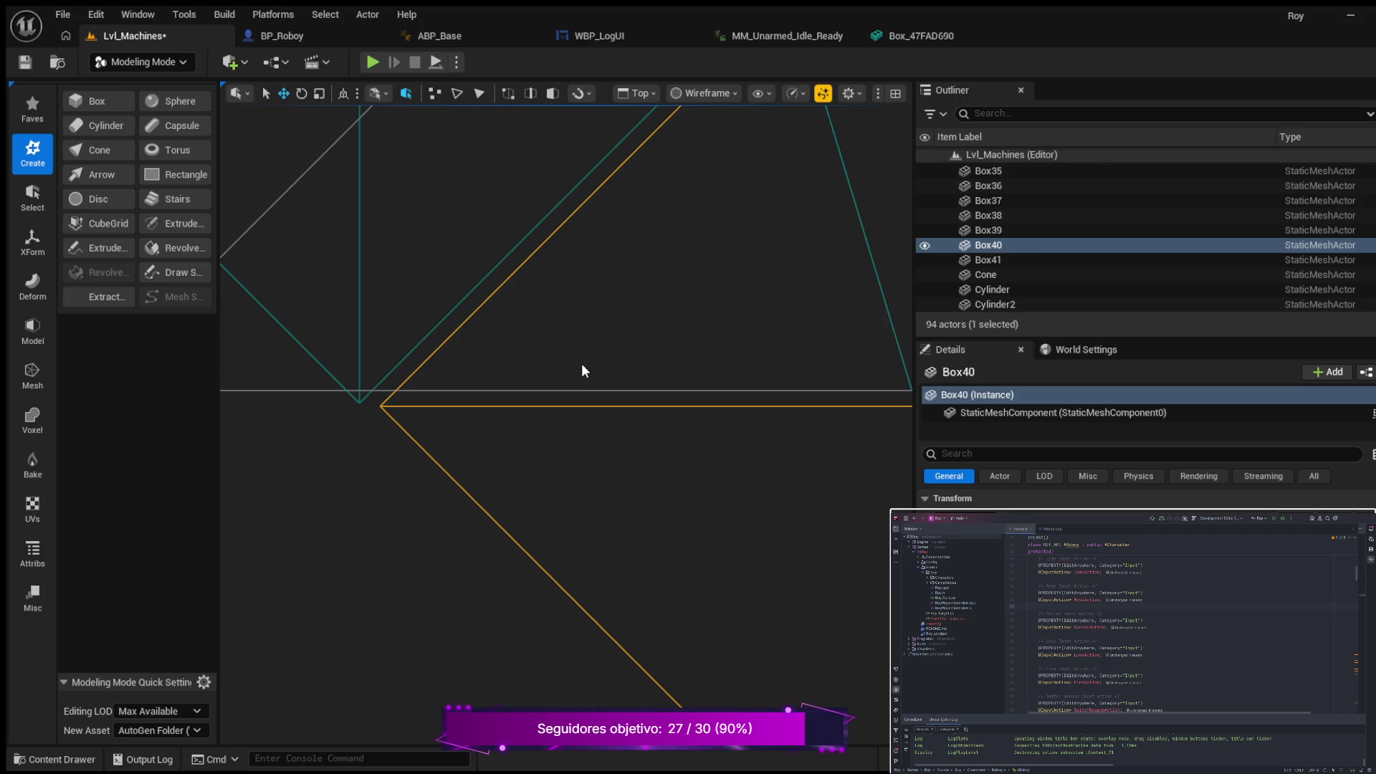
scroll(635, 291, down, 2)
scroll(638, 291, down, 1)
Step: Follow Box40's edge along the wall and widen the level viewport
mouse_move(647, 287)
mouse_down()
mouse_move(635, 321)
mouse_move(495, 437)
mouse_move(365, 482)
mouse_move(380, 462)
mouse_up()
scroll(512, 439, down, 1)
scroll(514, 437, down, 2)
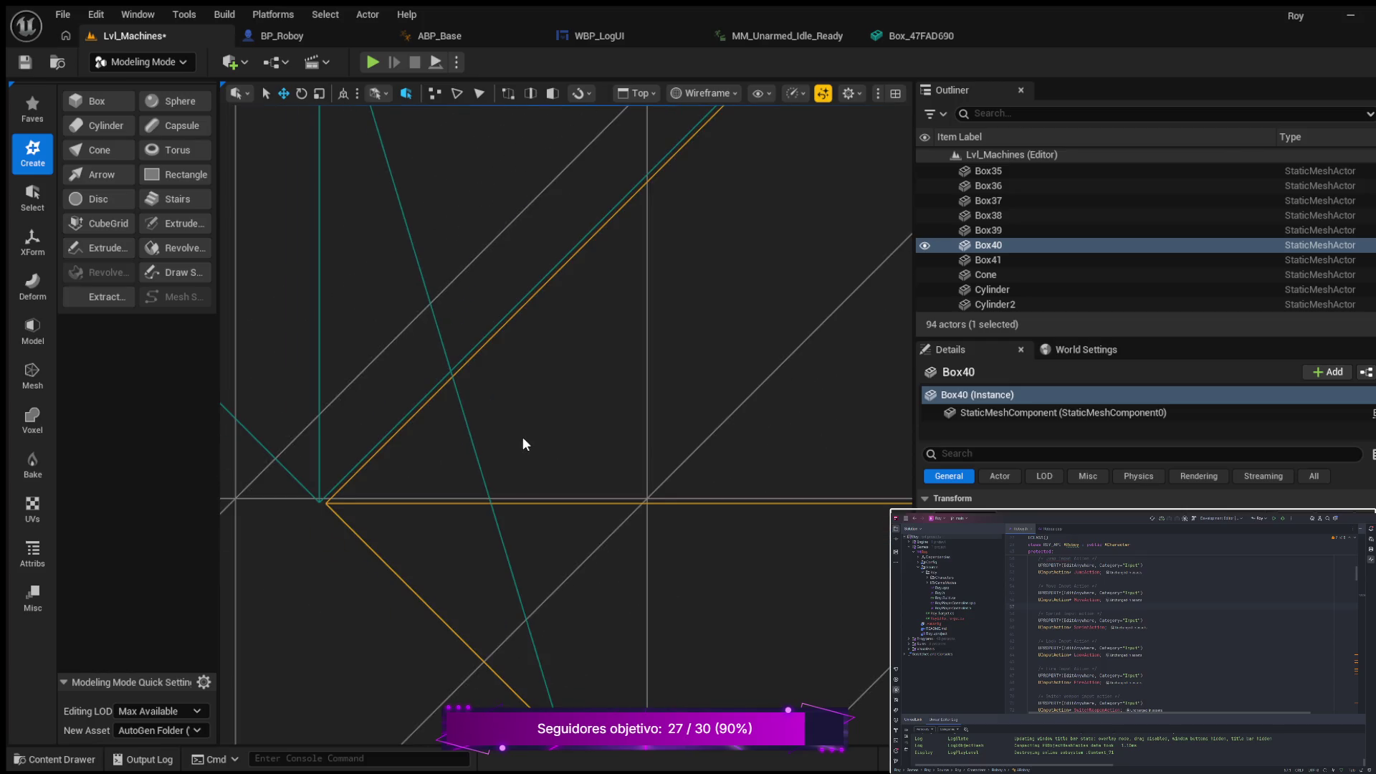
mouse_move(454, 457)
mouse_down()
mouse_move(343, 566)
mouse_move(378, 573)
mouse_up()
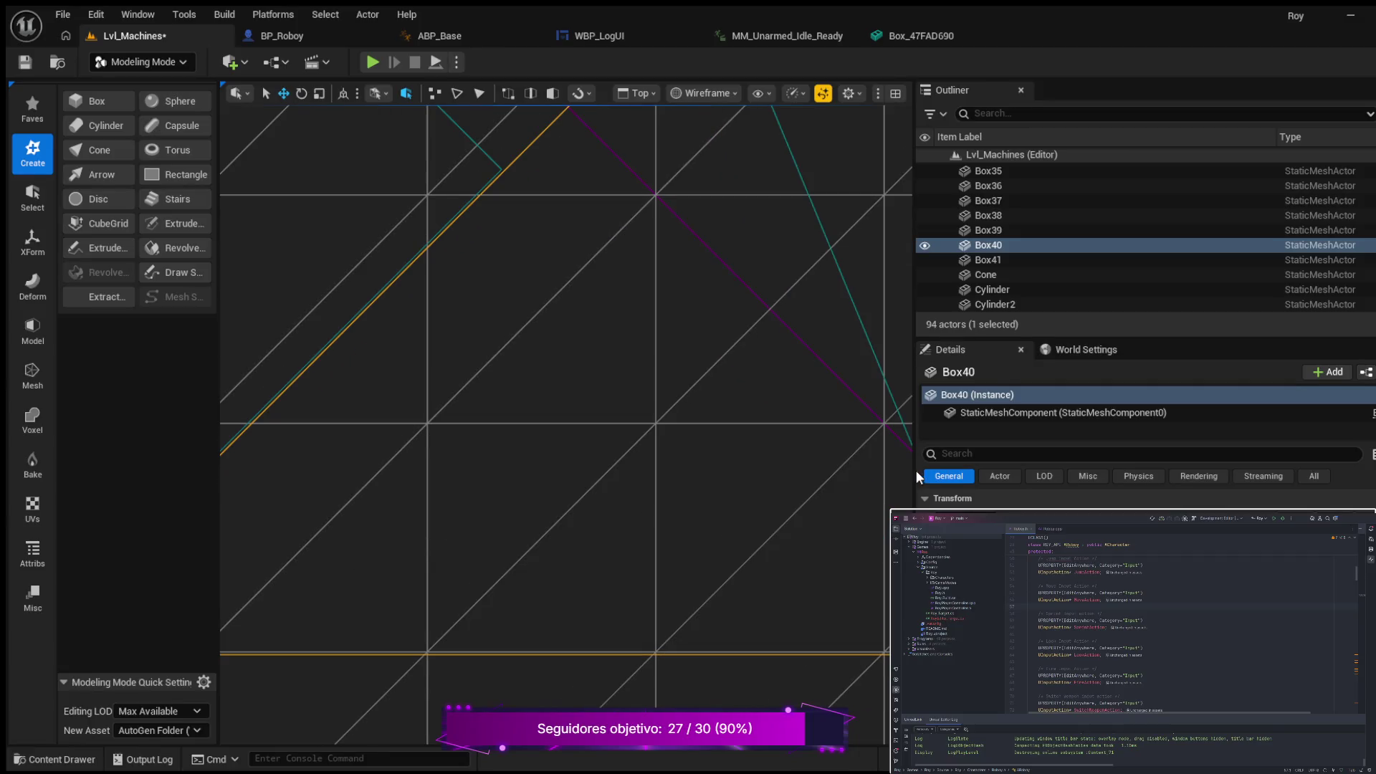
drag(916, 470, 1214, 495)
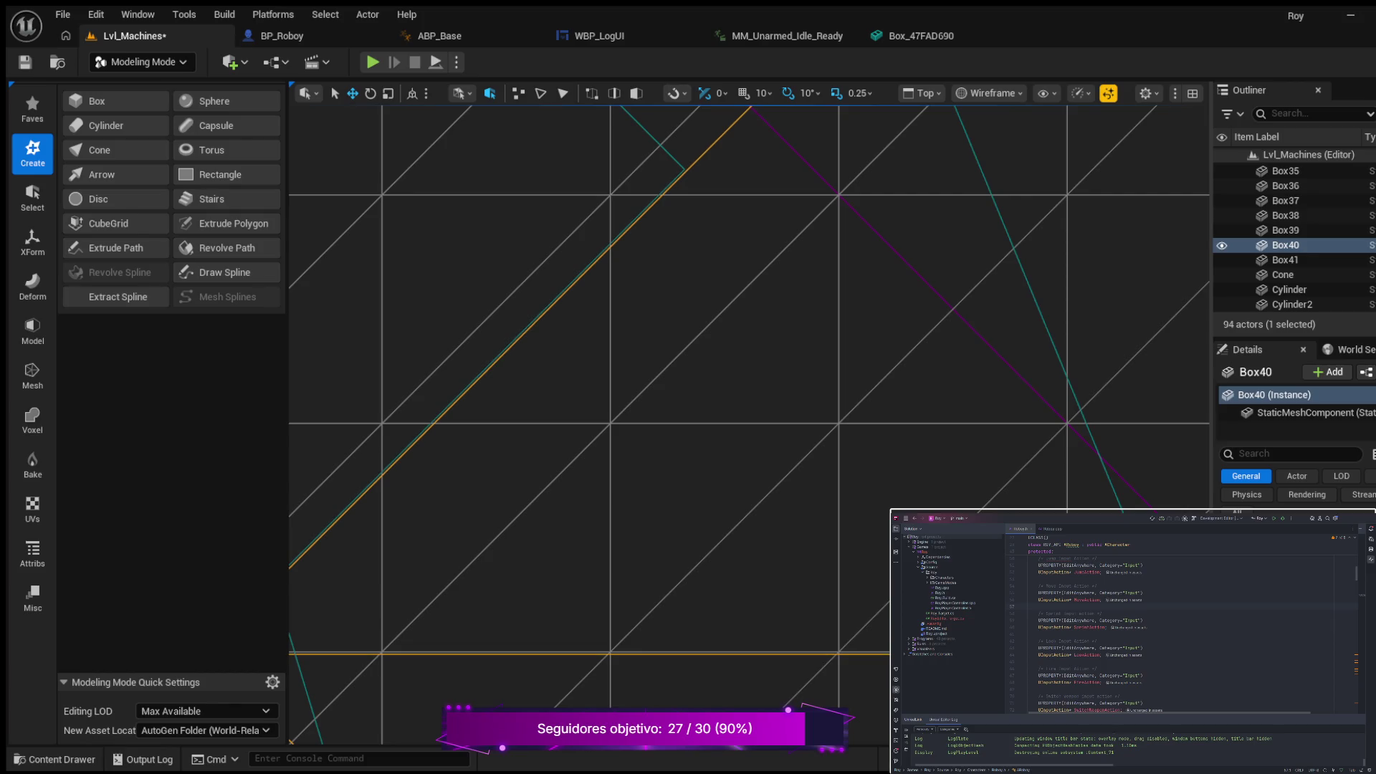
Step: Fine-tune Box40 a few units down then back up along Y at its corner
mouse_move(655, 501)
mouse_down()
mouse_move(876, 359)
mouse_move(797, 222)
mouse_move(769, 210)
mouse_up()
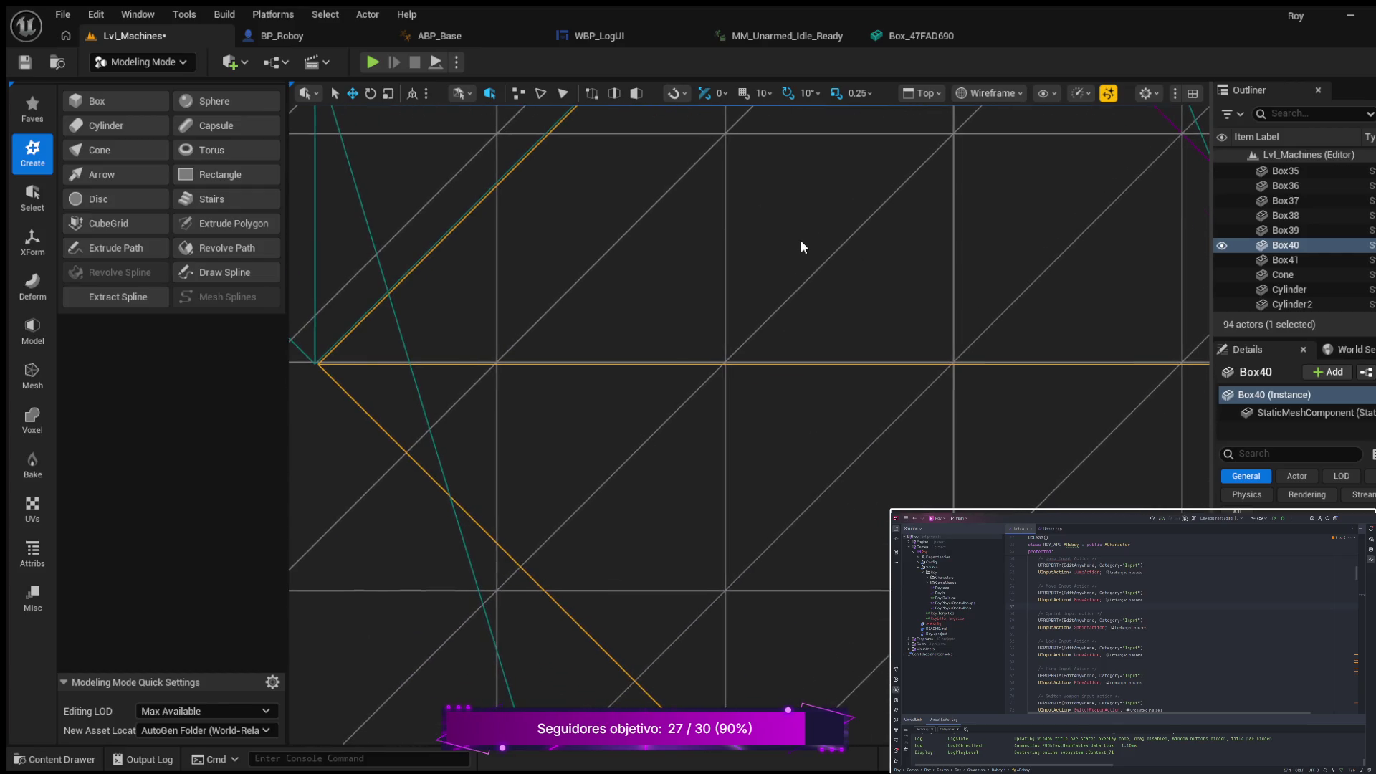
scroll(801, 246, down, 1)
drag(1190, 398, 1192, 391)
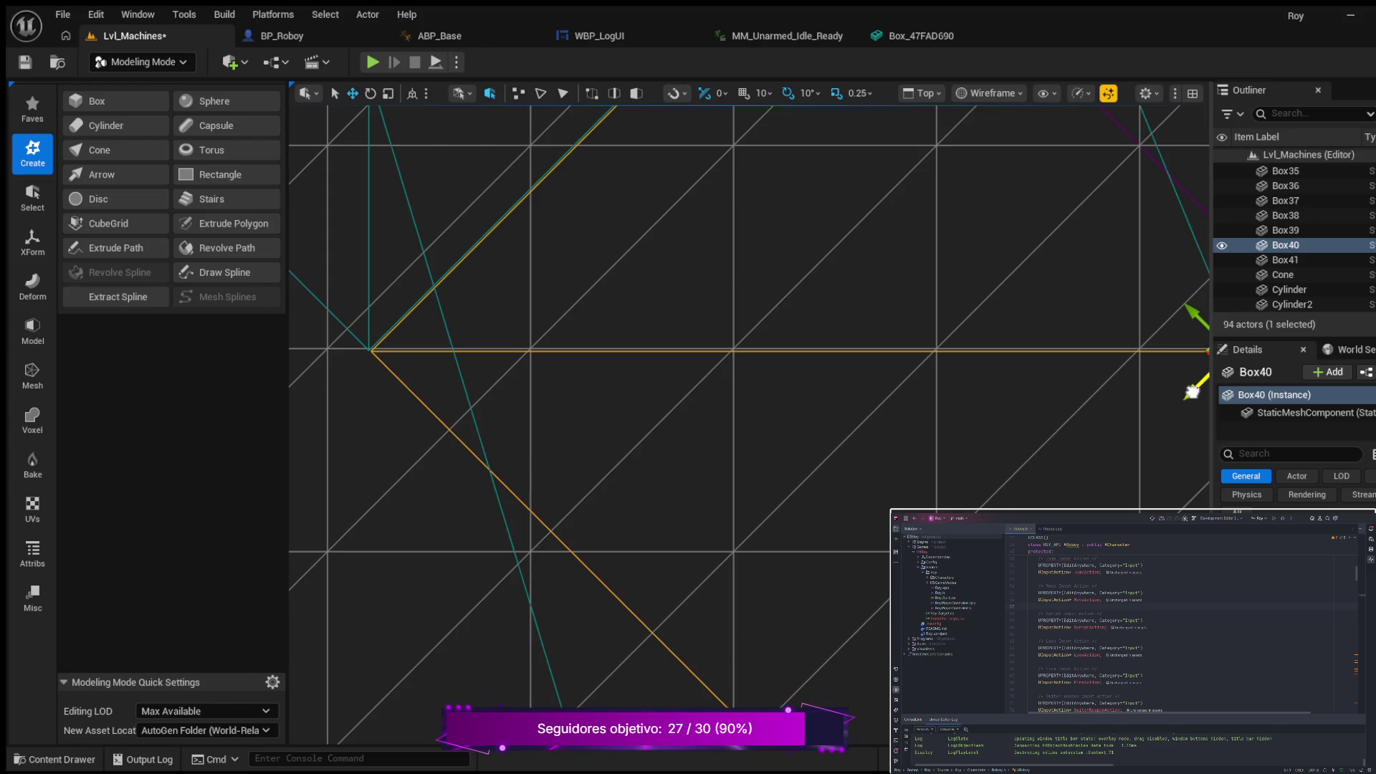
drag(1191, 391, 1192, 387)
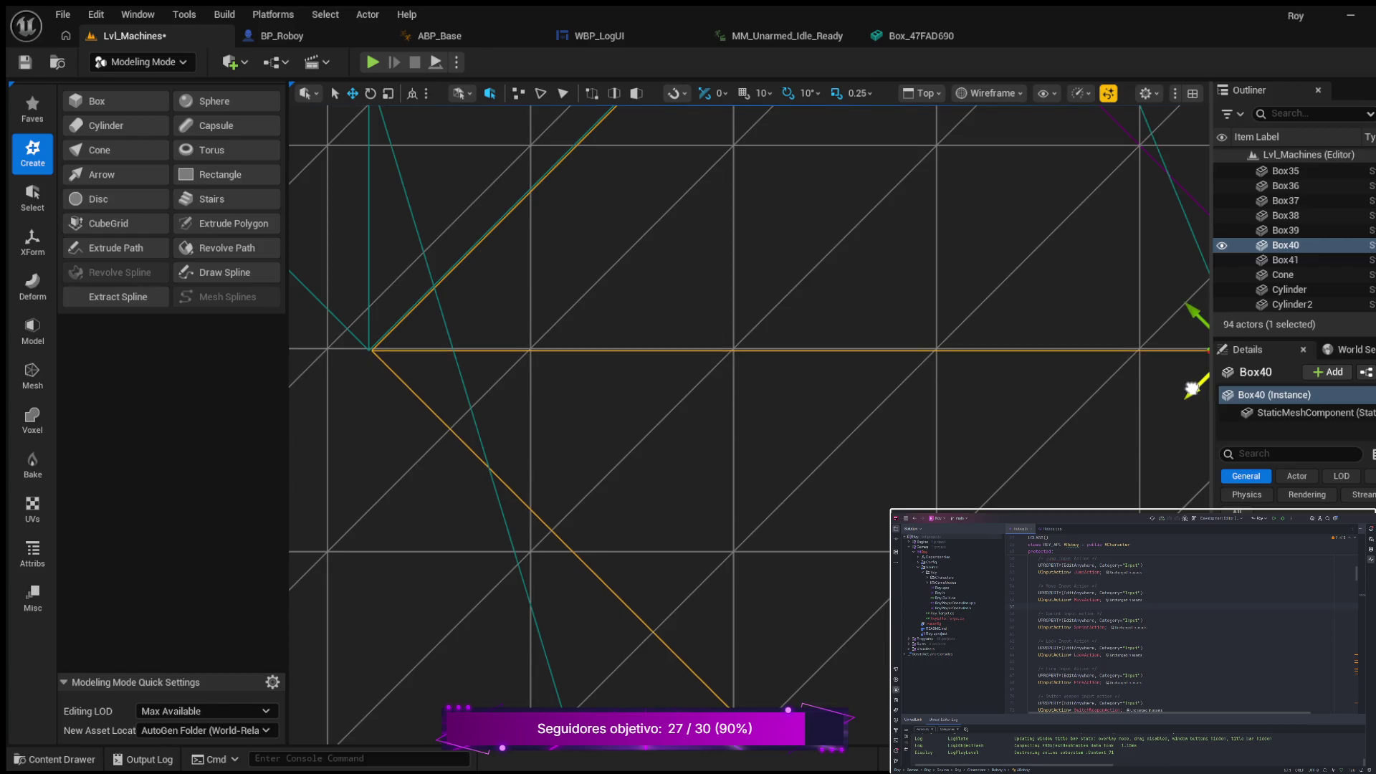
scroll(1004, 357, down, 3)
scroll(1004, 357, down, 10)
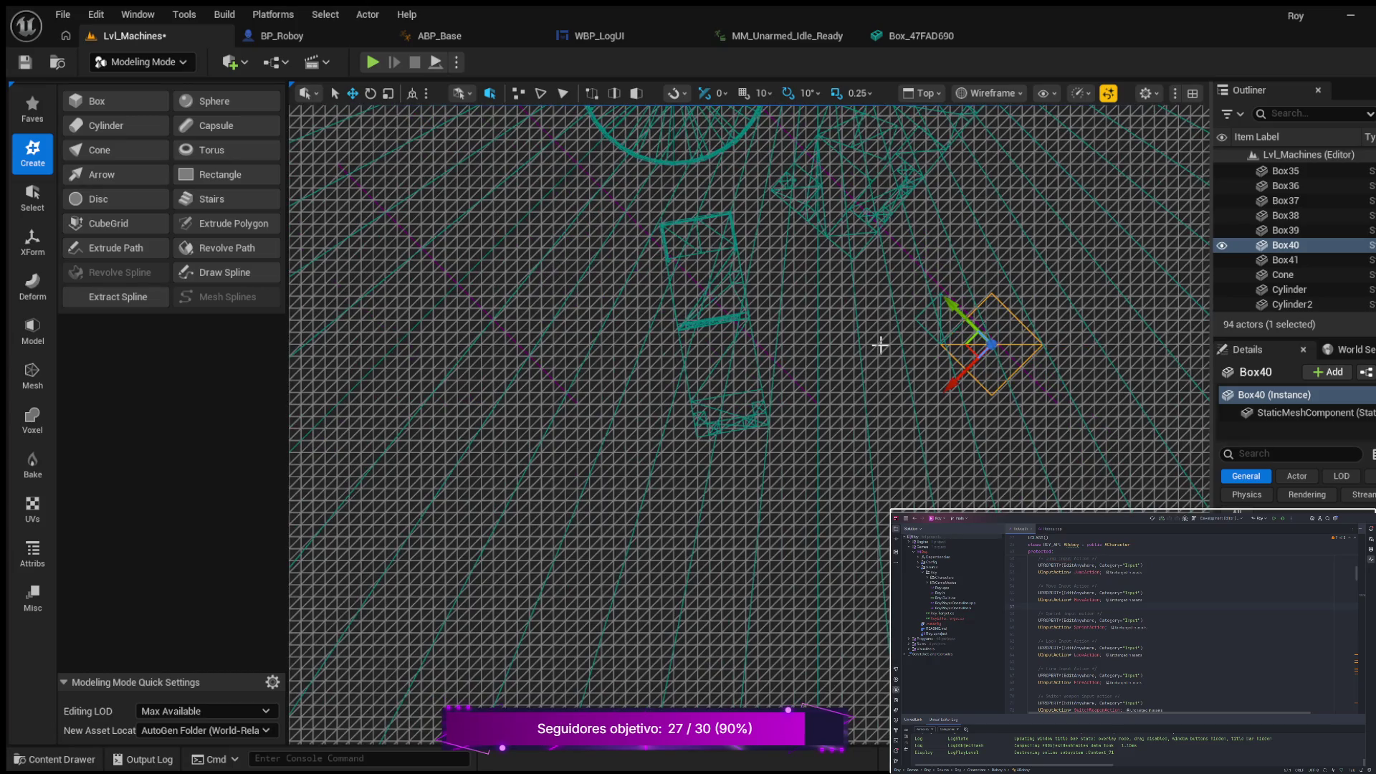
Step: Inspect the seam at Box22 in lit perspective, then return to Top wireframe
key(alt+g)
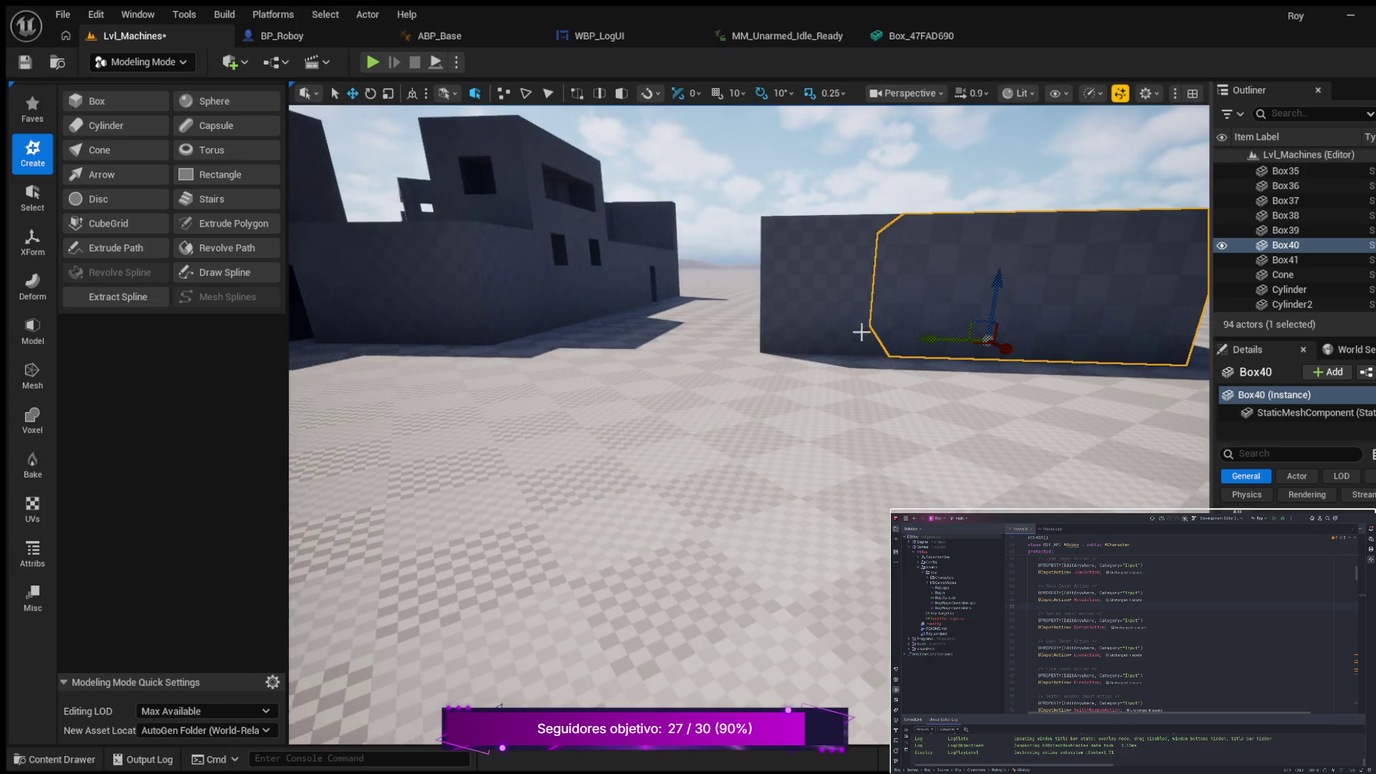
click(535, 282)
mouse_move(611, 384)
mouse_down()
mouse_move(612, 638)
mouse_move(615, 391)
mouse_up()
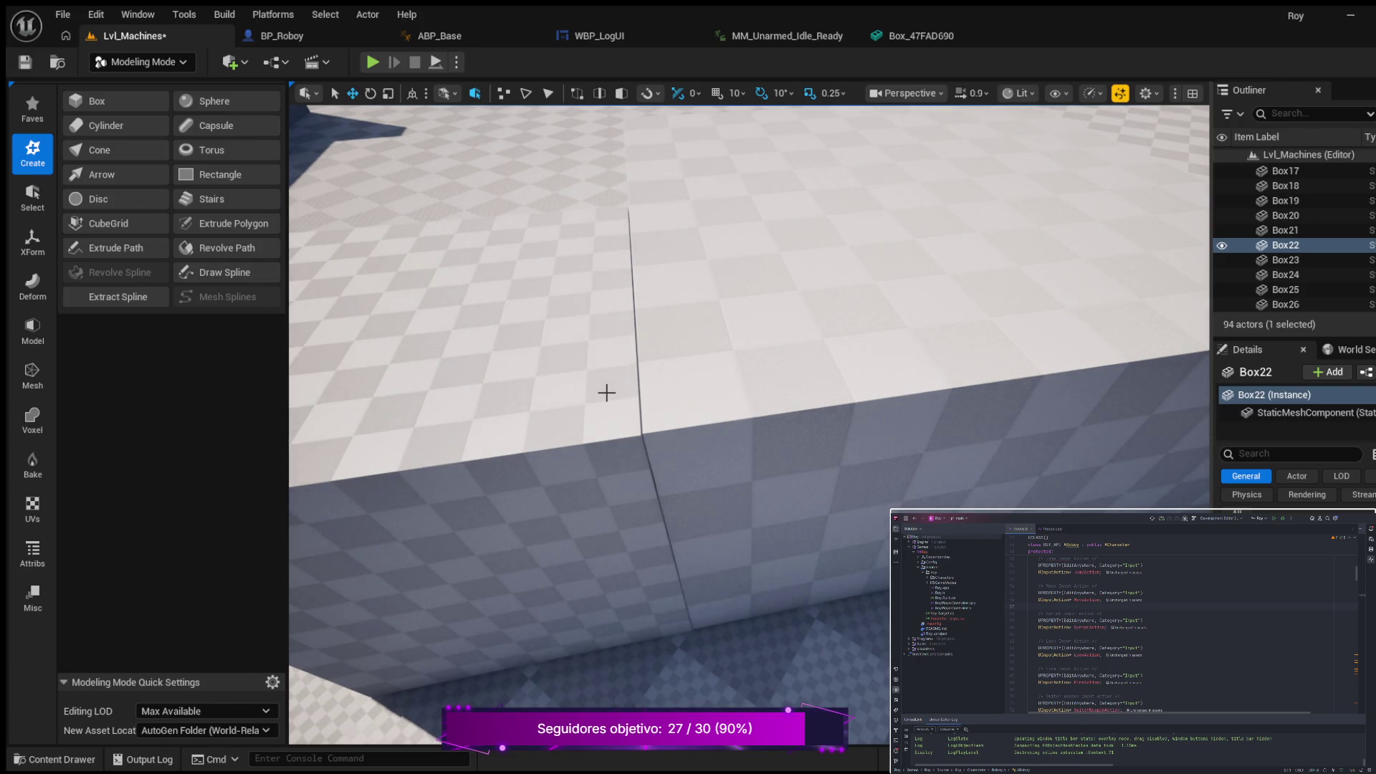
key(alt+j)
Step: Frame Box22 in the Top view and slide it along Y toward the adjacent box
scroll(884, 265, up, 4)
drag(884, 265, 985, 286)
scroll(912, 270, up, 5)
mouse_move(802, 276)
mouse_down()
mouse_move(931, 288)
mouse_move(853, 292)
mouse_up()
scroll(922, 286, up, 4)
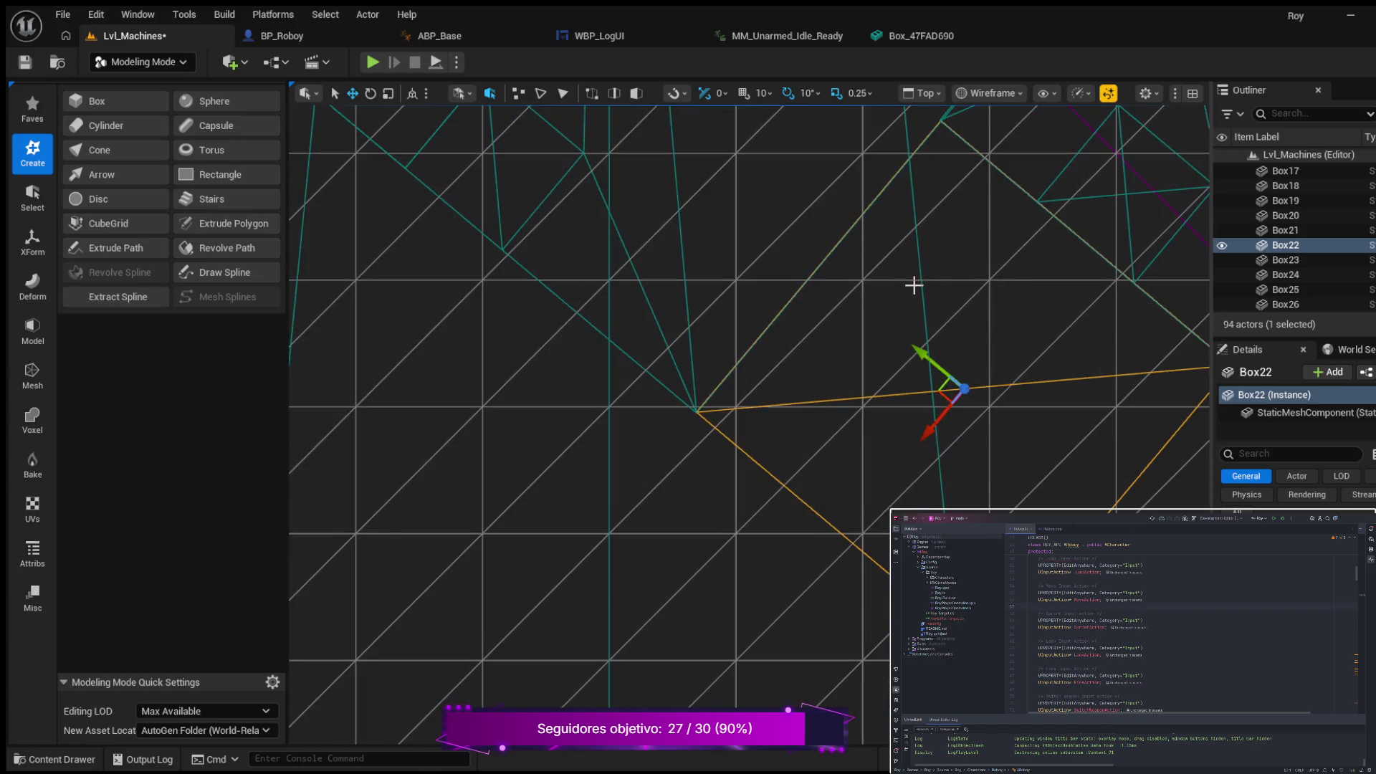
mouse_move(926, 352)
mouse_down()
mouse_move(940, 379)
mouse_move(923, 358)
mouse_up()
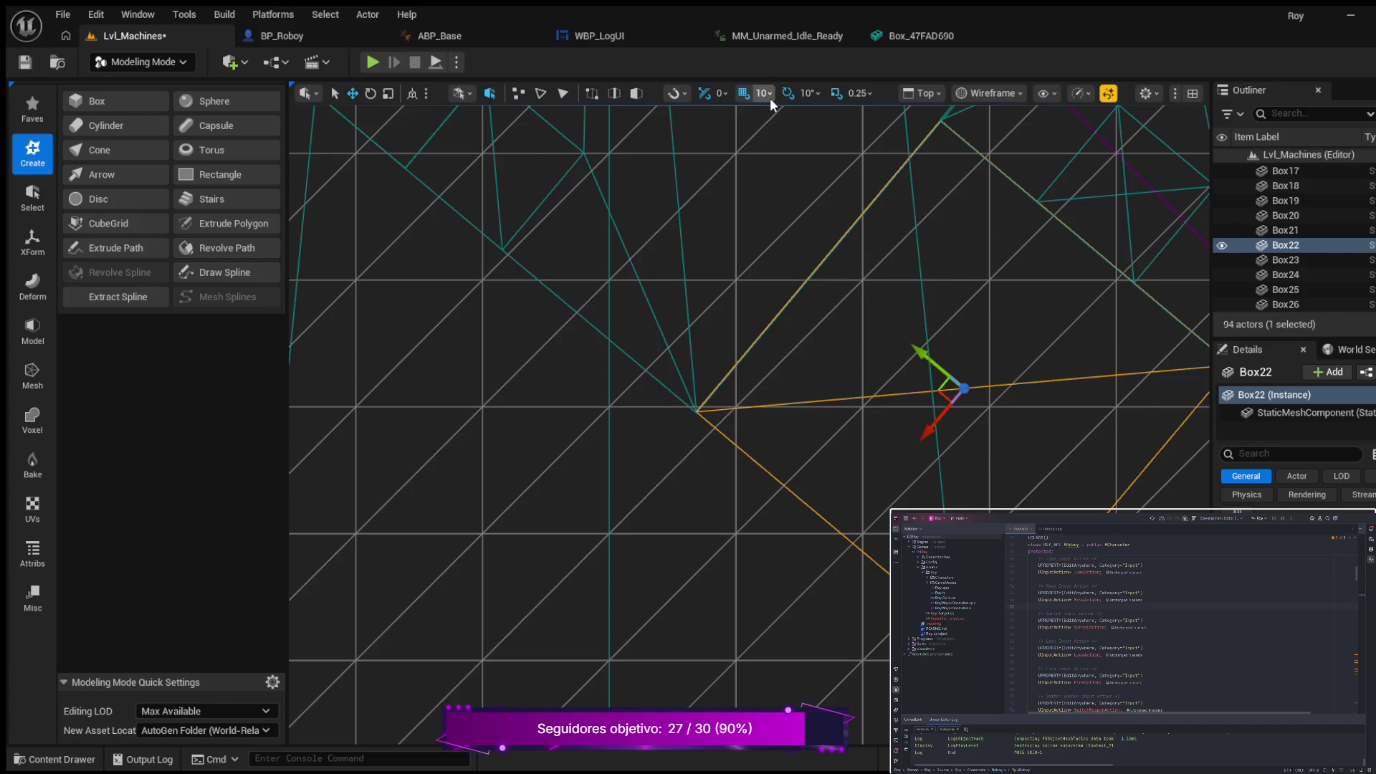
Step: Lower the grid snap from 10 to 5 and nudge Box22 back and forth along Y
key(bracketleft)
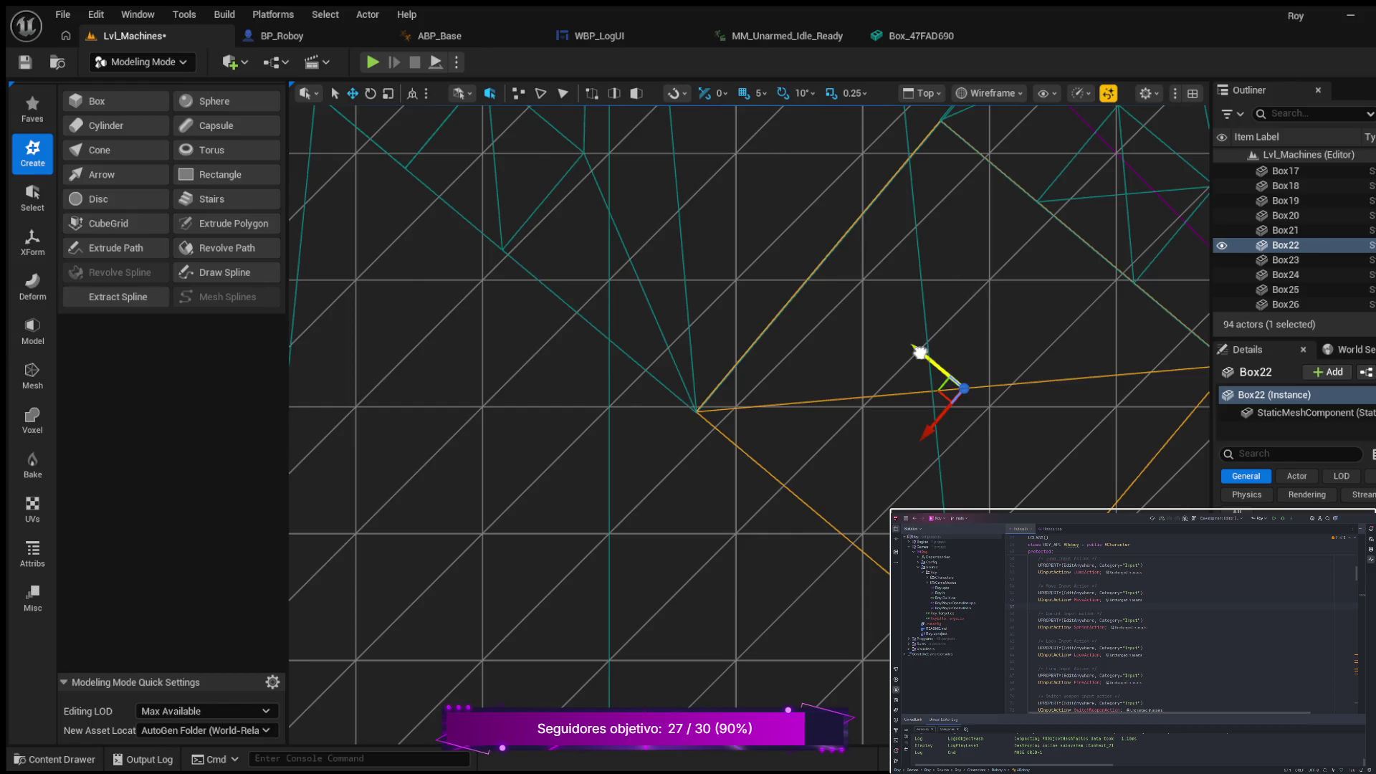
drag(920, 351, 924, 356)
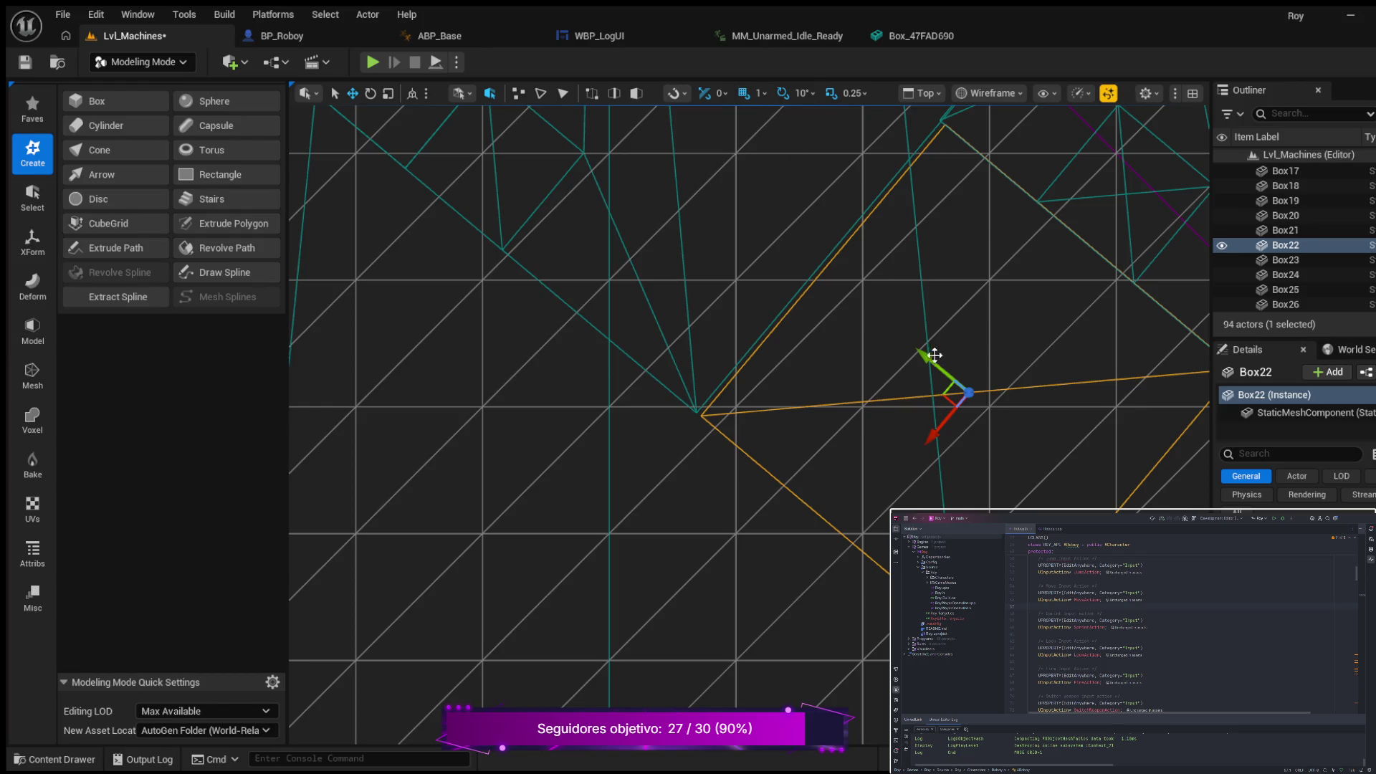
drag(927, 359, 925, 356)
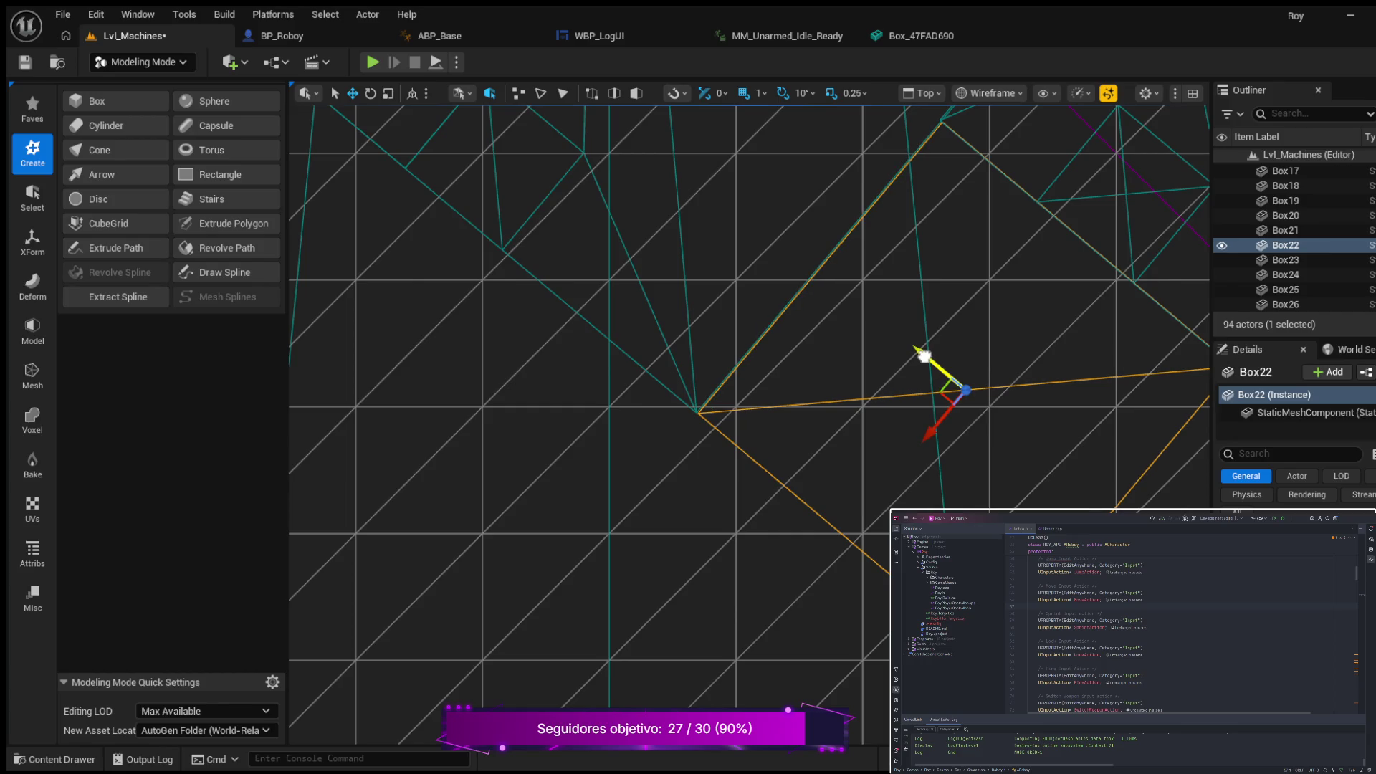
scroll(780, 351, up, 5)
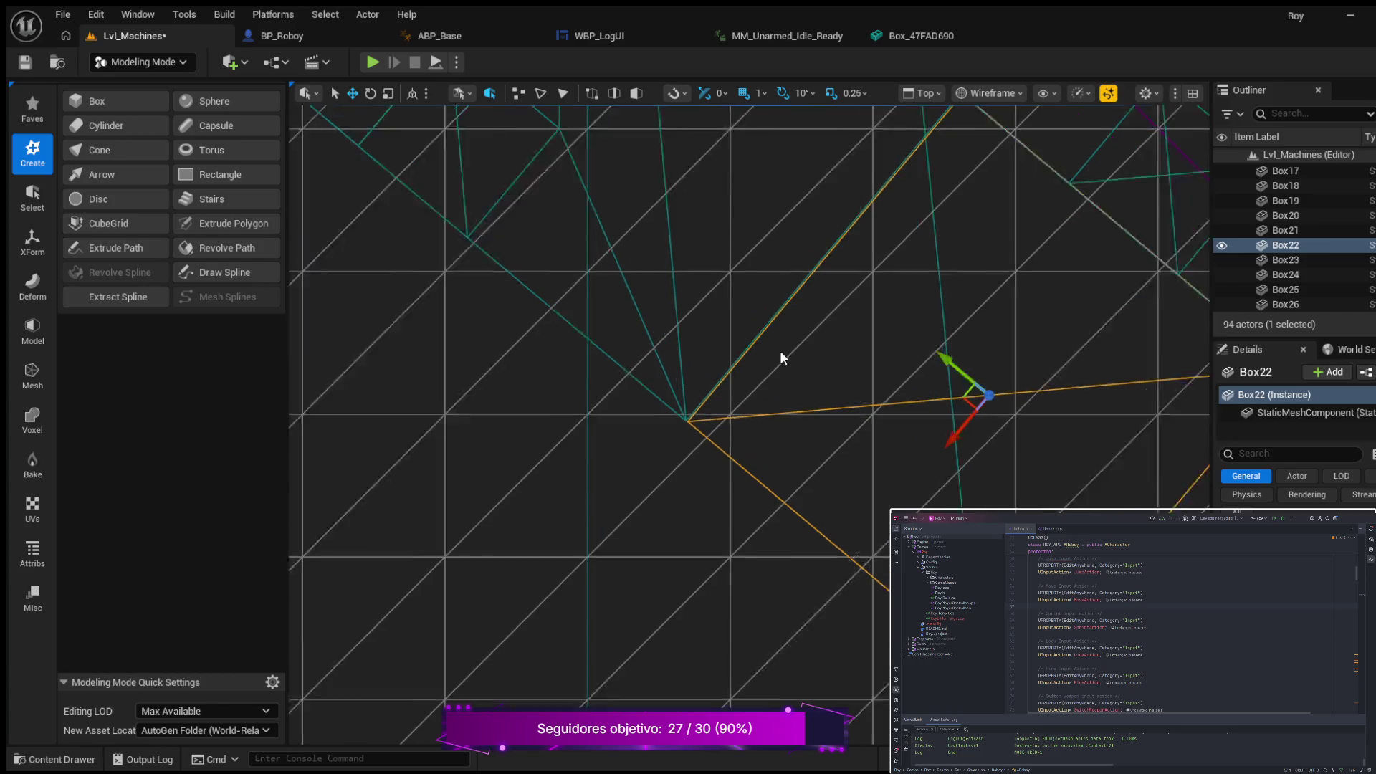
mouse_move(788, 388)
mouse_down()
mouse_move(998, 282)
mouse_move(912, 316)
mouse_move(616, 364)
mouse_up()
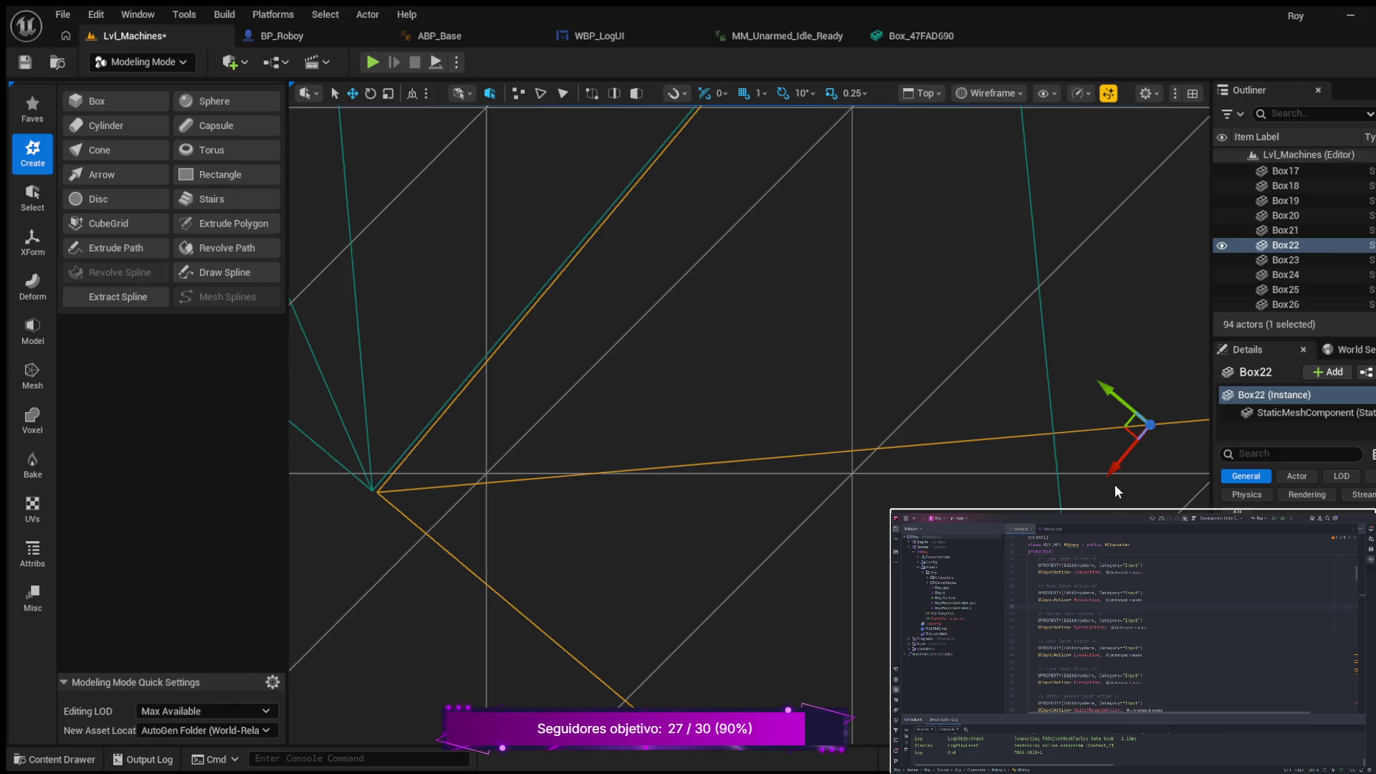
Step: Turn off grid snapping, nudge Box22 along X and Y to close the seam, then return to lit 3D
drag(1116, 464, 1113, 465)
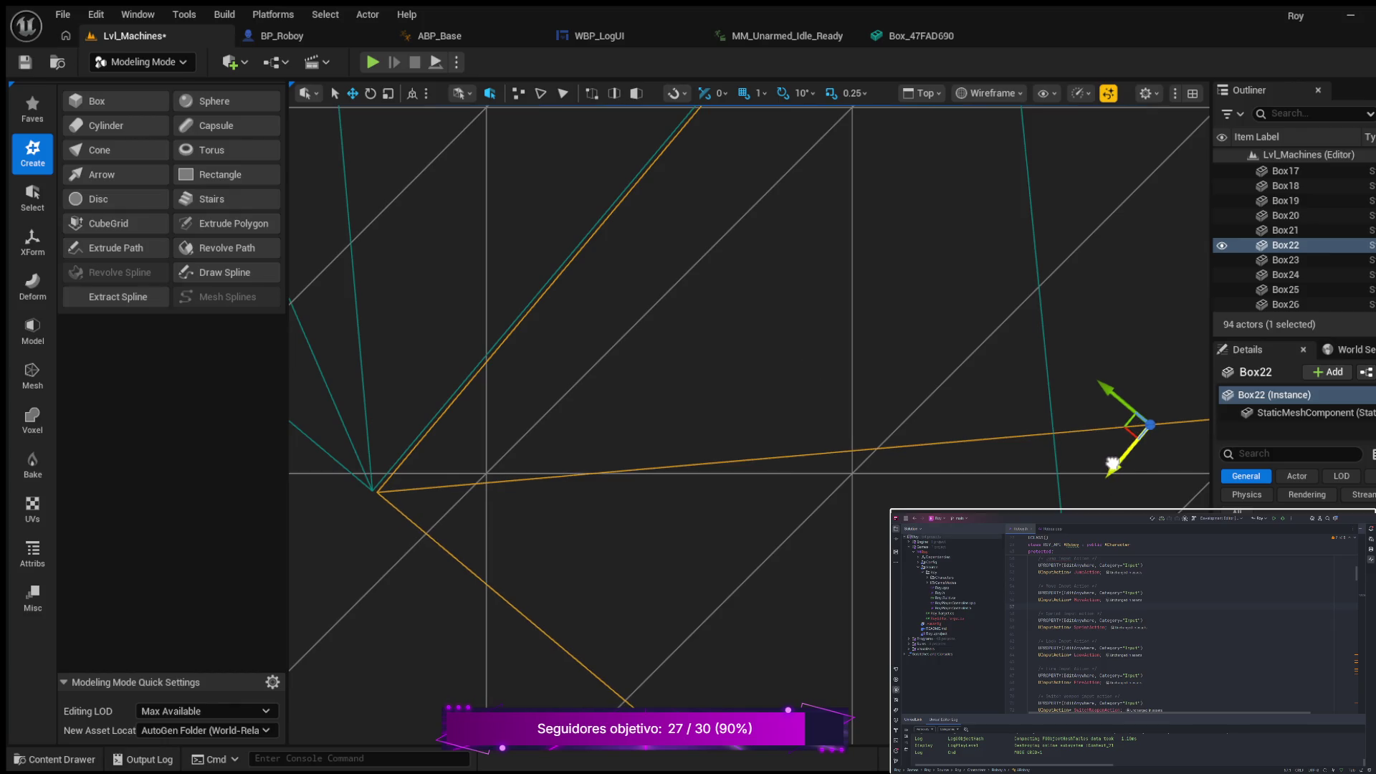
click(744, 93)
drag(1118, 463, 1117, 463)
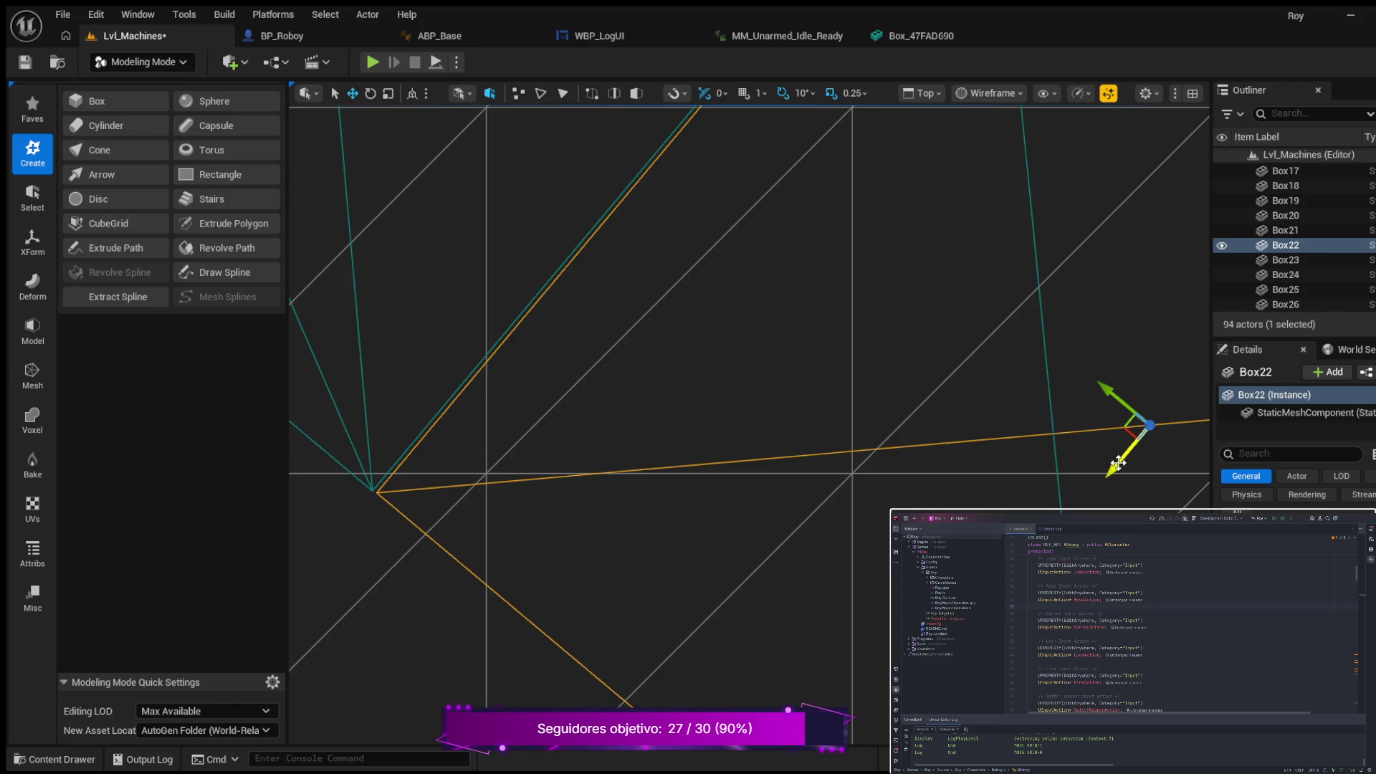
drag(1108, 391, 1108, 394)
scroll(862, 339, down, 5)
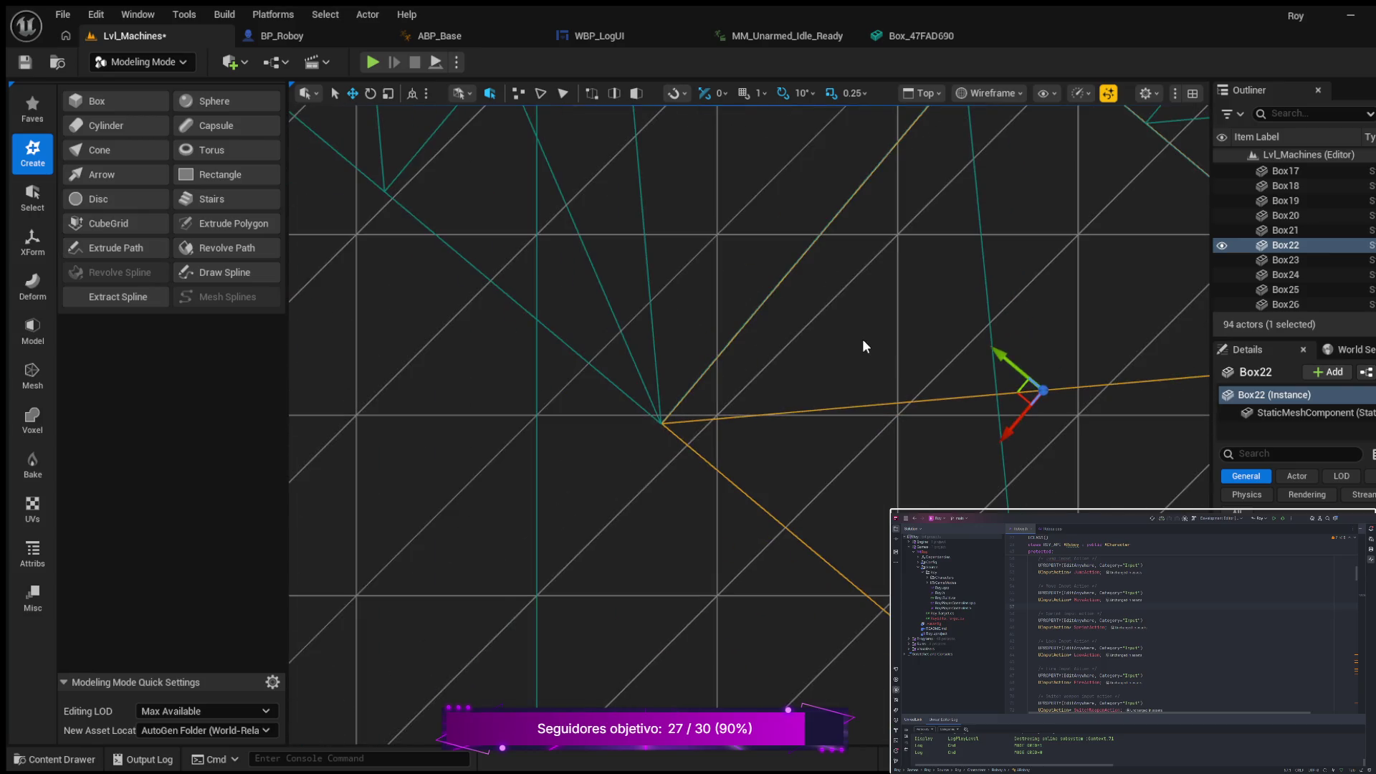
scroll(835, 314, down, 3)
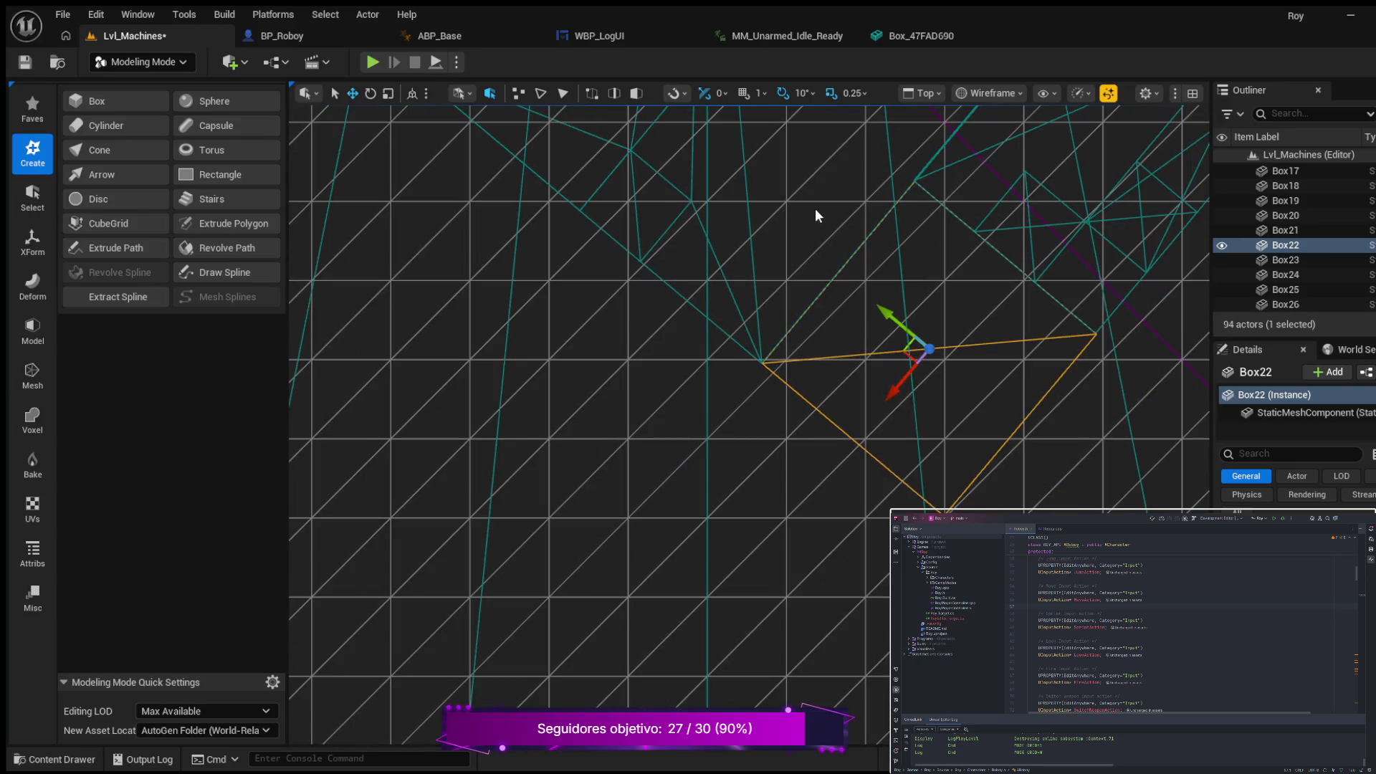
scroll(815, 207, down, 3)
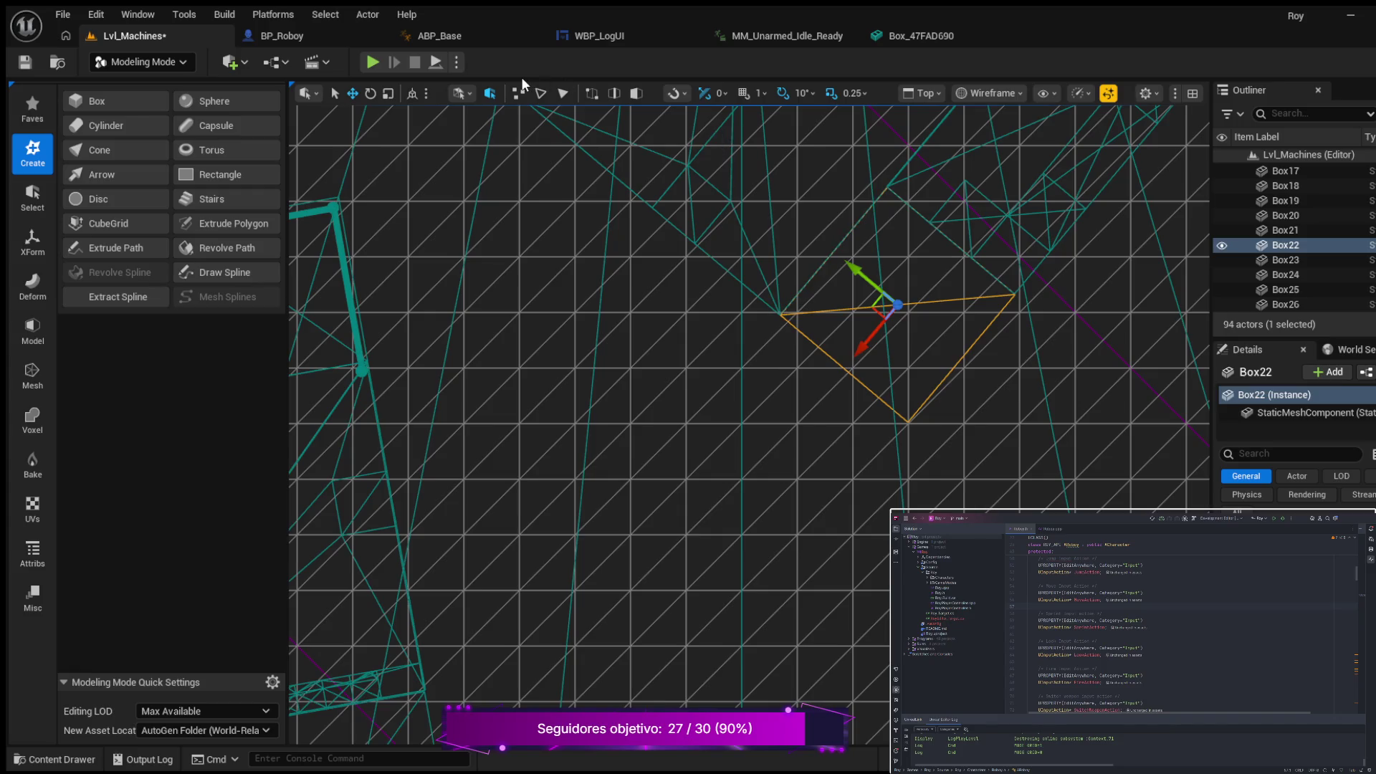
key(alt+g)
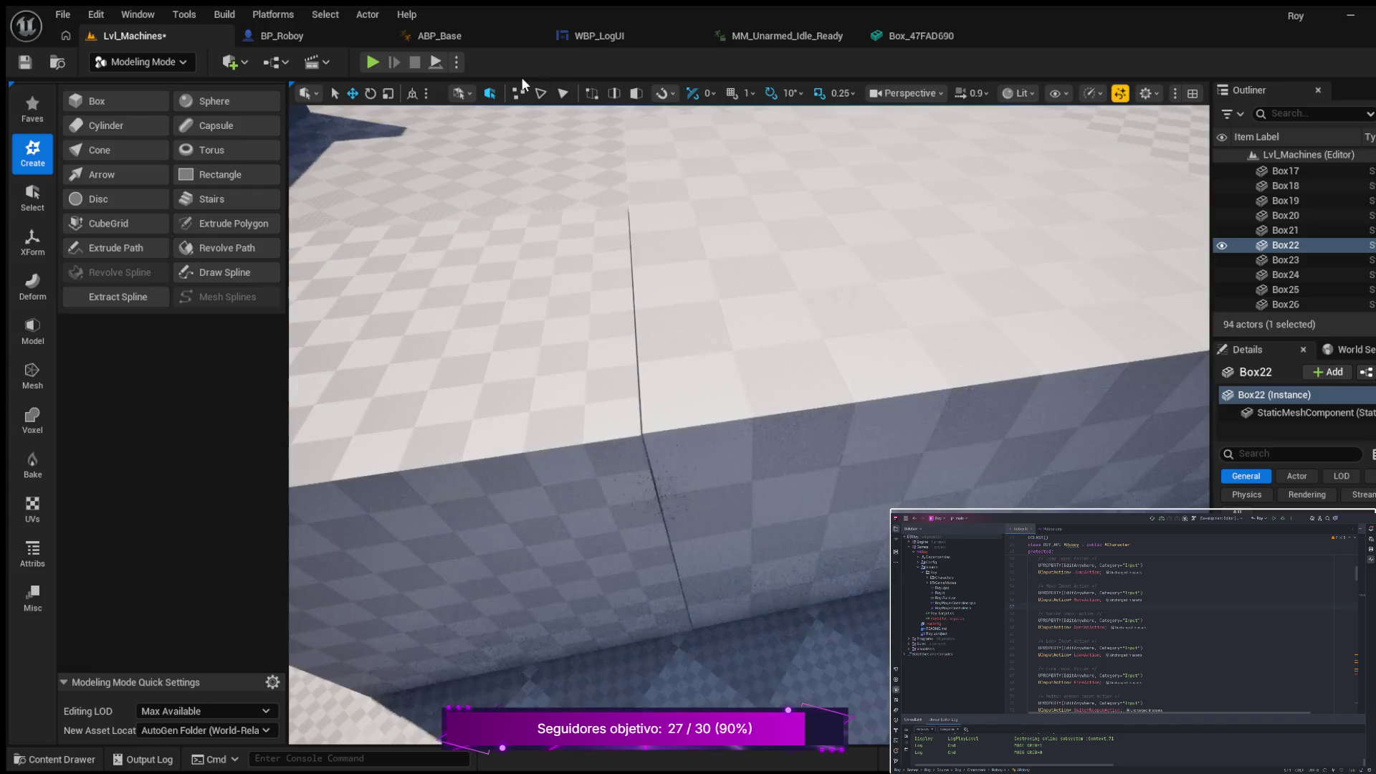
Step: Fly from the seam past Box22 to the low white block and select the small Box41
mouse_move(661, 292)
mouse_down()
mouse_move(694, 307)
mouse_move(694, 390)
mouse_move(581, 339)
mouse_up()
drag(694, 390, 693, 390)
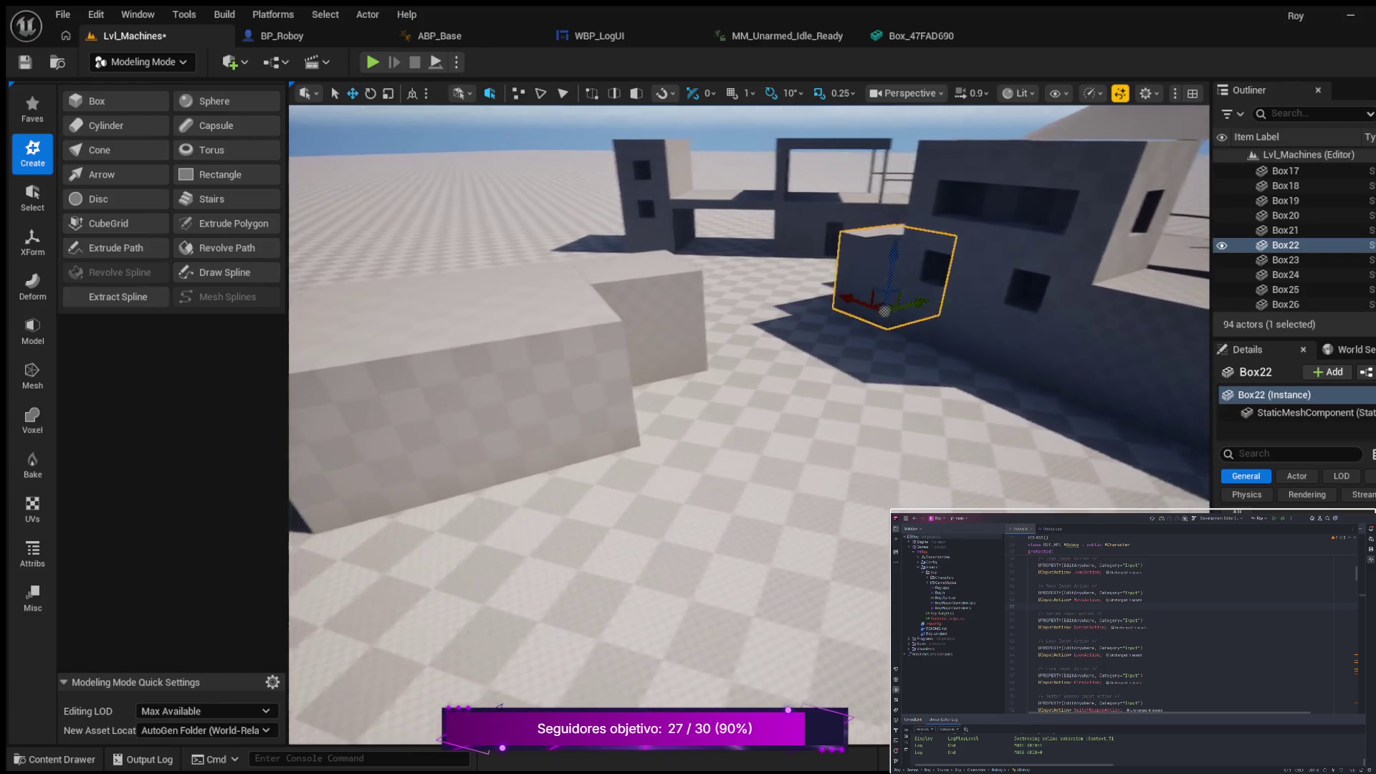
drag(693, 390, 693, 390)
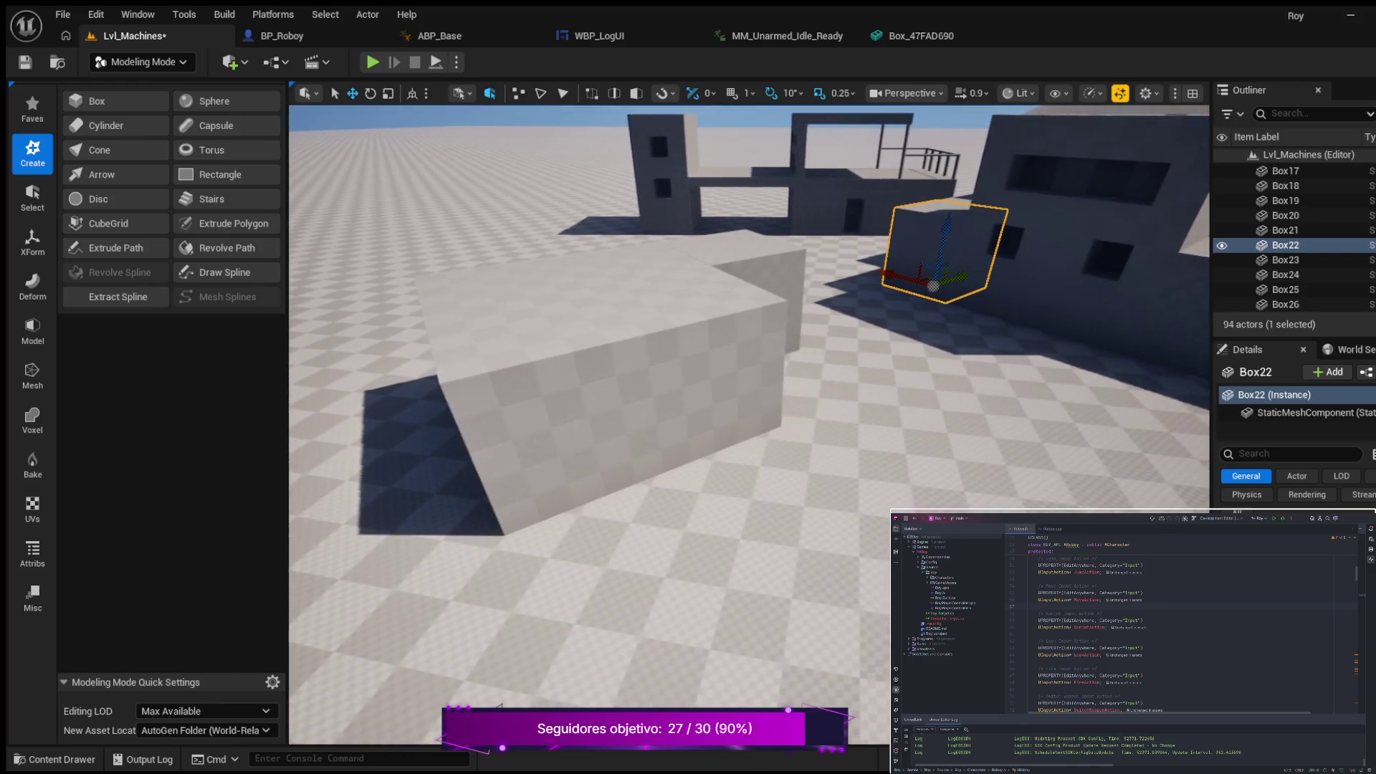
drag(694, 390, 693, 390)
drag(776, 430, 777, 430)
click(768, 416)
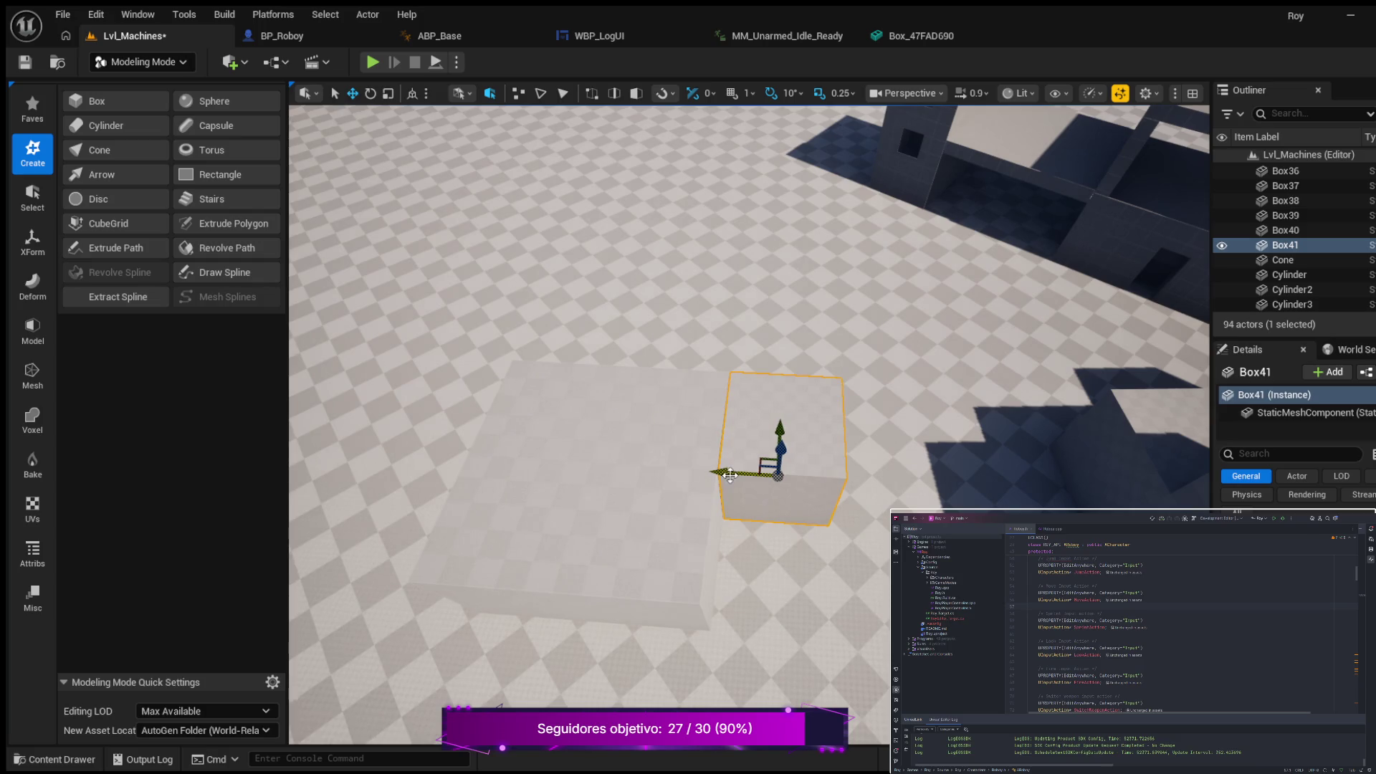
Step: Slide Box41 along X flush against the white block and inspect the joint deselected
scroll(752, 435, up, 4)
scroll(740, 555, up, 2)
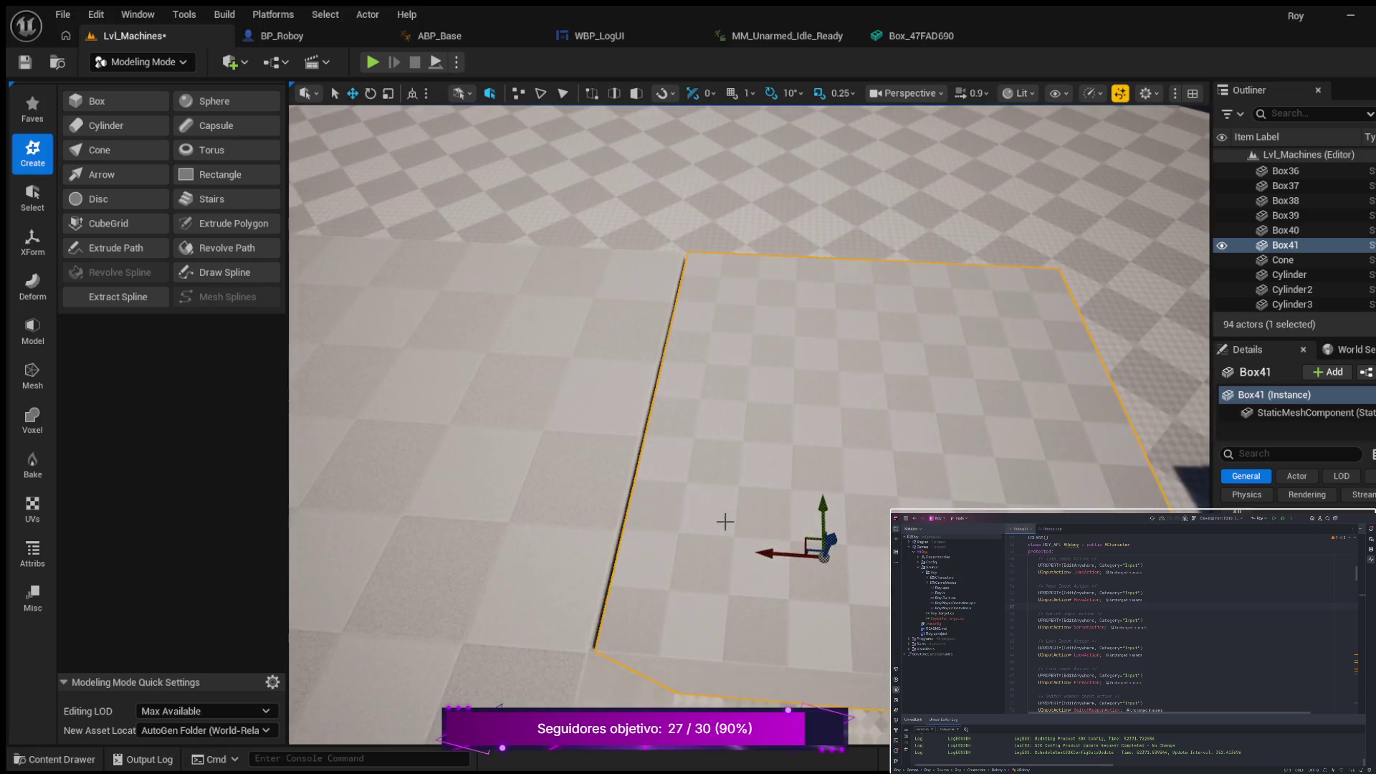
mouse_move(771, 554)
mouse_down()
mouse_move(701, 519)
mouse_move(701, 501)
mouse_move(517, 460)
mouse_up()
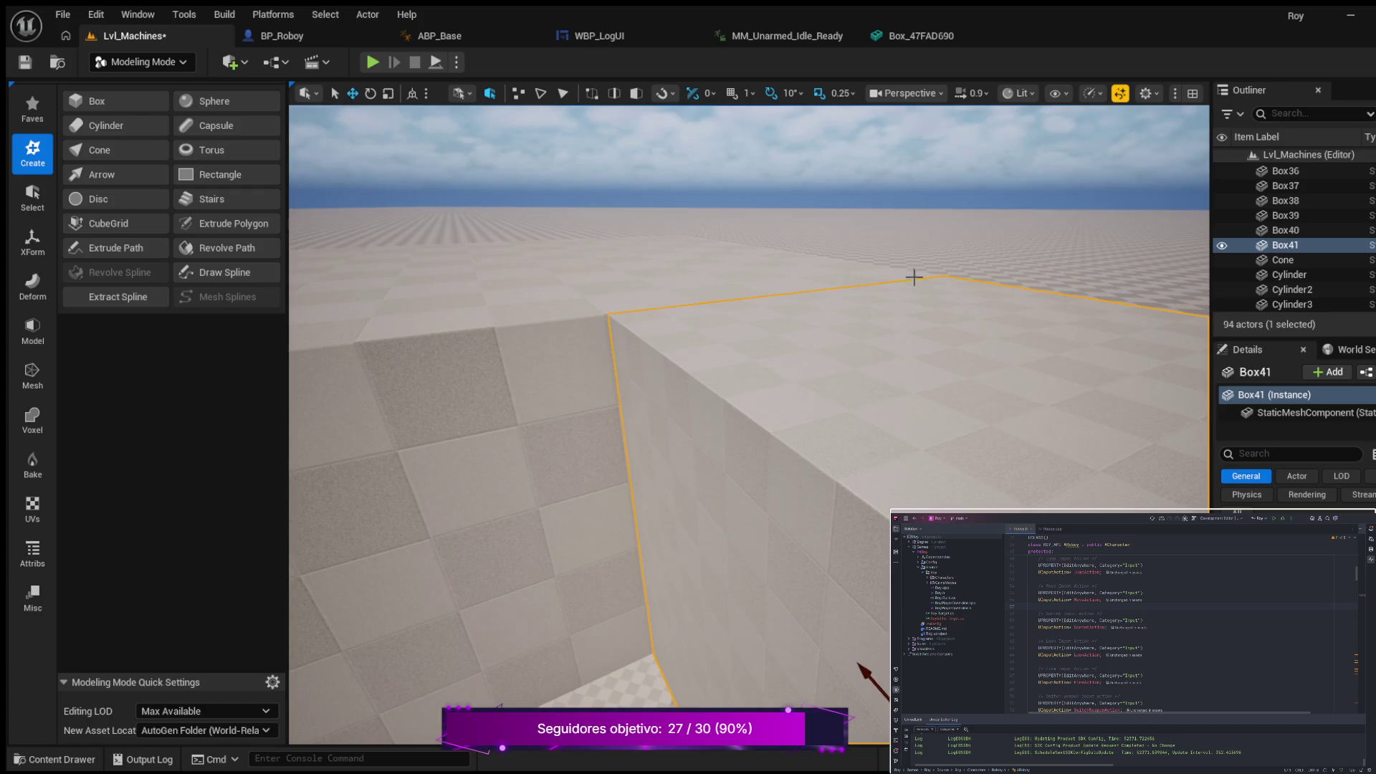
mouse_move(946, 230)
mouse_down()
mouse_move(946, 244)
mouse_move(896, 258)
mouse_up()
click(946, 244)
key(w)
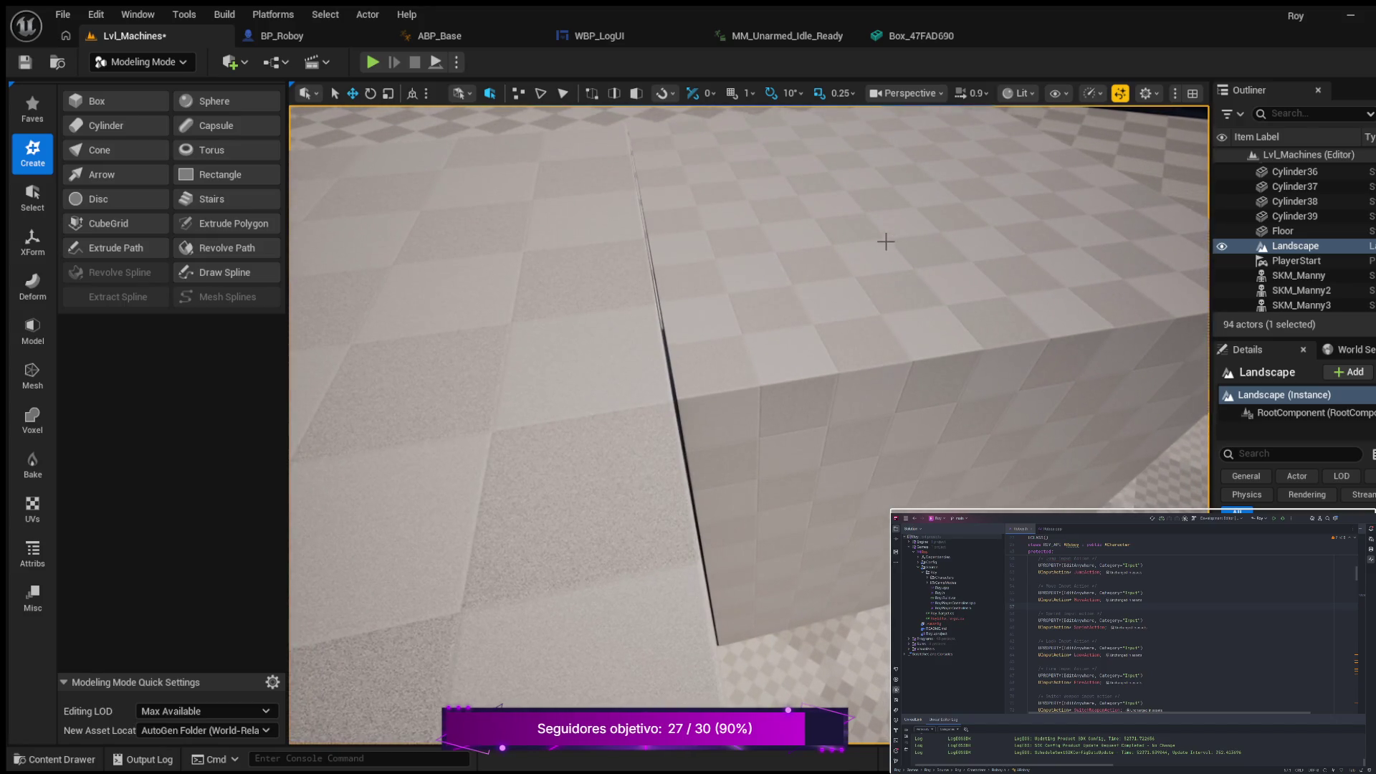
click(882, 303)
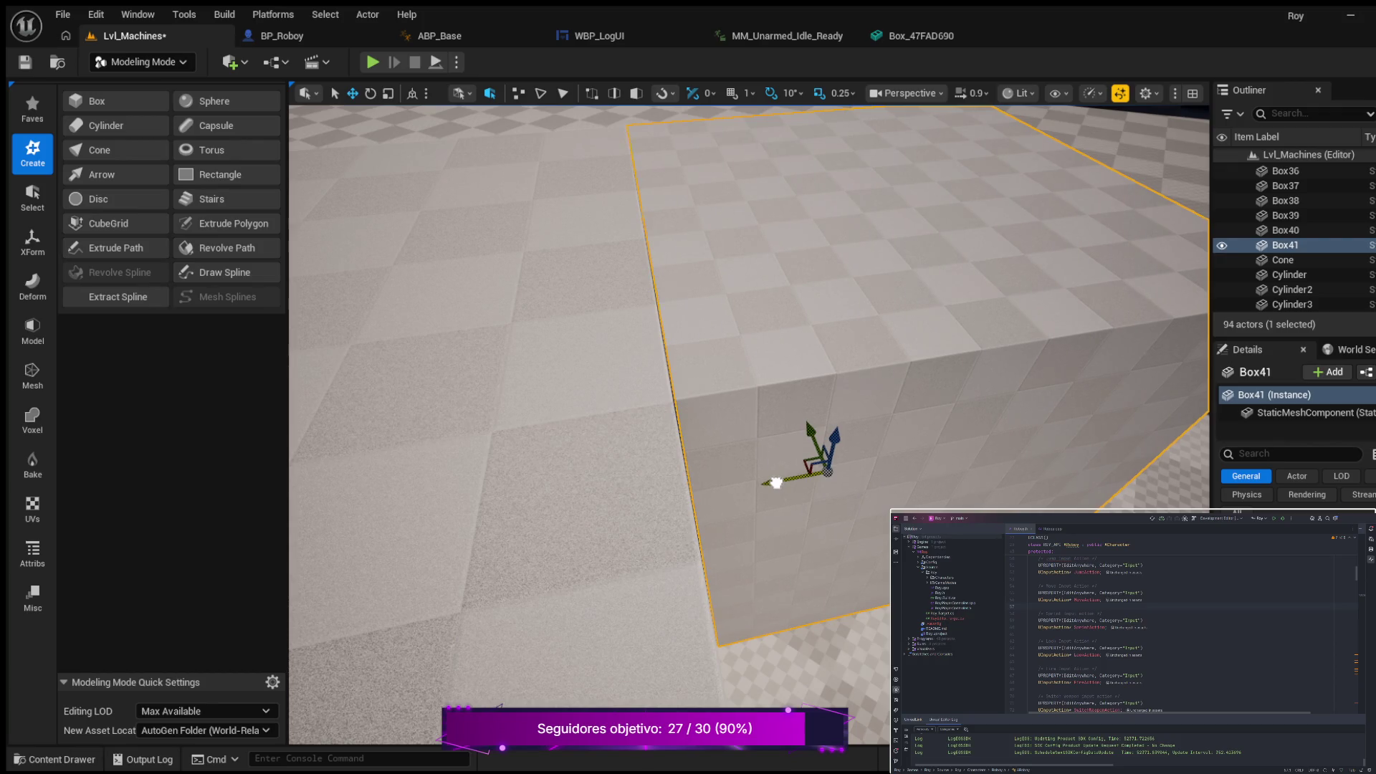
click(466, 358)
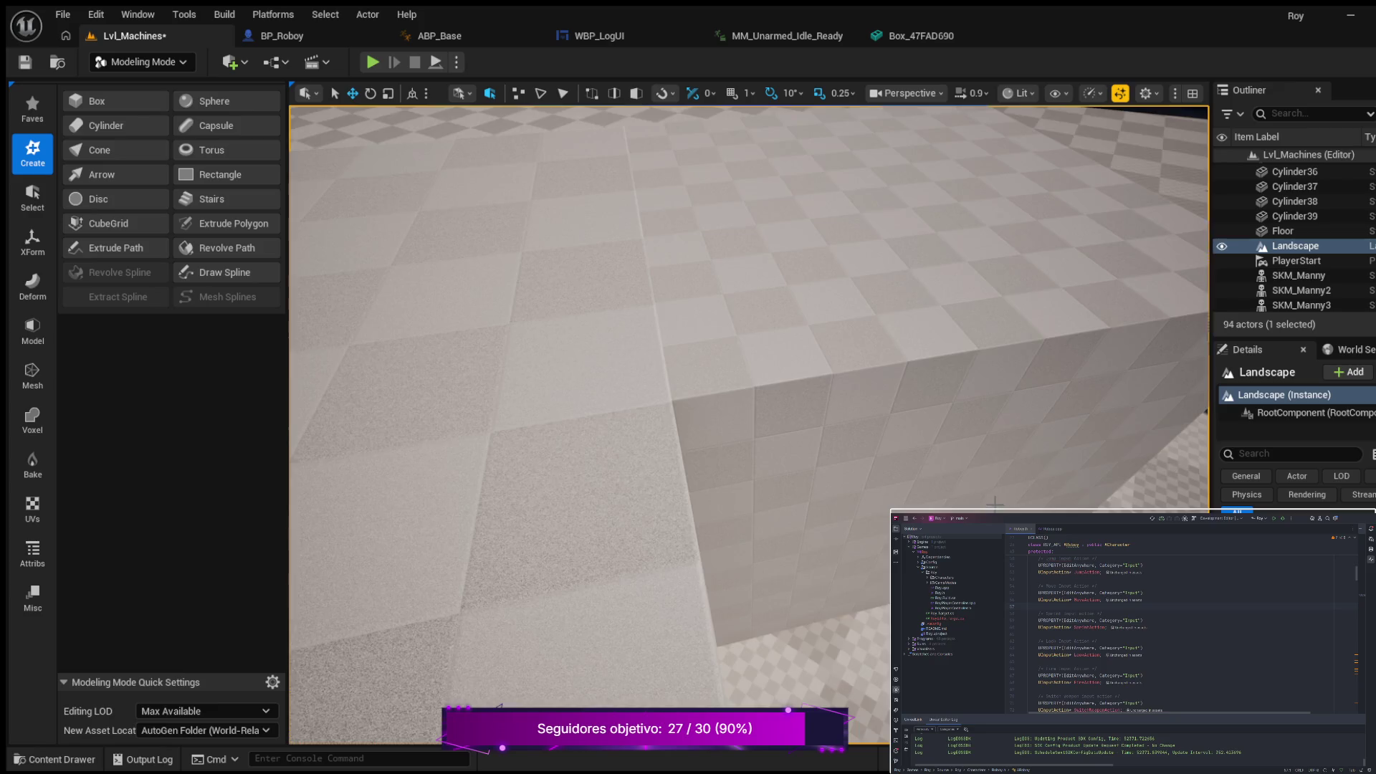
Step: Fly back and up over the building complex, then drop down close to the ground boxes
key(s)
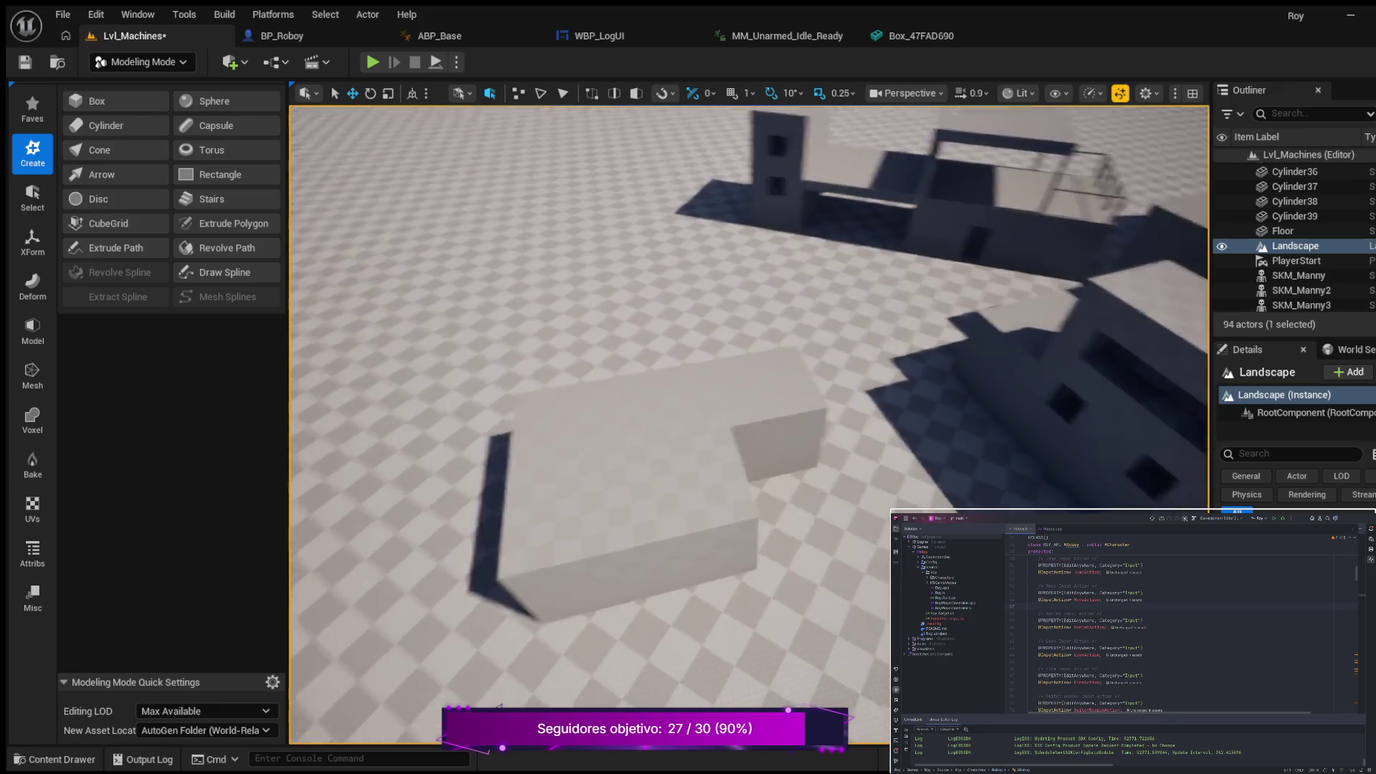
key(e)
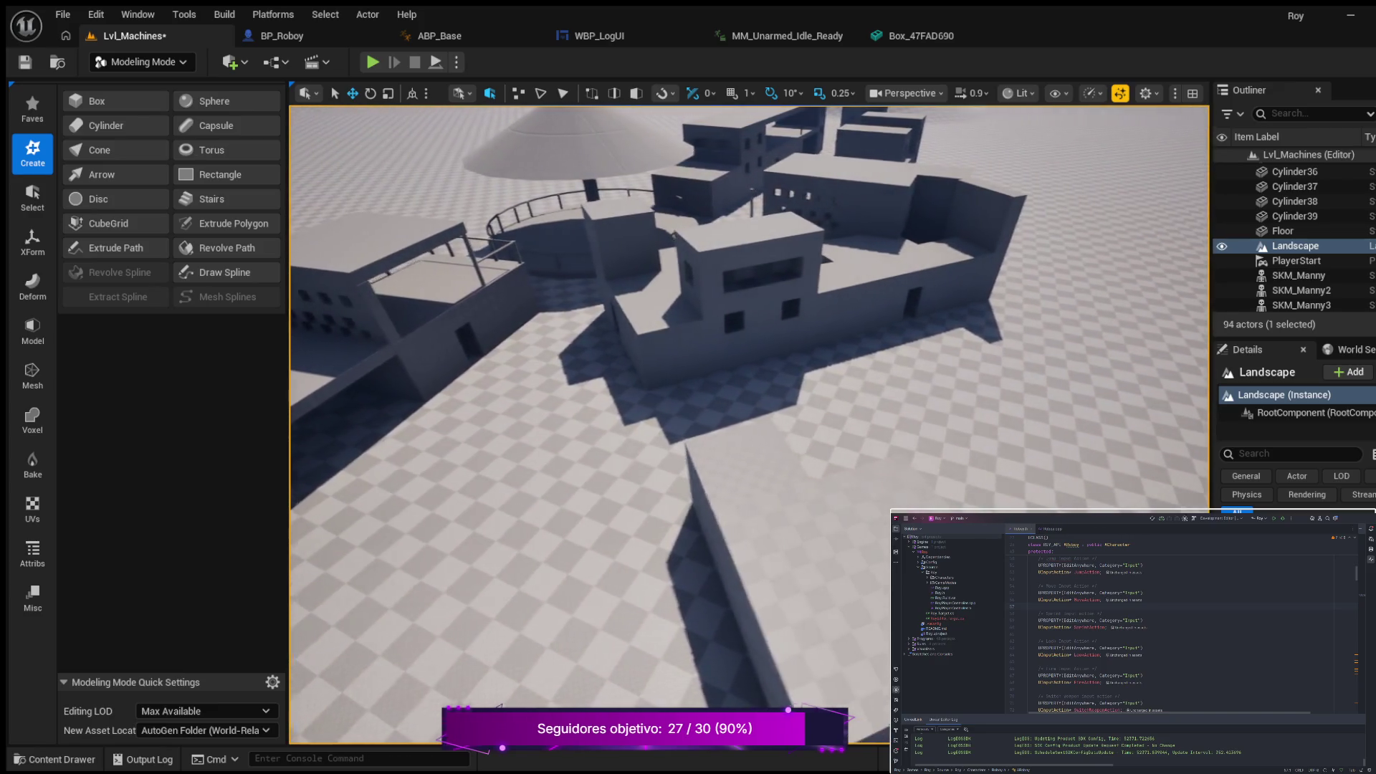
key(s)
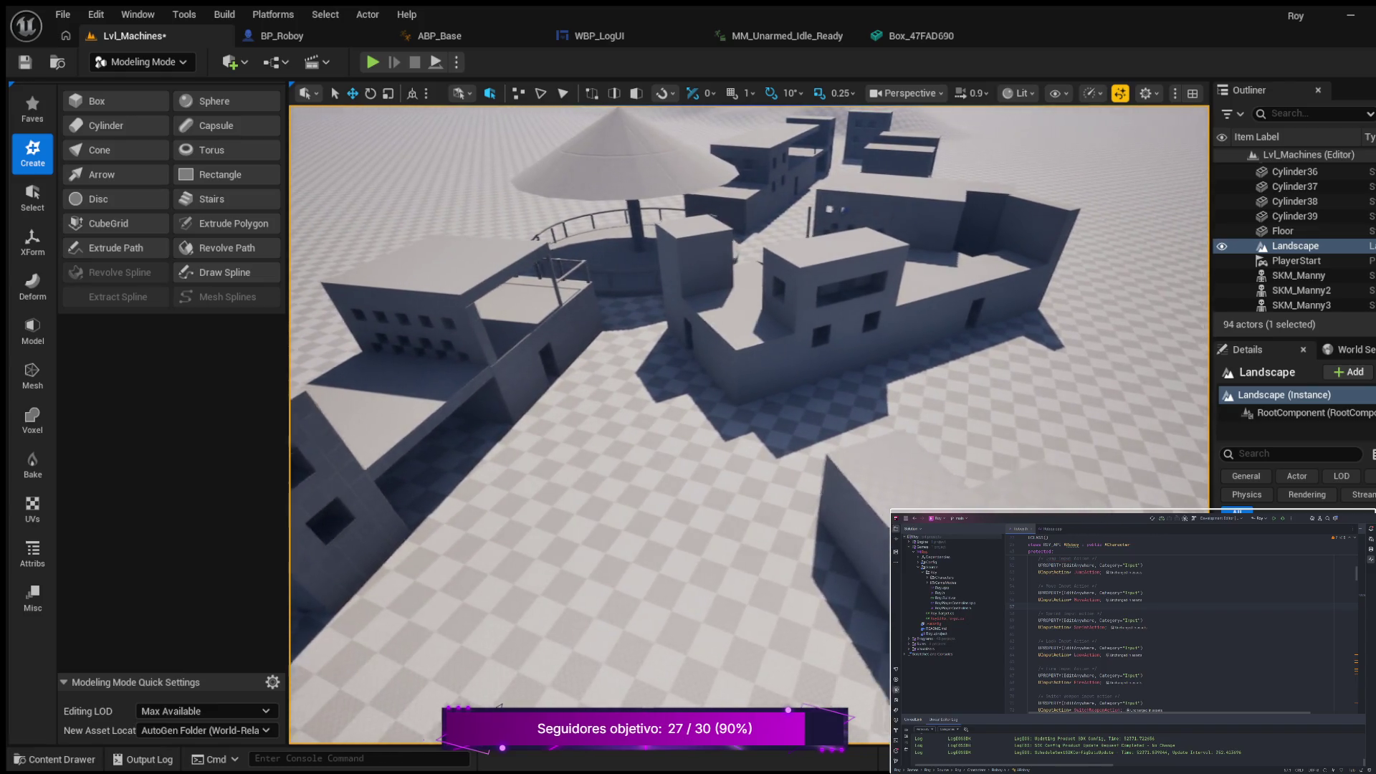
key(q)
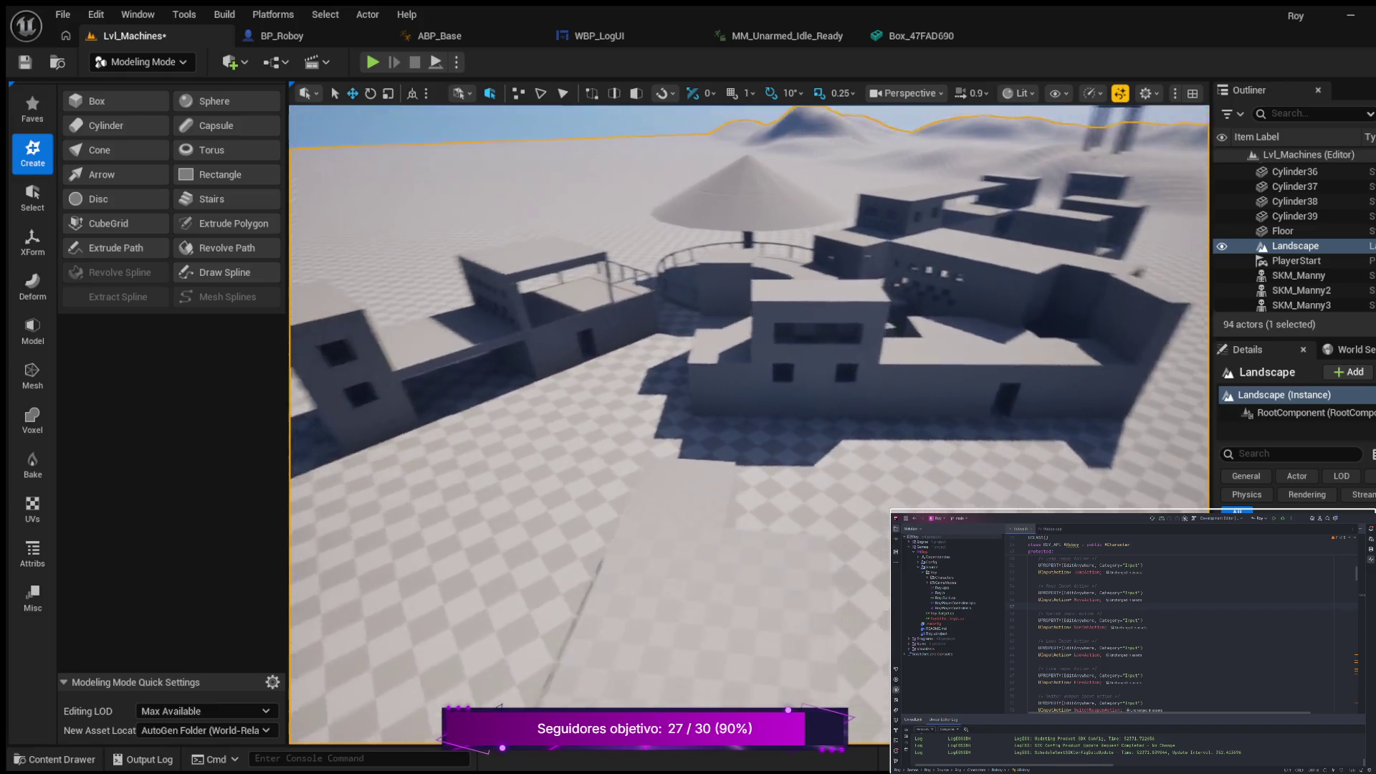
key(w)
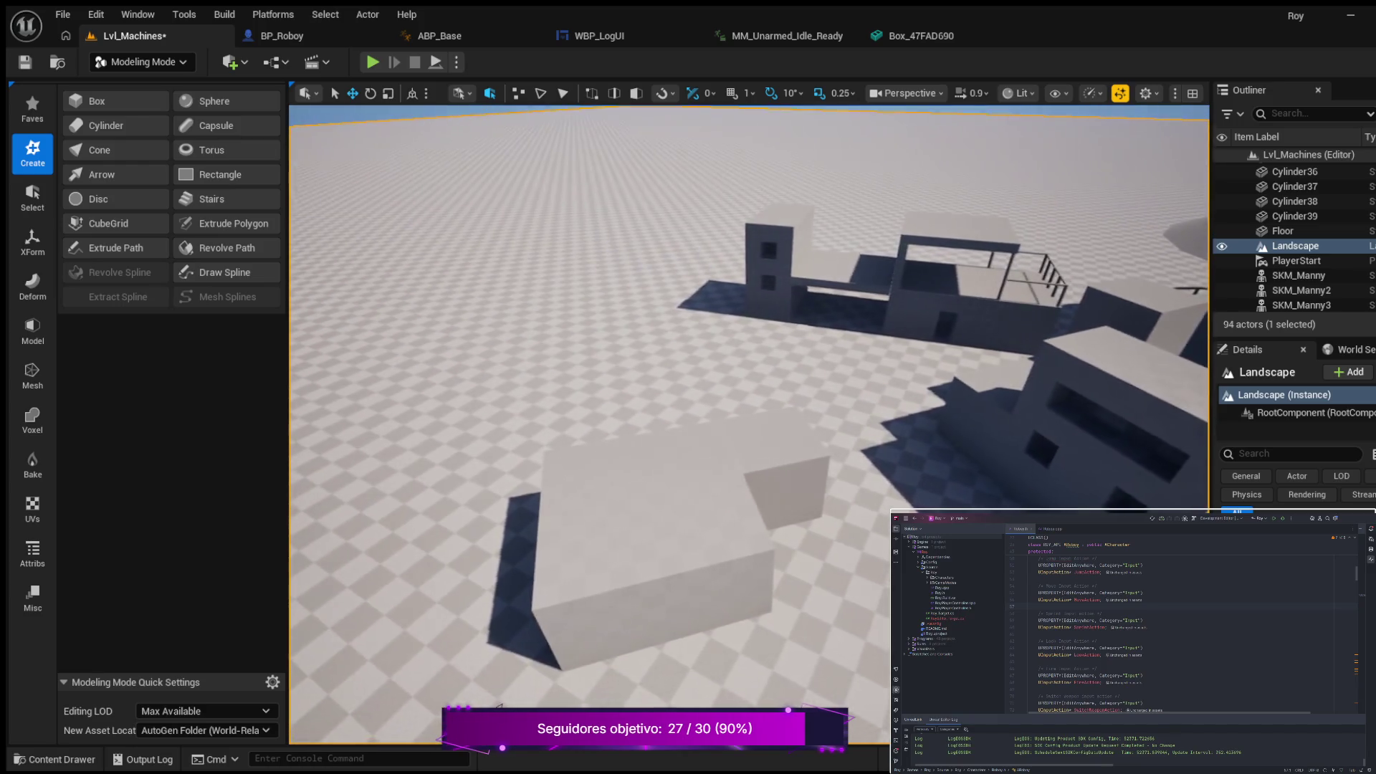
key(w)
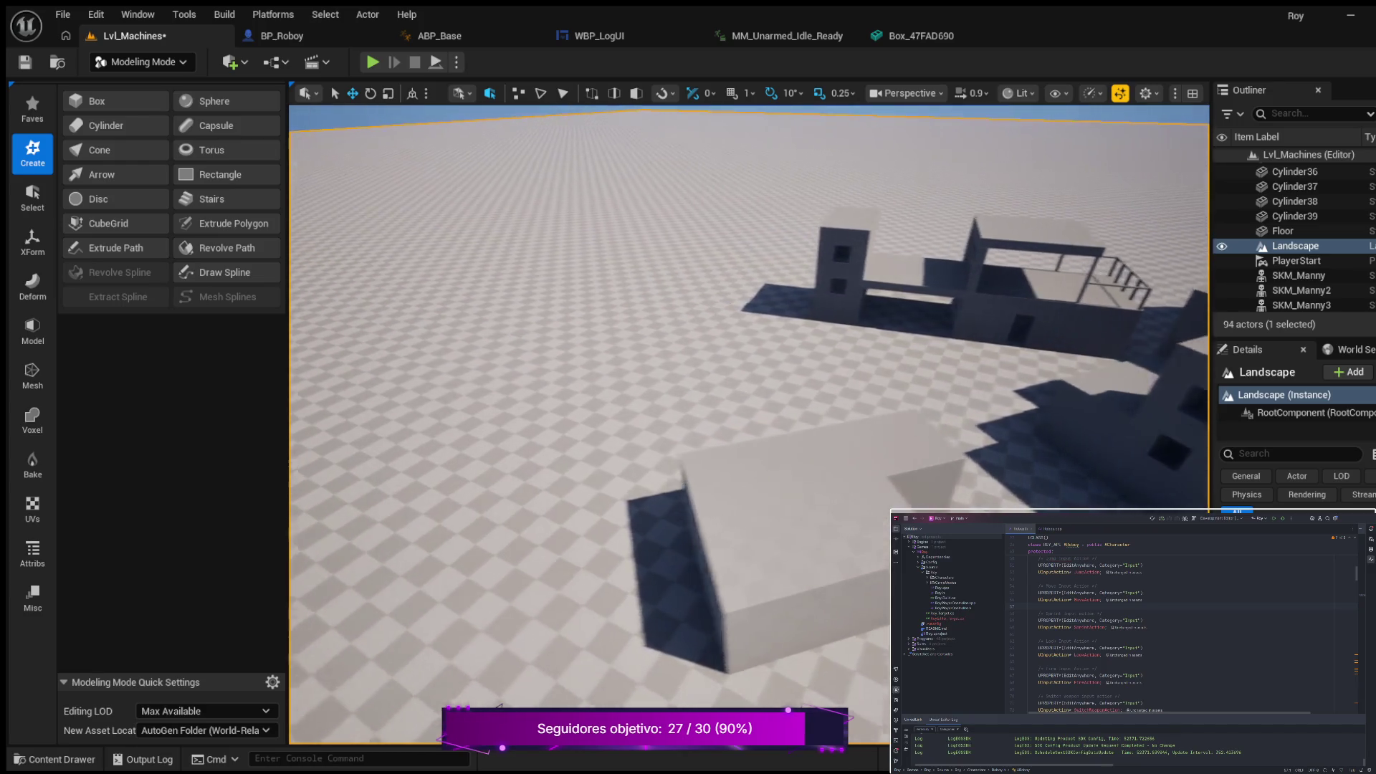
key(s)
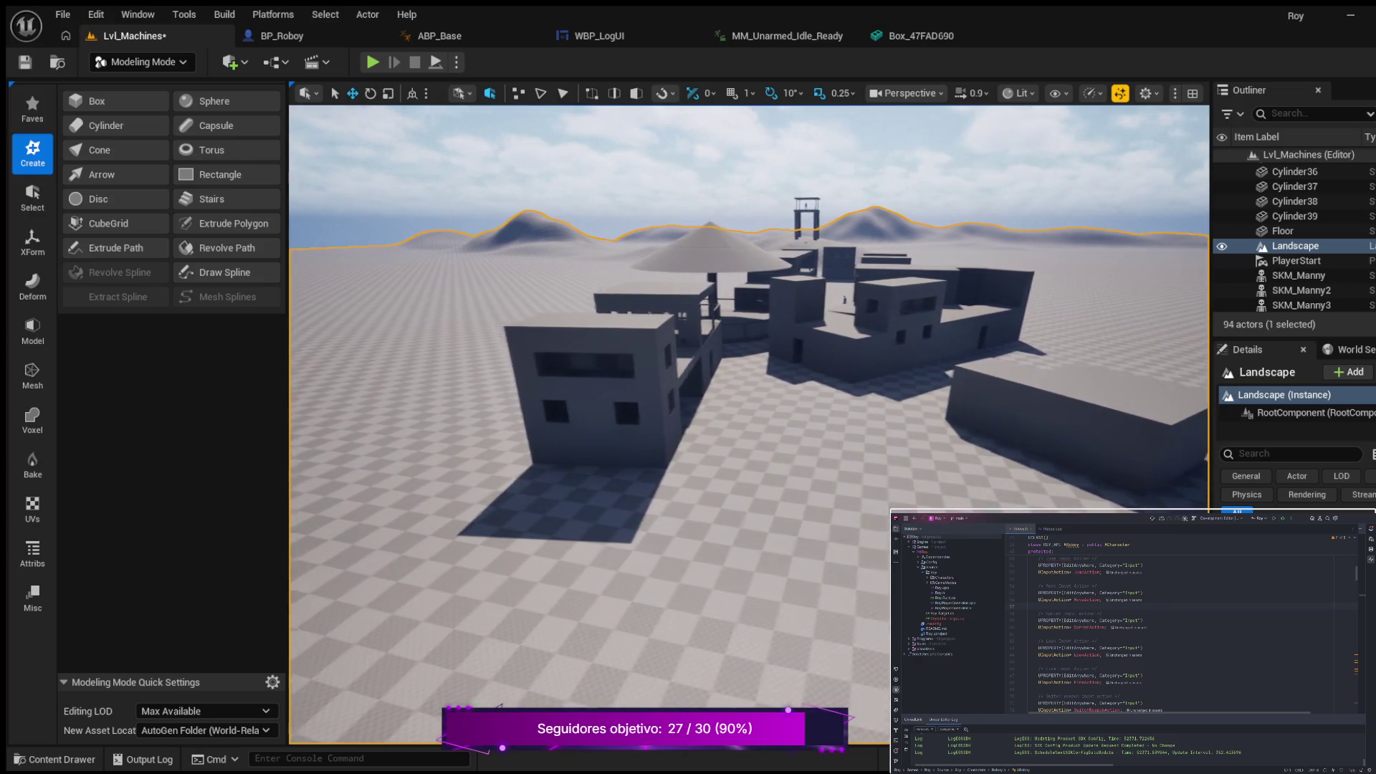
Step: Move in and out around the grey buildings to review them from several angles
key(w)
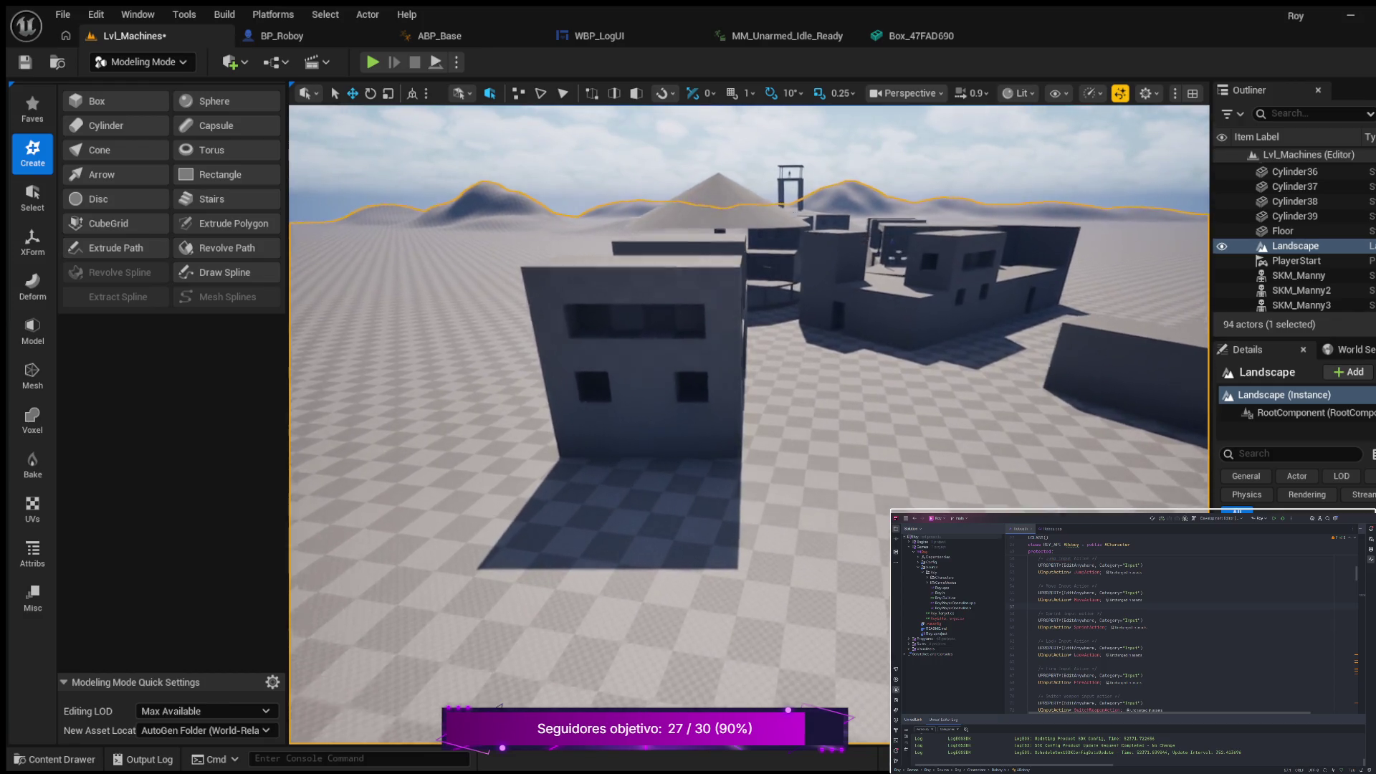
key(s)
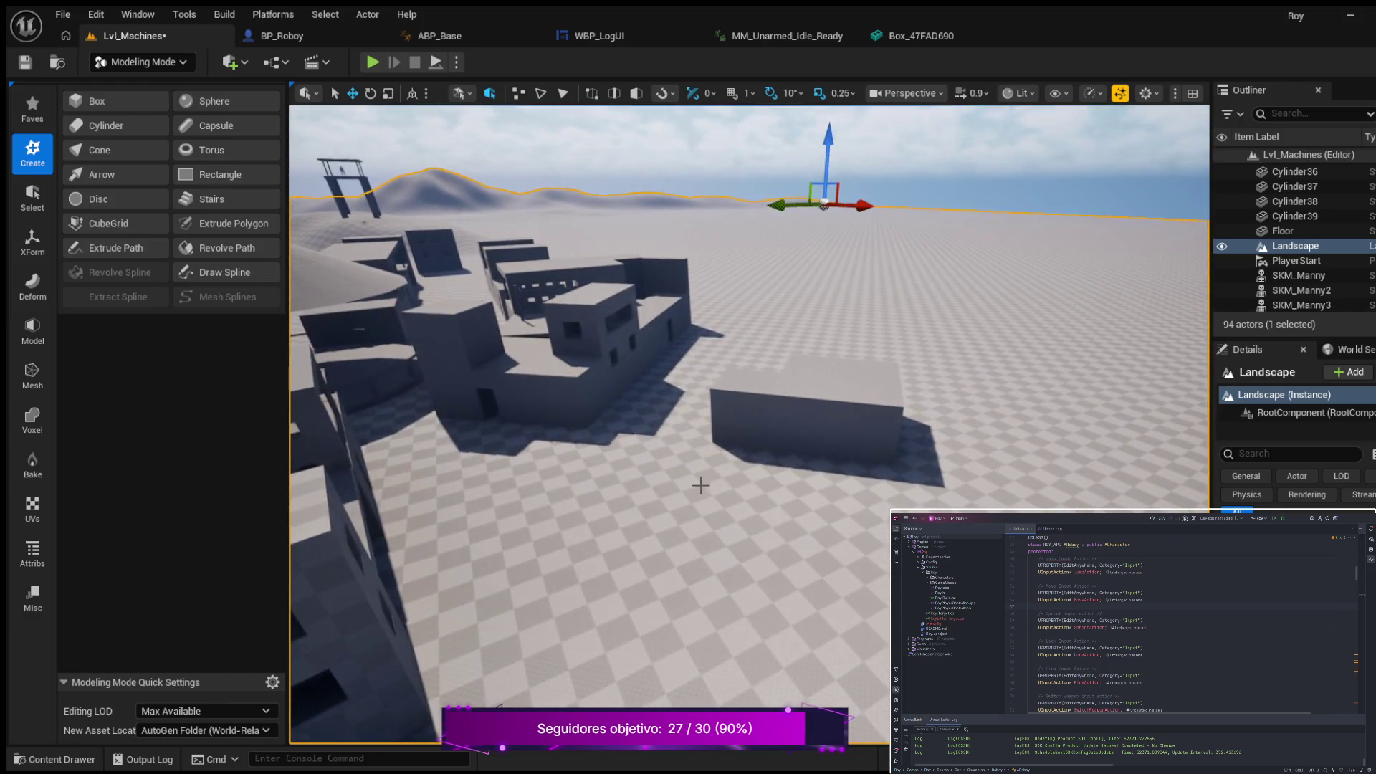
key(w)
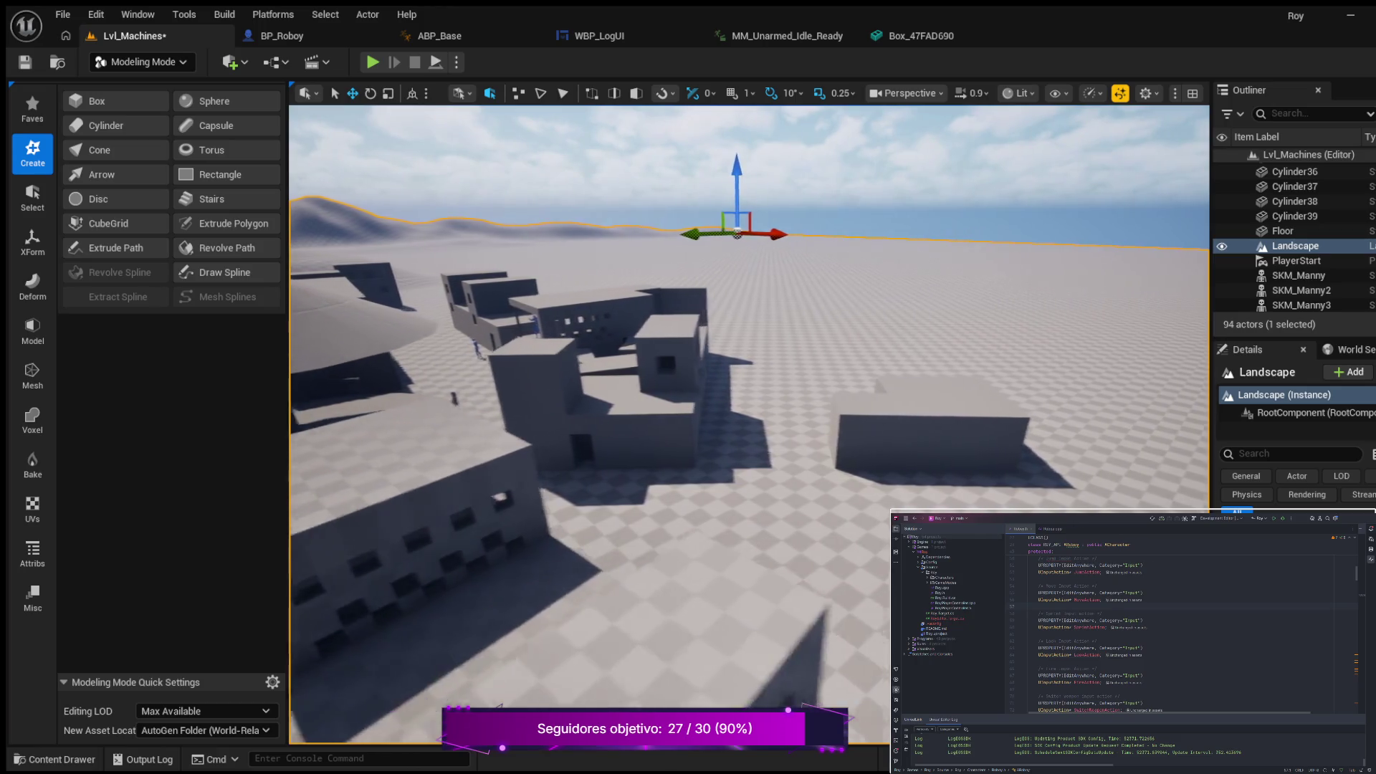
key(s)
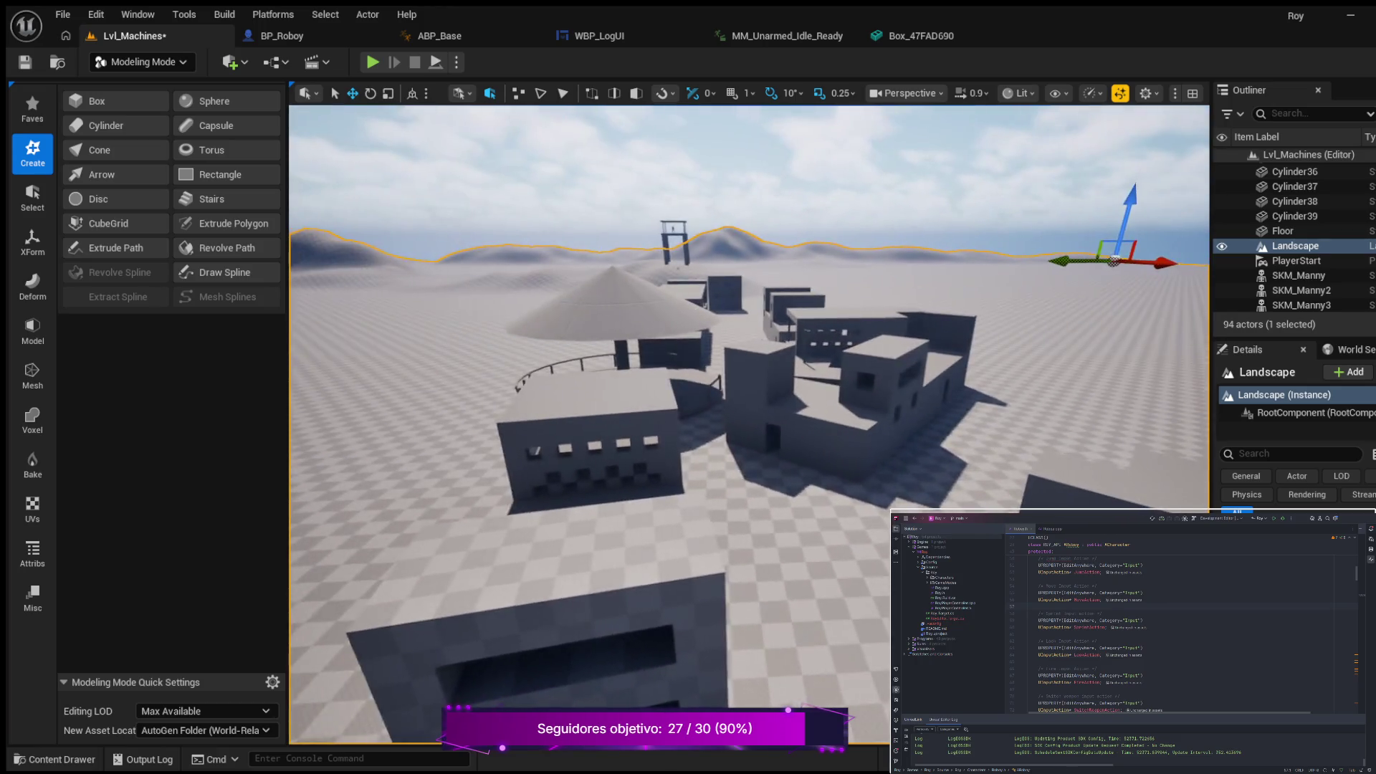
key(w)
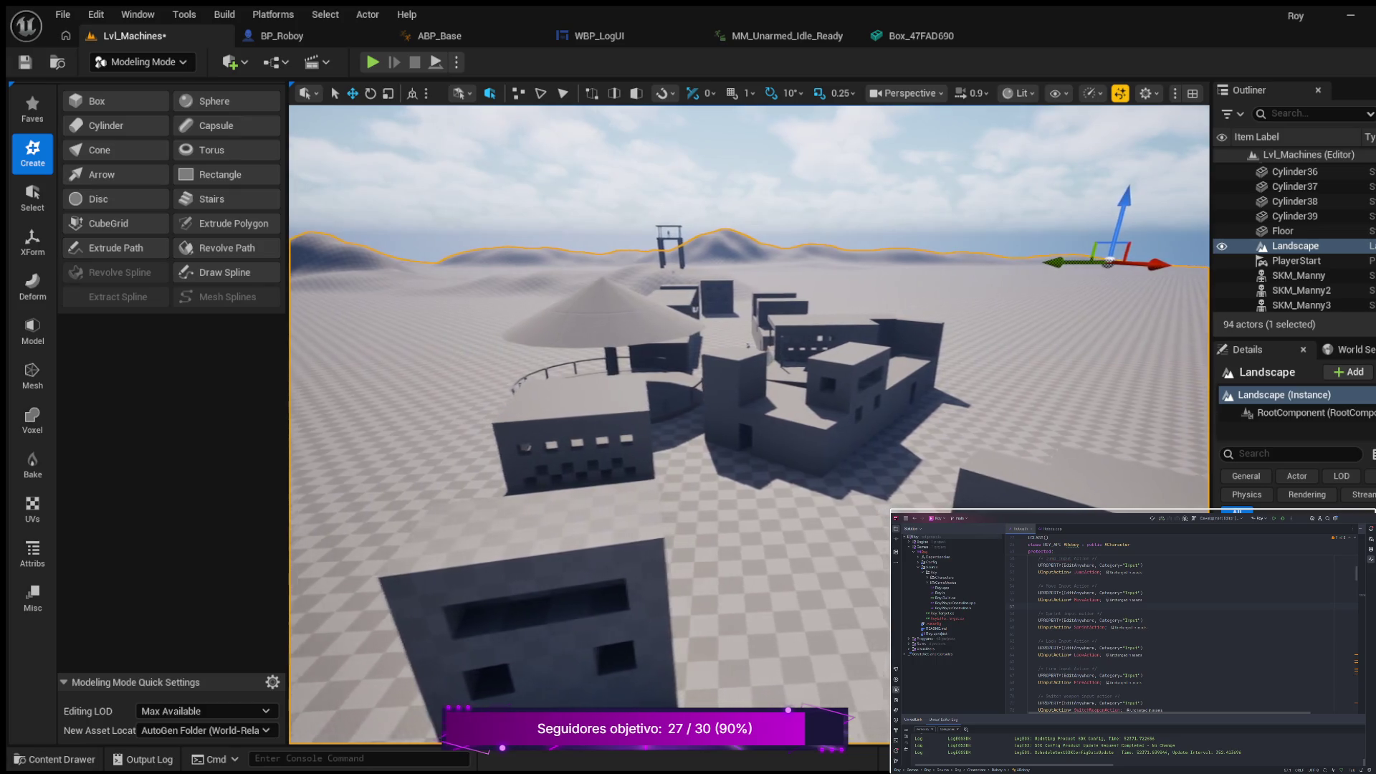
key(w)
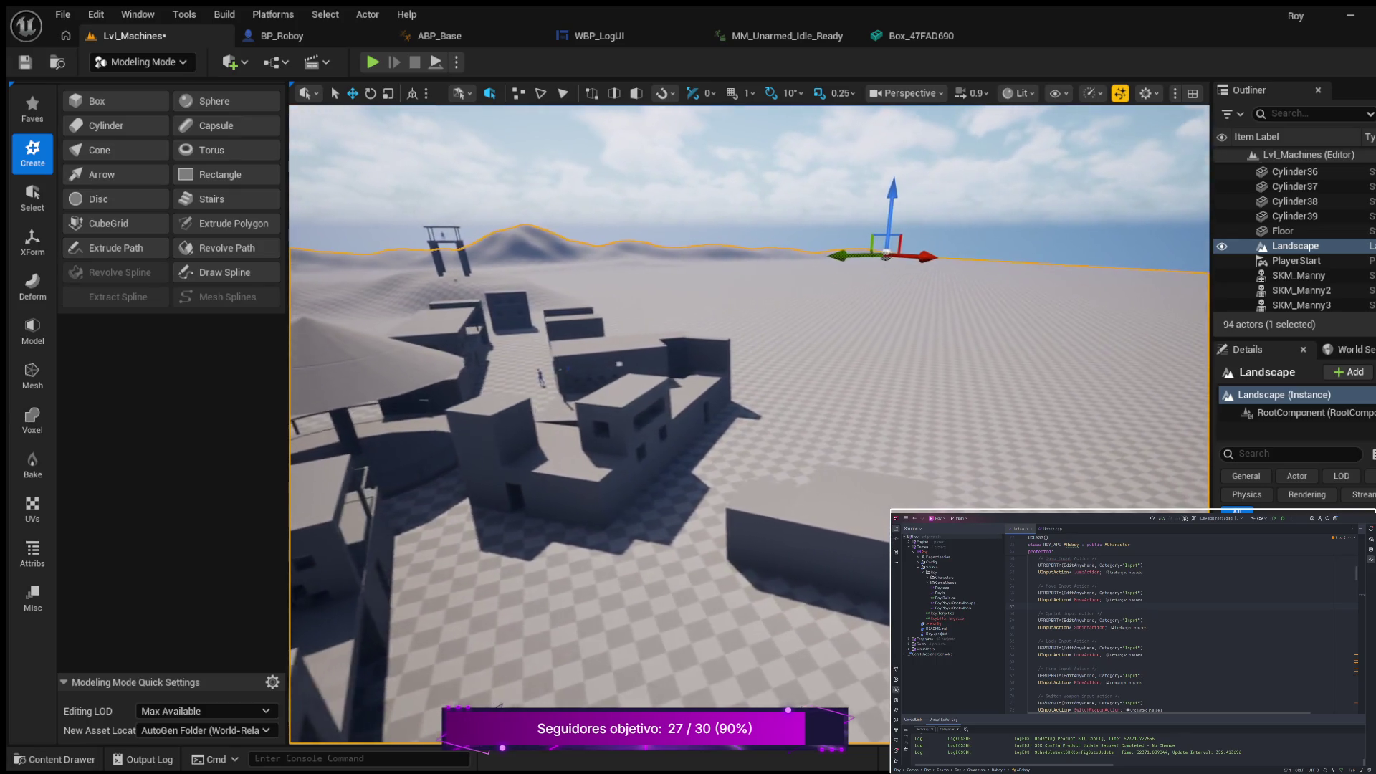
key(w)
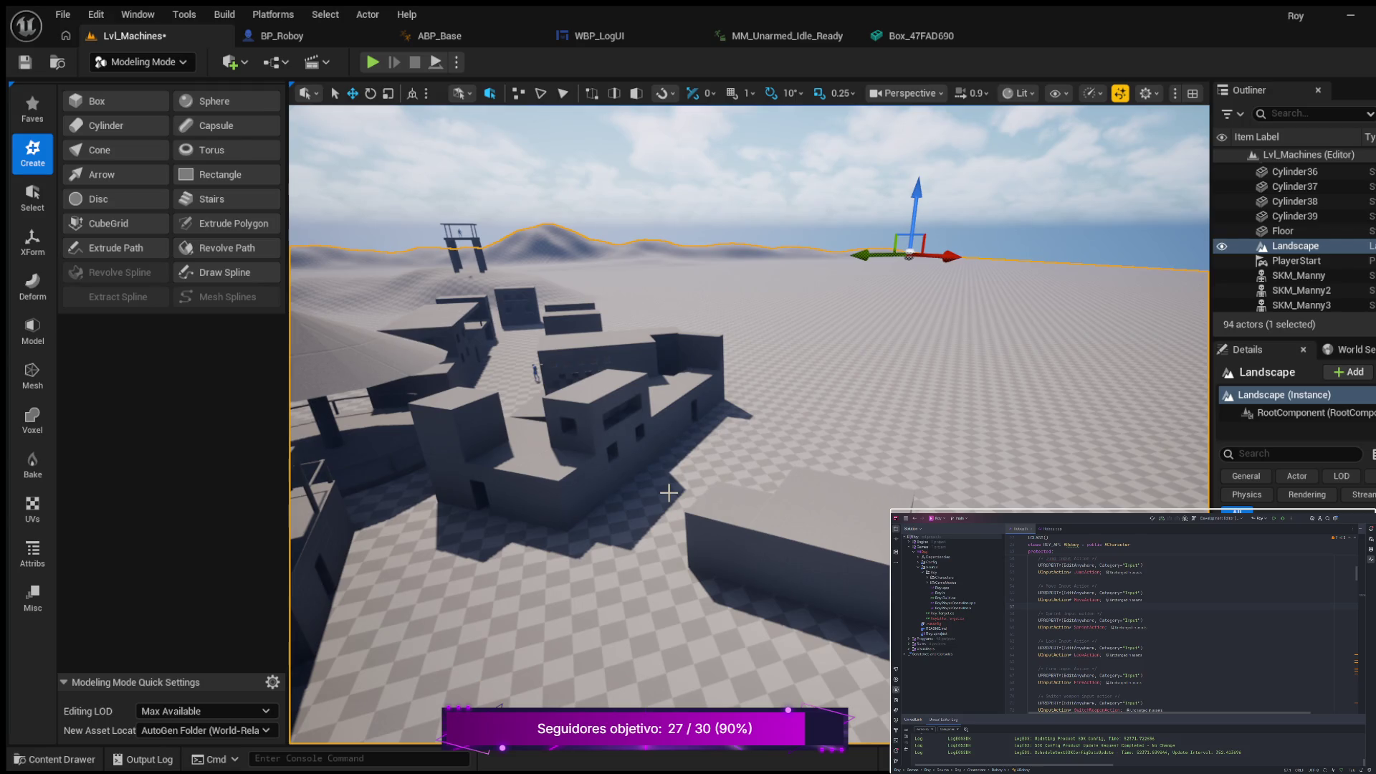